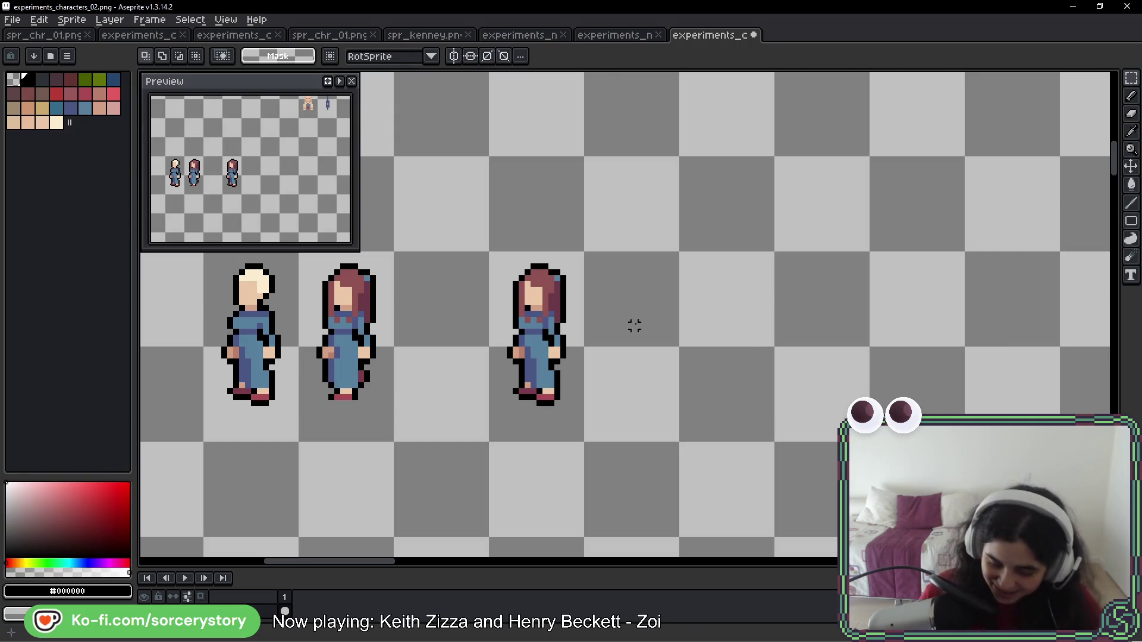
# Look over the girls in the sheet and the other open character sprites, including spr_chr_01.png
pyautogui.moveTo(517, 338); pyautogui.dragTo(622, 296)
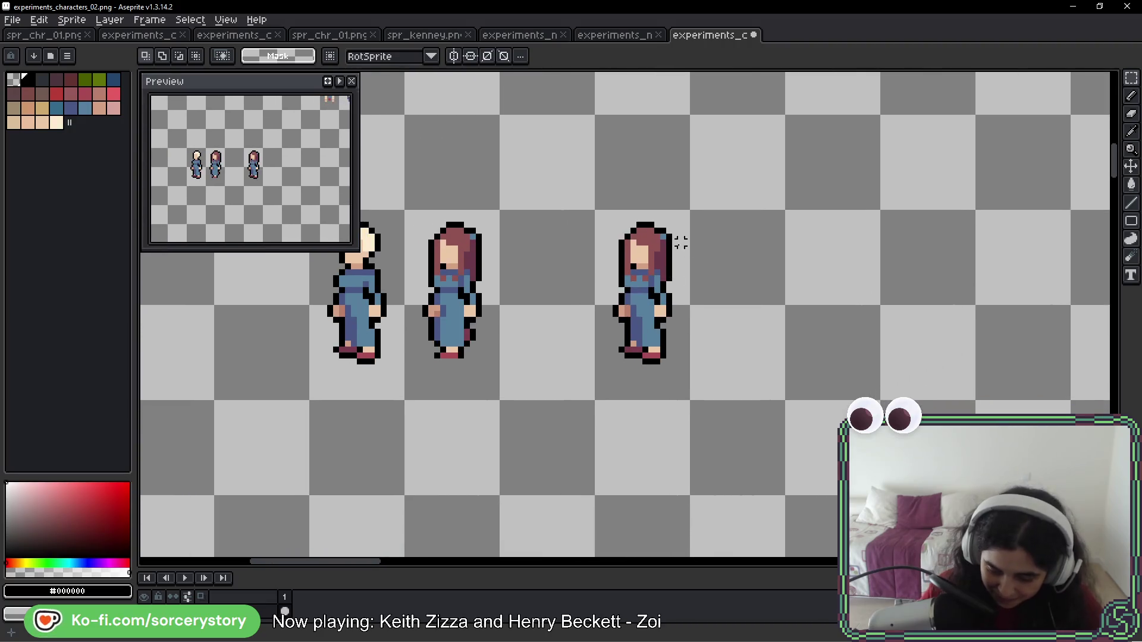
pyautogui.hscroll(5, 605, 280)
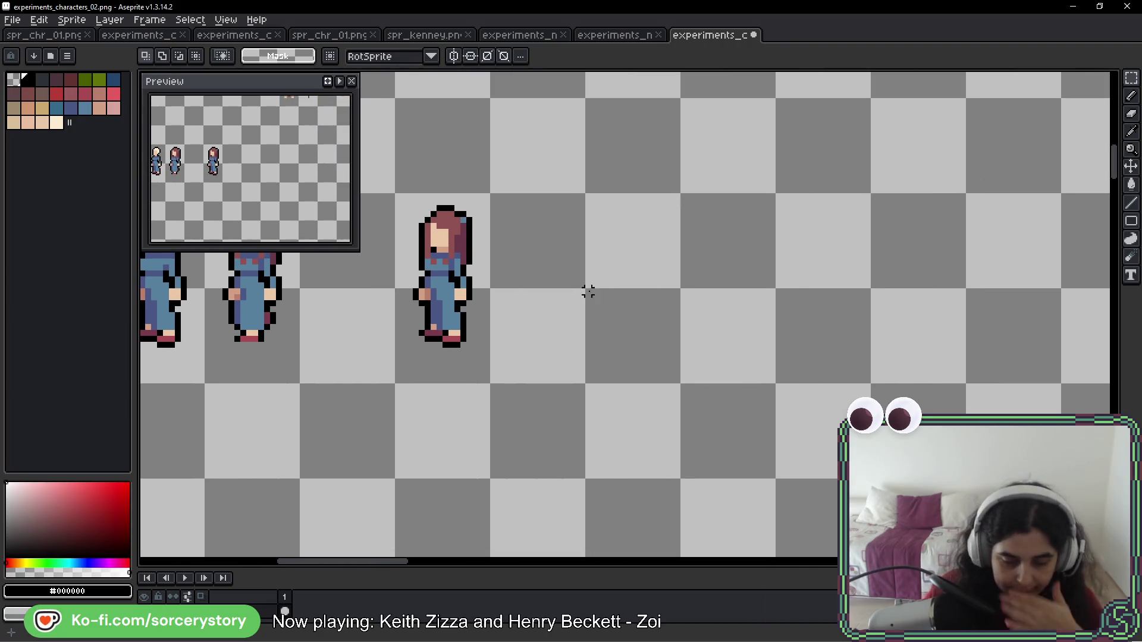
pyautogui.click(329, 36)
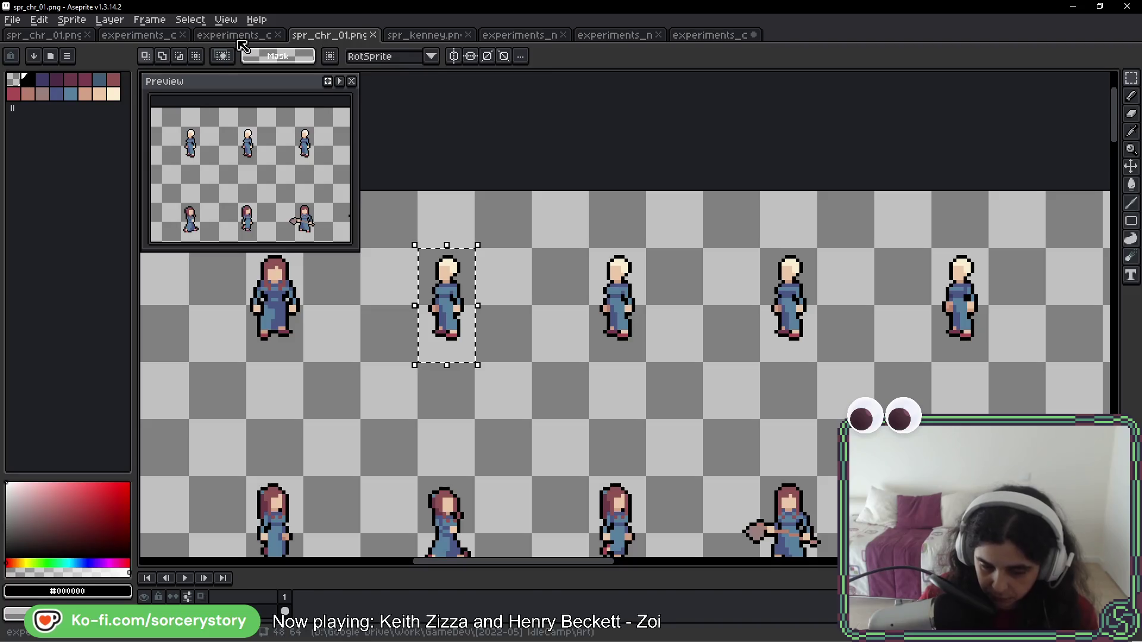
pyautogui.click(234, 35)
# Copy the grass and dirt tiles from the spr_kenney.png tileset, then return to the characters sheet
pyautogui.click(422, 36)
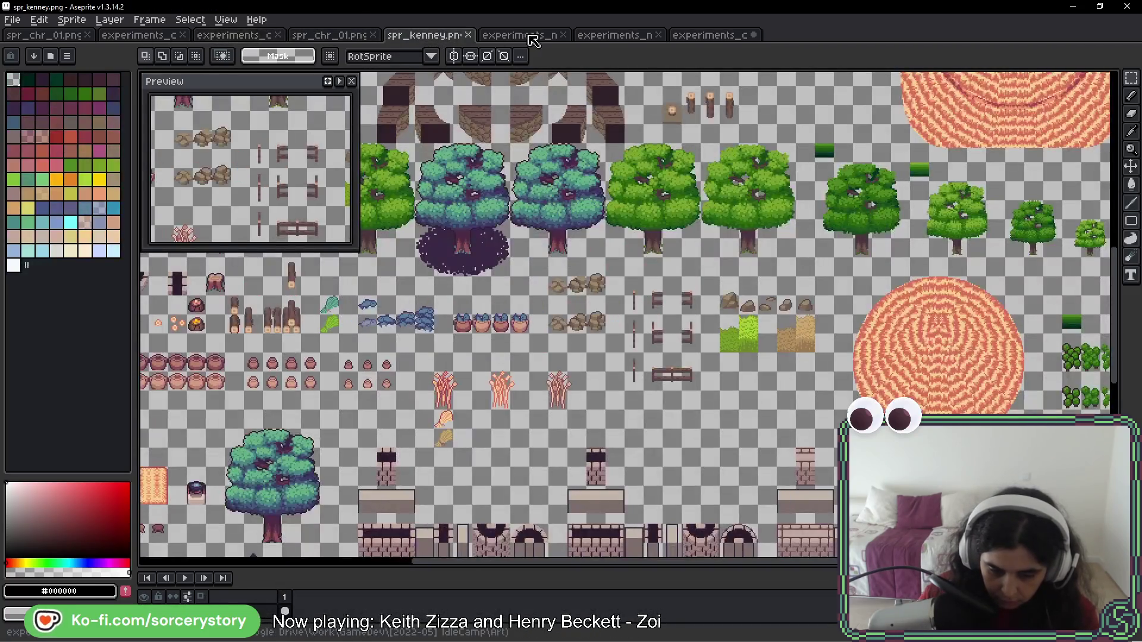
pyautogui.scroll(3, 747, 334)
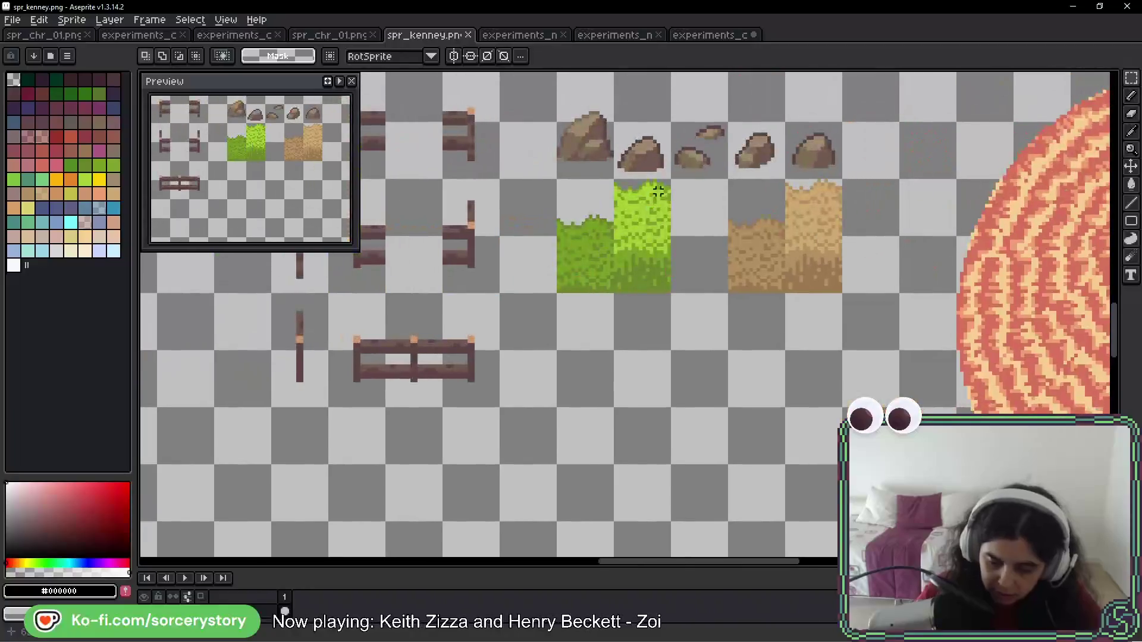
pyautogui.moveTo(557, 178); pyautogui.dragTo(842, 294)
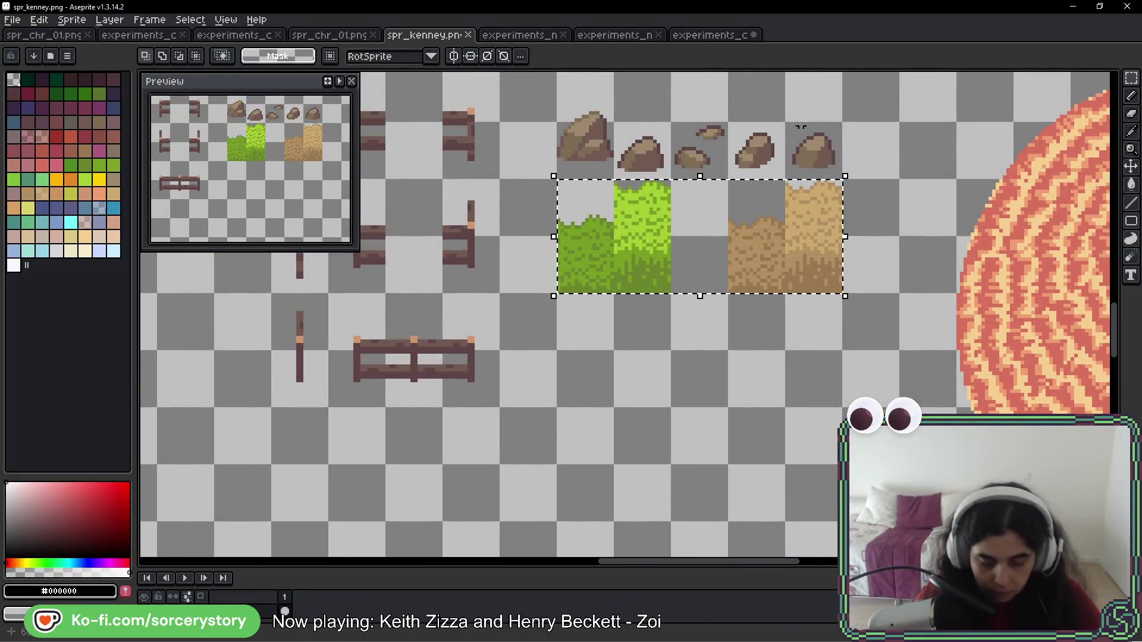
pyautogui.hotkey('ctrl', 'c')
pyautogui.hotkey('ctrl', 'Tab')
pyautogui.hotkey('ctrl', 'Tab')
pyautogui.hotkey('ctrl', 'Tab')
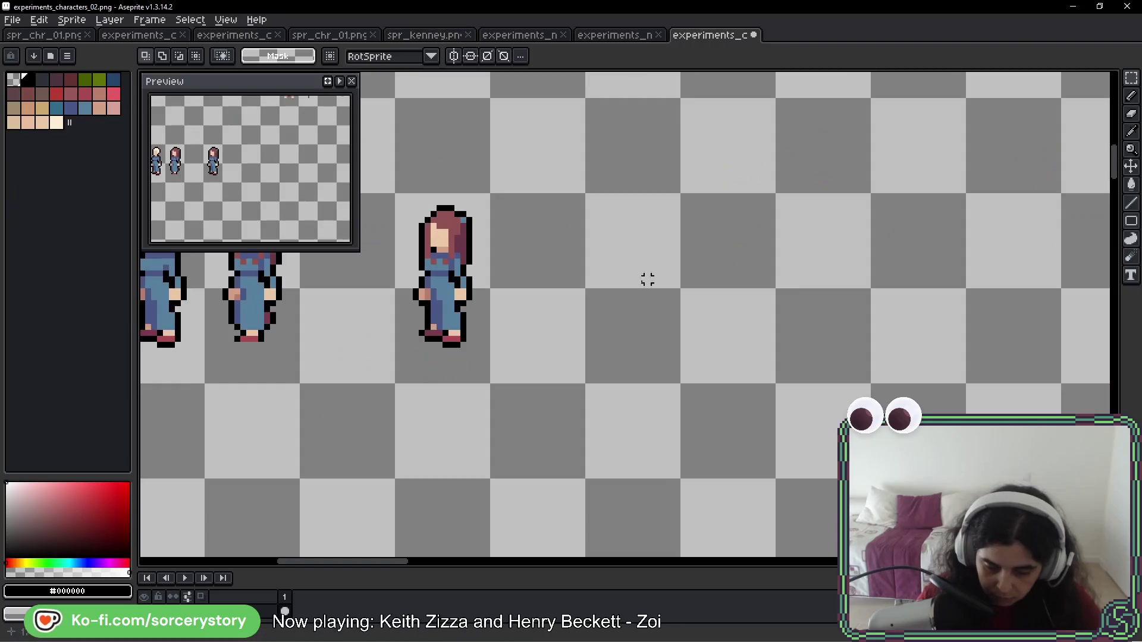
# Paste the grass and dirt tiles and commit them beside the girls
pyautogui.hotkey('ctrl', 'v')
pyautogui.moveTo(793, 306)
pyautogui.mouseDown()
pyautogui.moveTo(1035, 153)
pyautogui.moveTo(1065, 153)
pyautogui.moveTo(953, 238)
pyautogui.mouseUp()
pyautogui.press('Return')
pyautogui.hscroll(5, 981, 158)
# Copy a single dirt tile down into a new row
pyautogui.moveTo(841, 174); pyautogui.dragTo(829, 255)
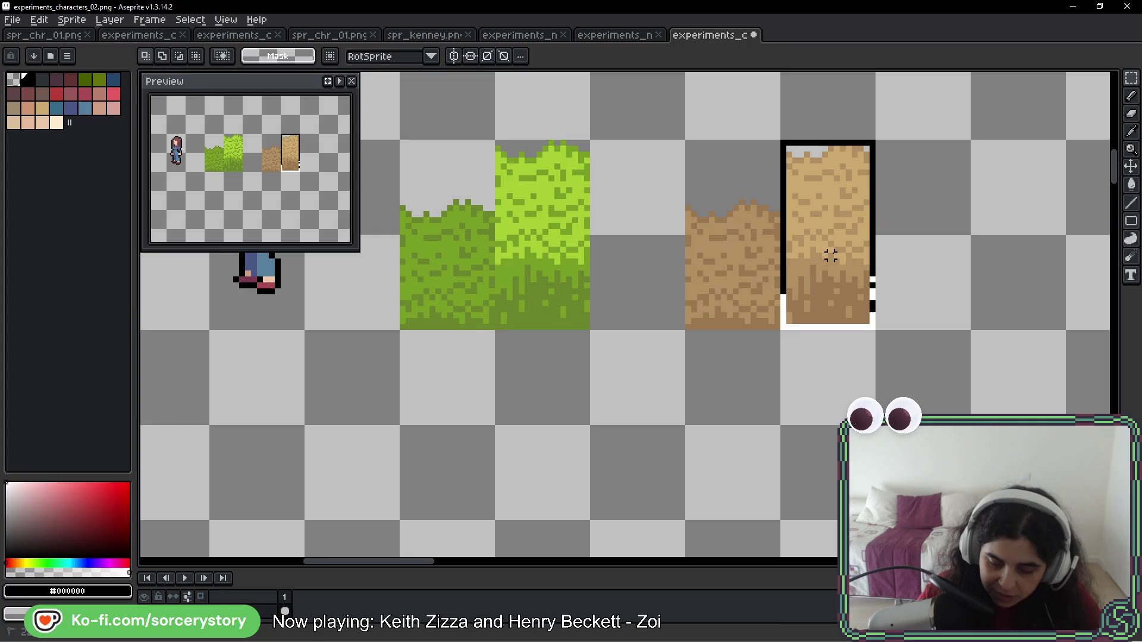
pyautogui.moveTo(839, 196); pyautogui.dragTo(669, 442)
pyautogui.hotkey('ctrl', 'd')
pyautogui.scroll(-3, 516, 382)
pyautogui.hscroll(-5, 516, 383)
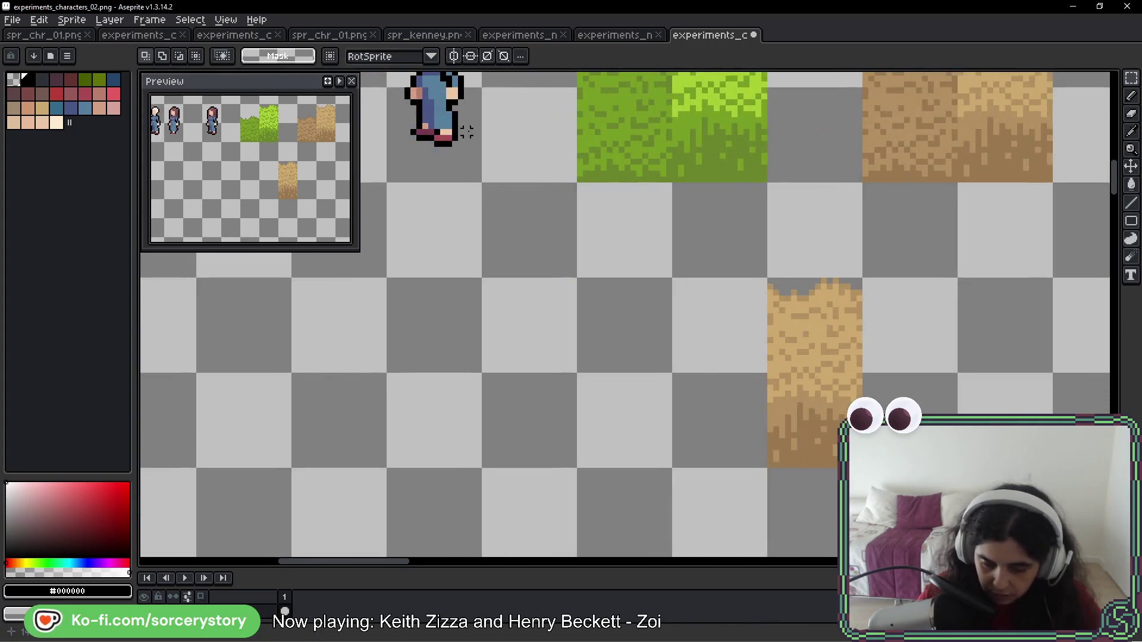
# Copy one of the red-haired girls next to the lower dirt tile
pyautogui.moveTo(456, 138); pyautogui.dragTo(467, 238)
pyautogui.moveTo(488, 167)
pyautogui.mouseDown()
pyautogui.moveTo(967, 452)
pyautogui.moveTo(682, 298)
pyautogui.mouseUp()
pyautogui.hotkey('ctrl', 'd')
pyautogui.scroll(-1, 929, 411)
pyautogui.scroll(1, 654, 300)
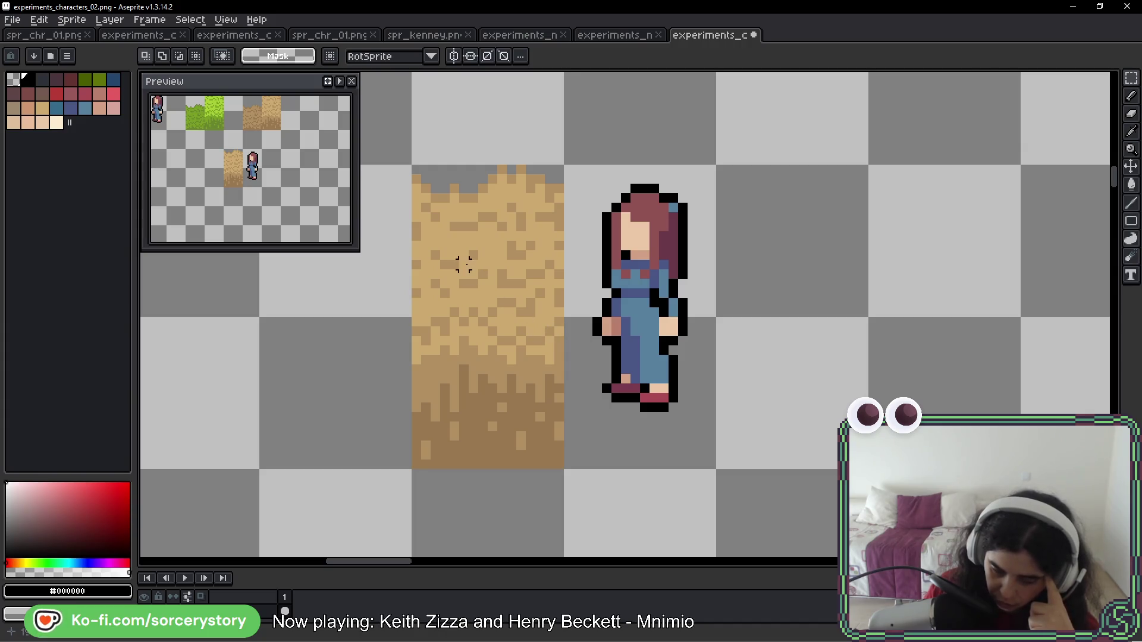
pyautogui.press('s')
pyautogui.hotkey('ctrl', 'z')
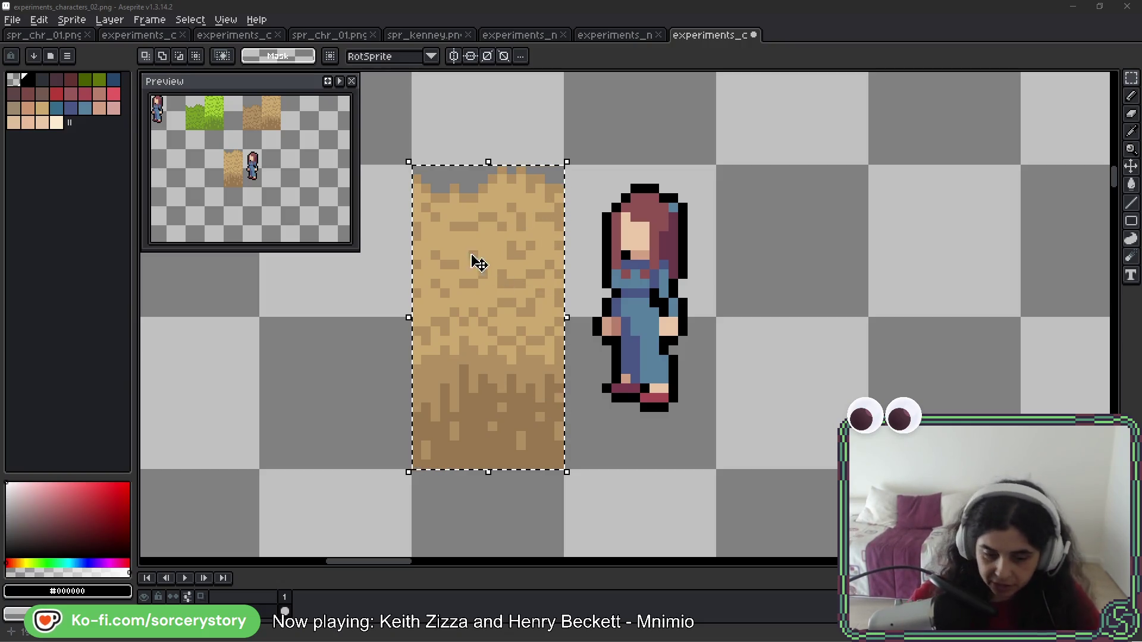
pyautogui.hotkey('ctrl', 'd')
pyautogui.moveTo(701, 301)
pyautogui.mouseDown()
pyautogui.moveTo(810, 270)
pyautogui.moveTo(711, 215)
pyautogui.mouseUp()
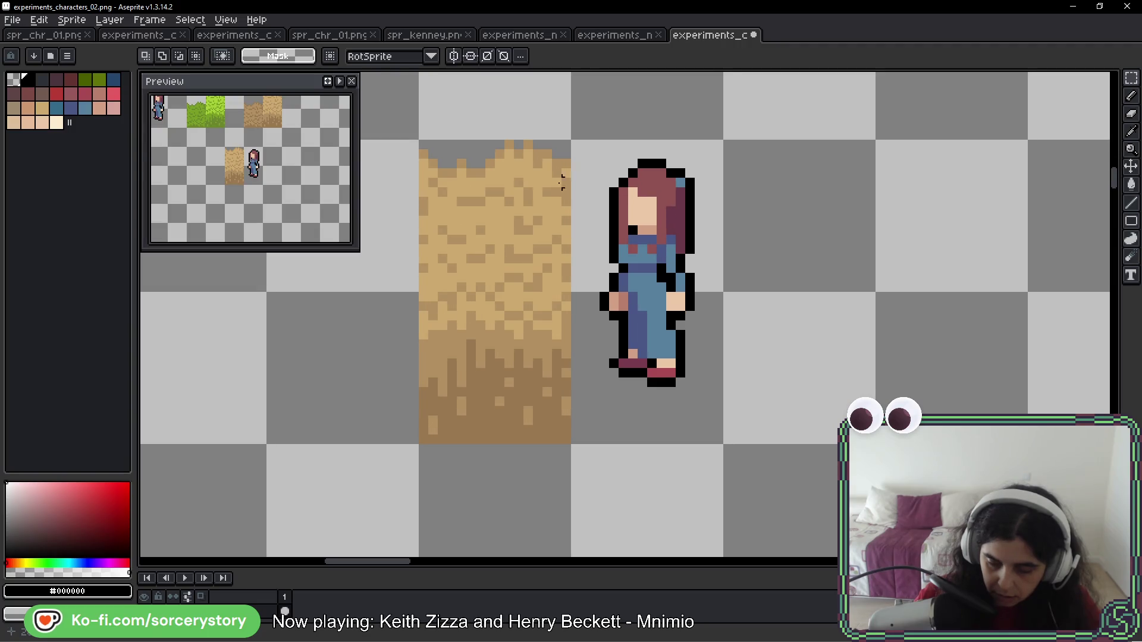
# Copy the dirt-tile-and-girl pair into a second pair three cells right of the original
pyautogui.click(491, 305)
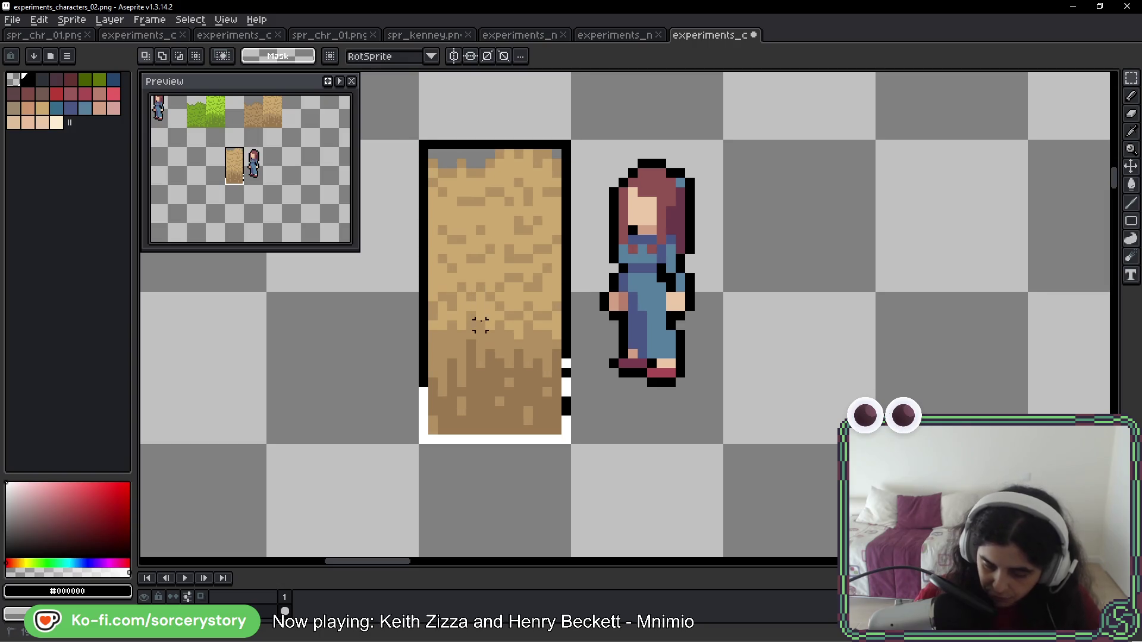
pyautogui.hotkey('ctrl', 'd')
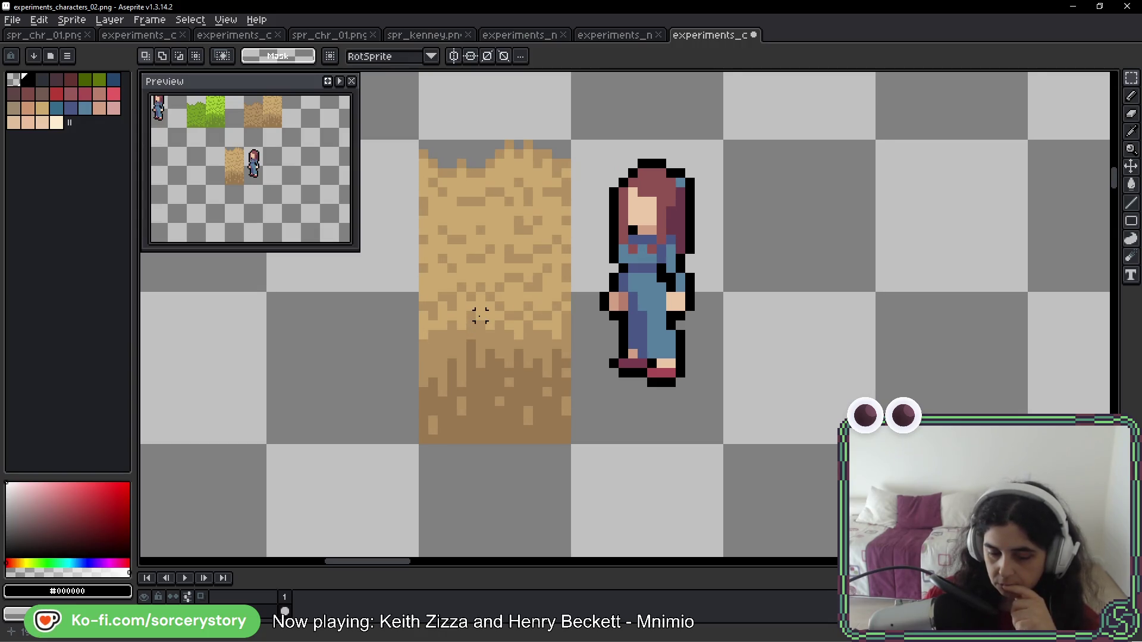
pyautogui.moveTo(490, 192); pyautogui.dragTo(693, 419)
pyautogui.moveTo(689, 316)
pyautogui.mouseDown()
pyautogui.moveTo(1081, 317)
pyautogui.moveTo(611, 315)
pyautogui.mouseUp()
pyautogui.hotkey('ctrl', 'd')
pyautogui.moveTo(571, 153); pyautogui.dragTo(668, 370)
pyautogui.hotkey('ctrl', 'd')
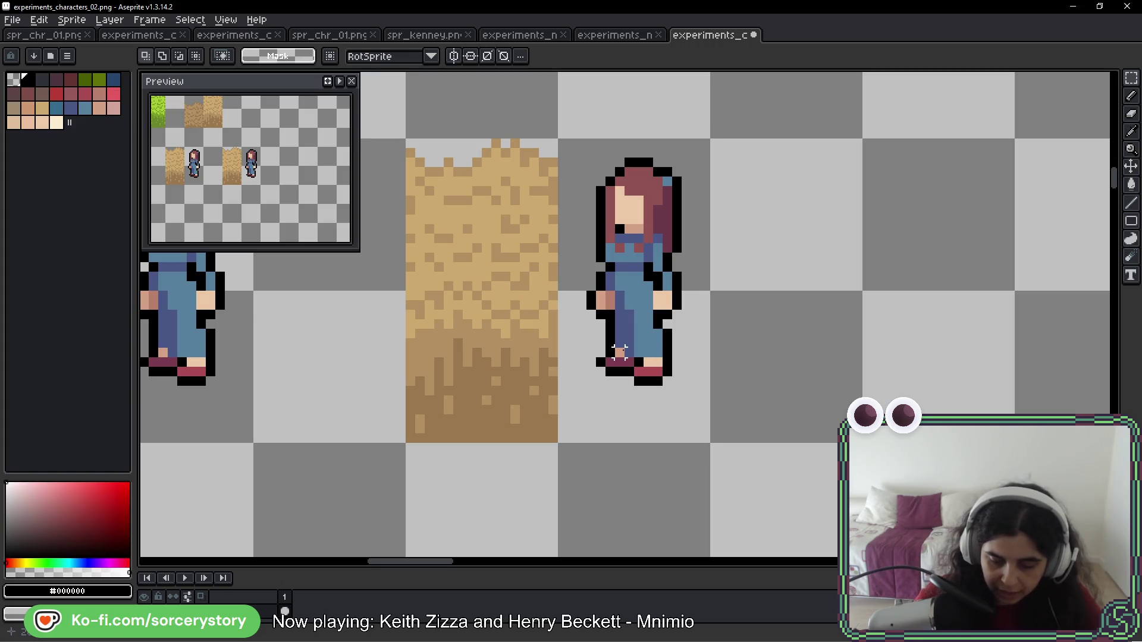
pyautogui.press('b')
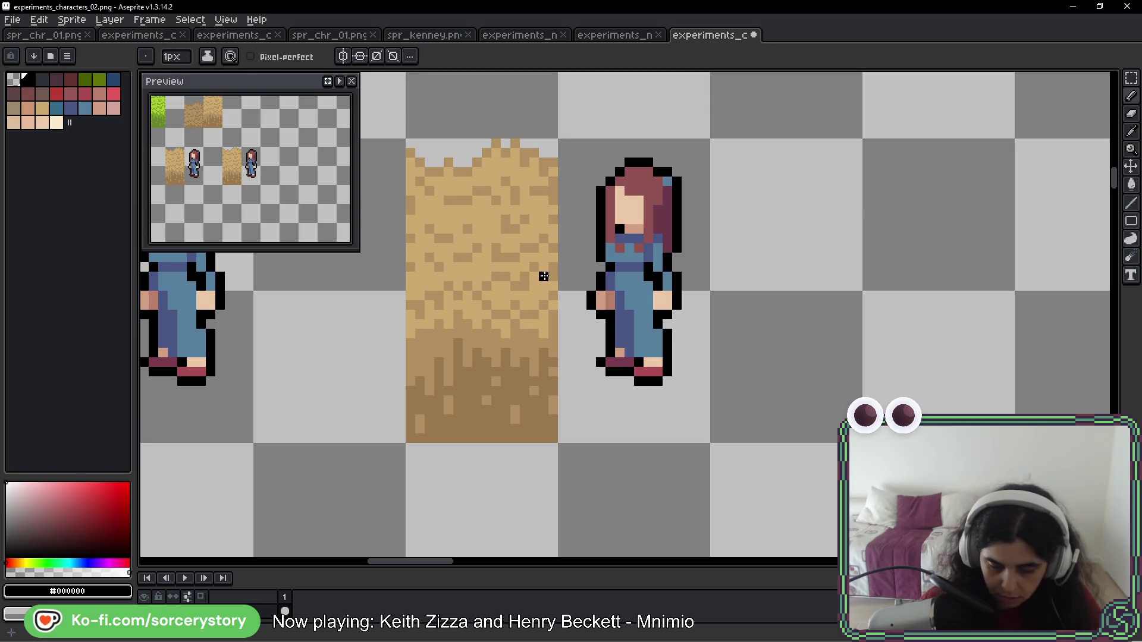
# Try black and tan strokes between the dirt and the copied girl, undoing both
pyautogui.moveTo(555, 219)
pyautogui.mouseDown()
pyautogui.moveTo(534, 239)
pyautogui.moveTo(540, 232)
pyautogui.mouseUp()
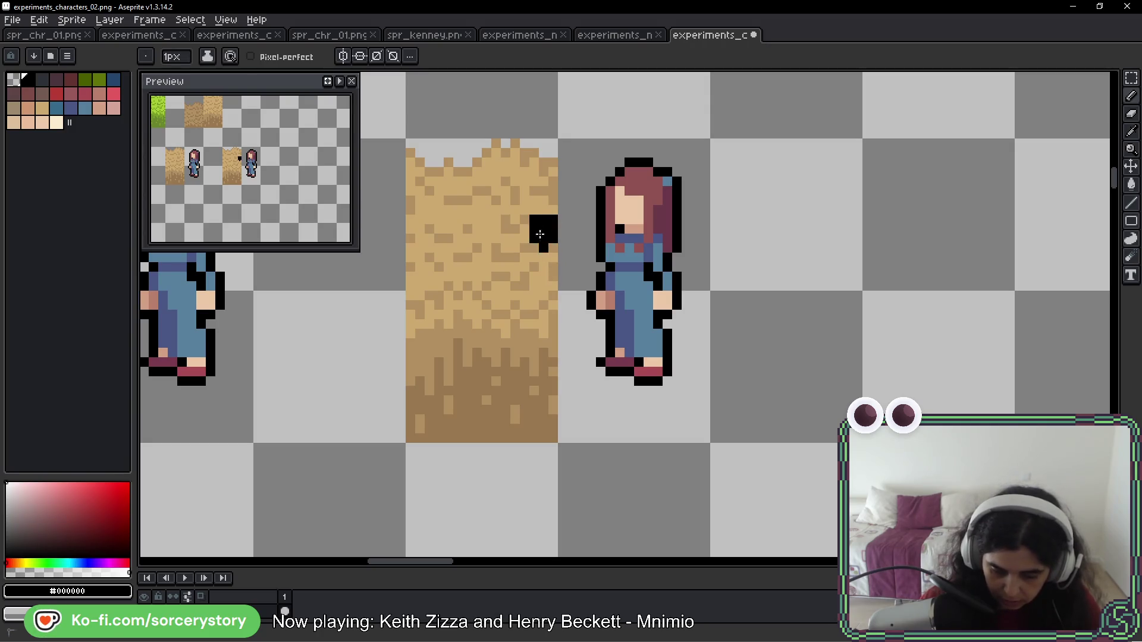
pyautogui.hotkey('ctrl', 'z')
pyautogui.press('alt')
pyautogui.keyDown('alt'); pyautogui.click(559, 219); pyautogui.keyUp('alt')
pyautogui.moveTo(560, 360)
pyautogui.mouseDown()
pyautogui.moveTo(620, 220)
pyautogui.moveTo(580, 309)
pyautogui.moveTo(586, 196)
pyautogui.moveTo(607, 233)
pyautogui.mouseUp()
pyautogui.hotkey('ctrl', 'z')
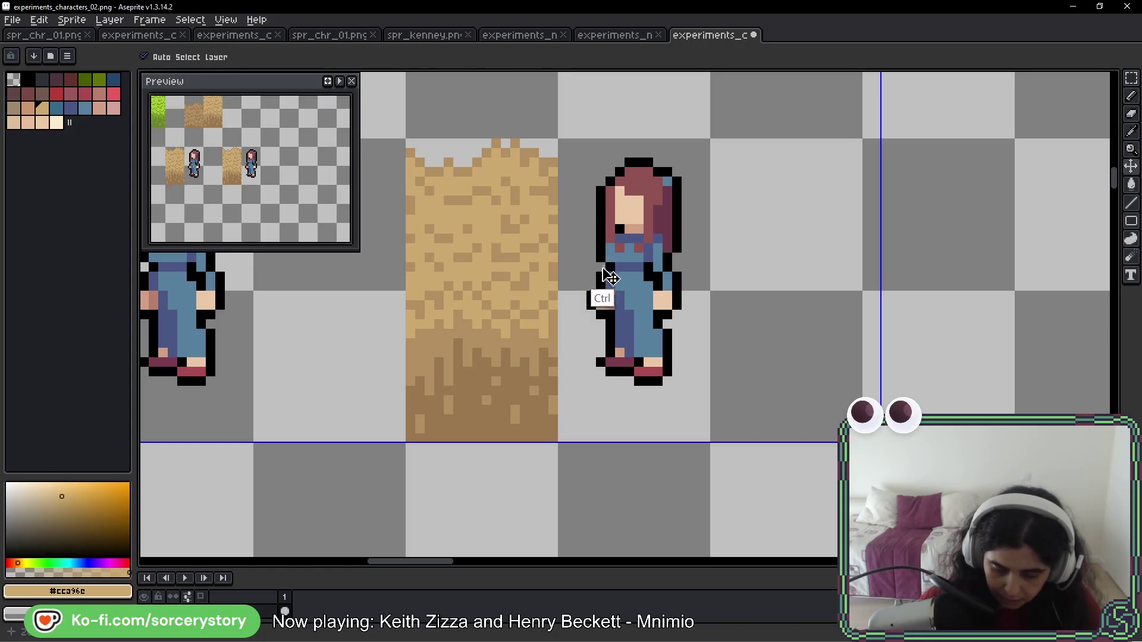
# Paint a skin-coloured hand left of the girl and fill tan below it
pyautogui.press('alt')
pyautogui.keyDown('alt'); pyautogui.click(608, 293); pyautogui.keyUp('alt')
pyautogui.moveTo(586, 268)
pyautogui.mouseDown()
pyautogui.moveTo(573, 275)
pyautogui.moveTo(559, 336)
pyautogui.moveTo(602, 169)
pyautogui.moveTo(592, 238)
pyautogui.moveTo(619, 214)
pyautogui.moveTo(607, 190)
pyautogui.moveTo(571, 199)
pyautogui.mouseUp()
pyautogui.keyDown('alt'); pyautogui.click(556, 298); pyautogui.keyUp('alt')
pyautogui.moveTo(580, 286); pyautogui.dragTo(562, 354)
pyautogui.click(601, 382)
pyautogui.hotkey('ctrl', 'z')
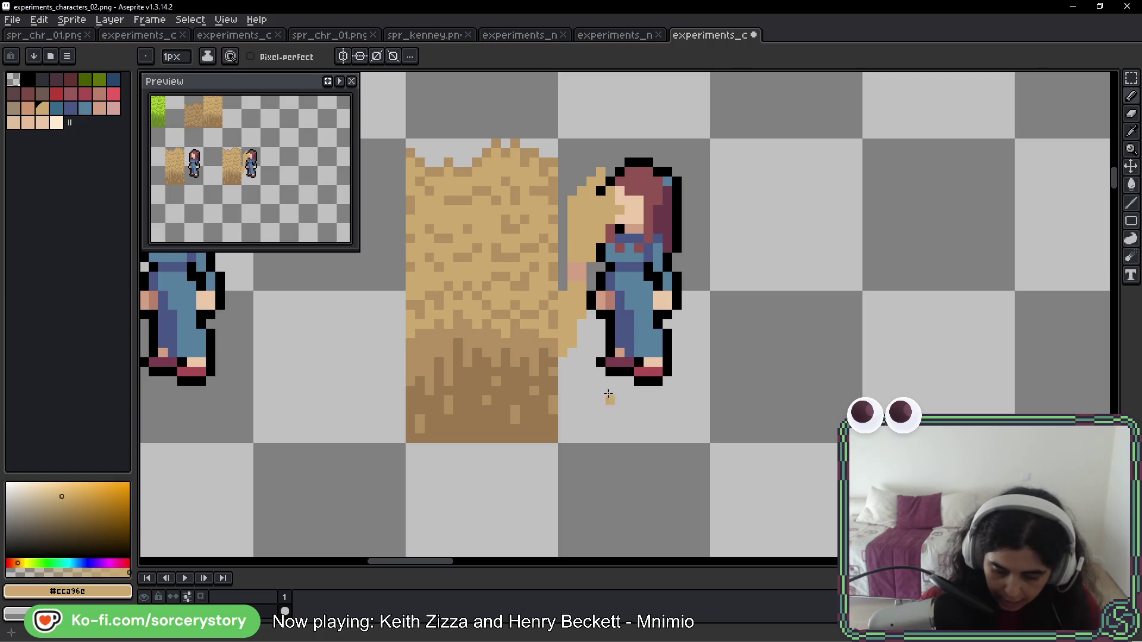
# Redraw the arm outline as a straight black line; discard the trial blue strokes
pyautogui.keyDown('alt'); pyautogui.click(607, 296); pyautogui.keyUp('alt')
pyautogui.moveTo(608, 267); pyautogui.dragTo(608, 308)
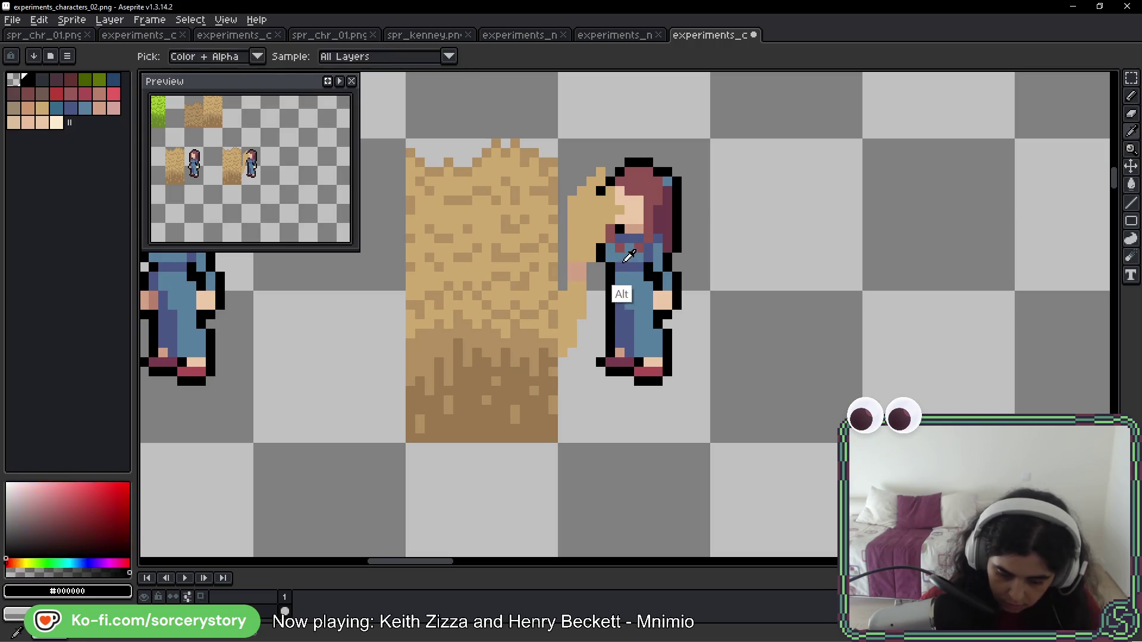
pyautogui.keyDown('alt'); pyautogui.click(617, 286); pyautogui.keyUp('alt')
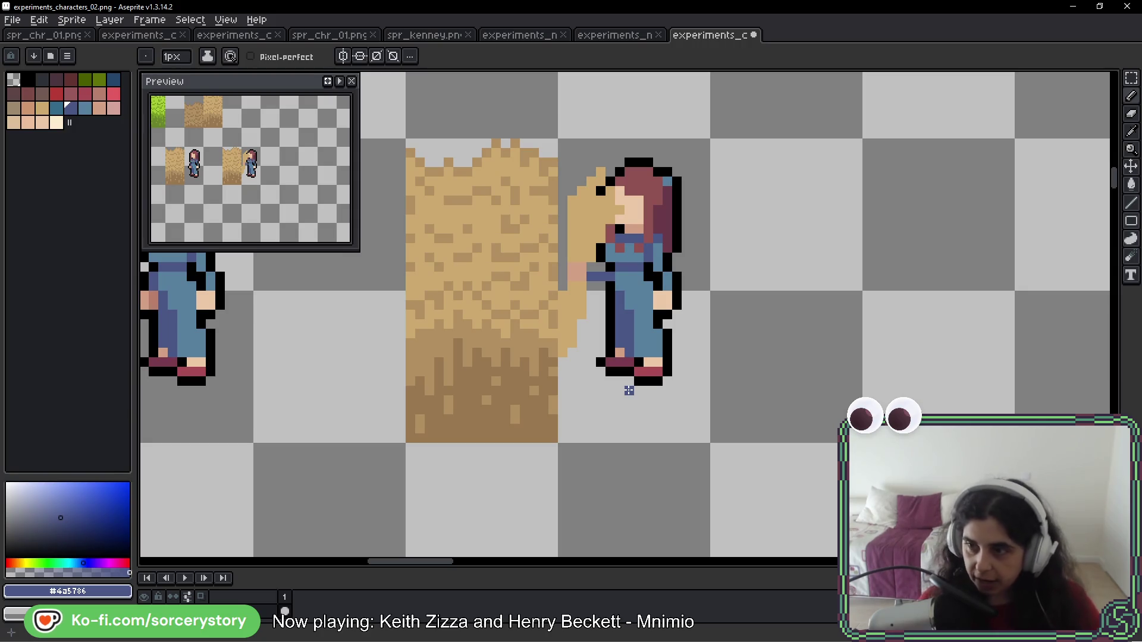
pyautogui.moveTo(524, 142)
pyautogui.mouseDown()
pyautogui.moveTo(525, 464)
pyautogui.moveTo(526, 146)
pyautogui.mouseUp()
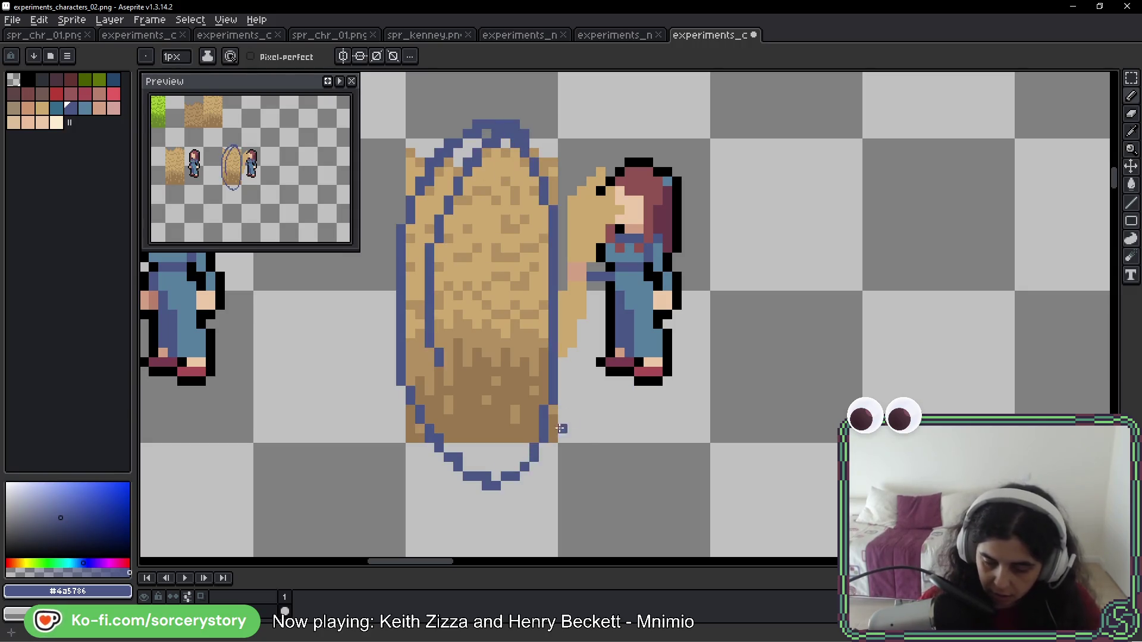
pyautogui.hotkey('ctrl', 'z')
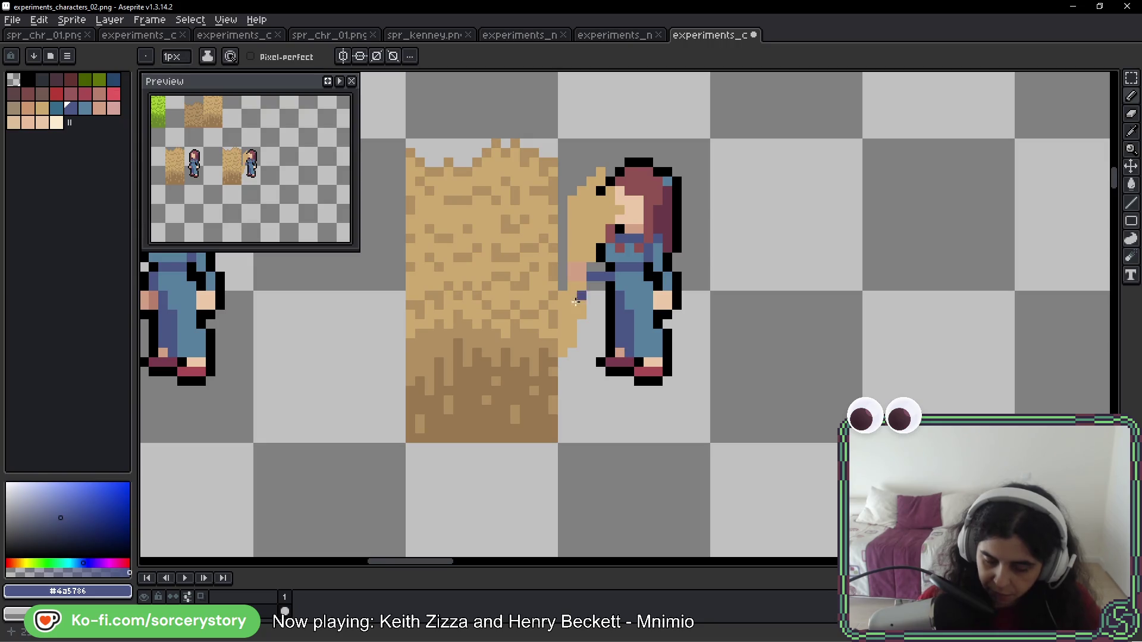
pyautogui.moveTo(560, 362)
pyautogui.mouseDown()
pyautogui.moveTo(650, 229)
pyautogui.moveTo(619, 74)
pyautogui.mouseUp()
pyautogui.hotkey('ctrl', 'z')
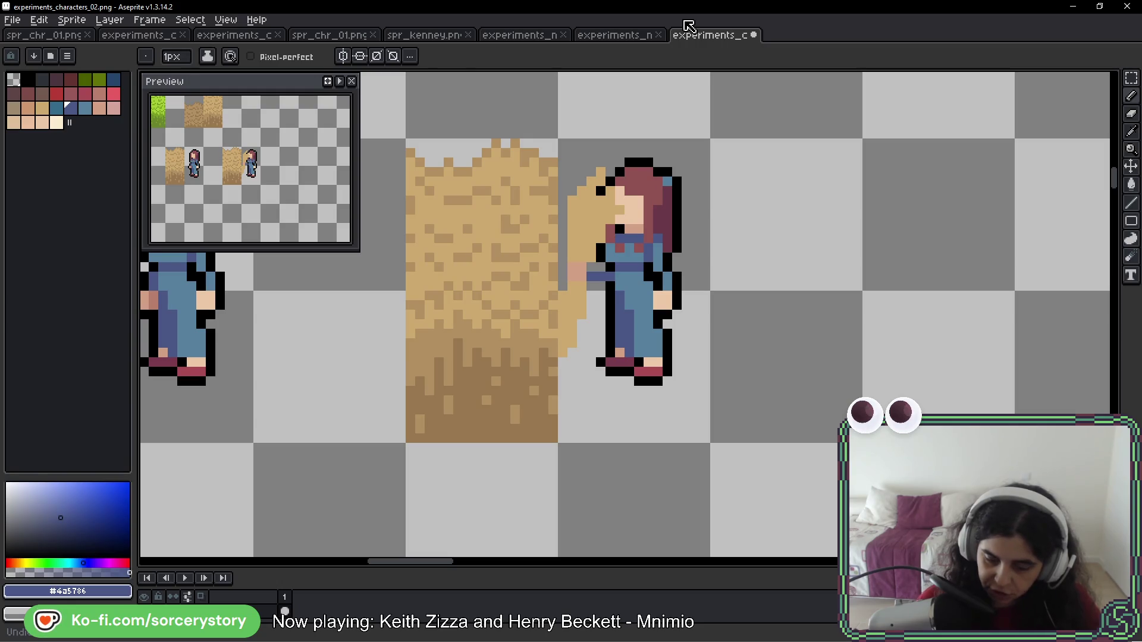
pyautogui.moveTo(554, 277)
pyautogui.mouseDown()
pyautogui.moveTo(540, 265)
pyautogui.moveTo(555, 310)
pyautogui.mouseUp()
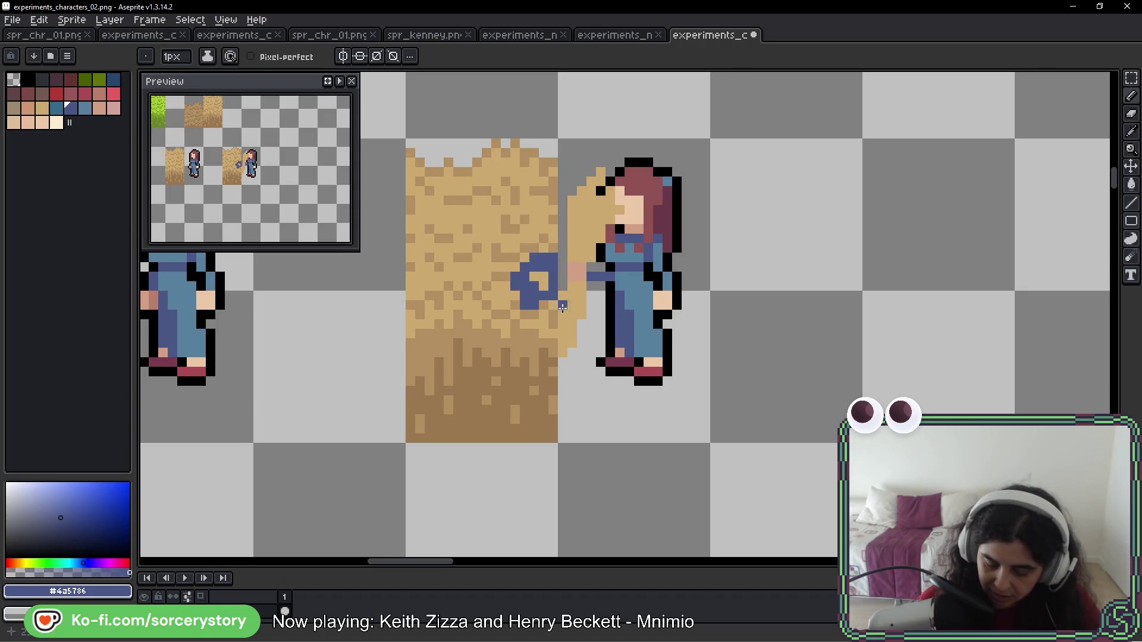
pyautogui.hotkey('ctrl', 'z')
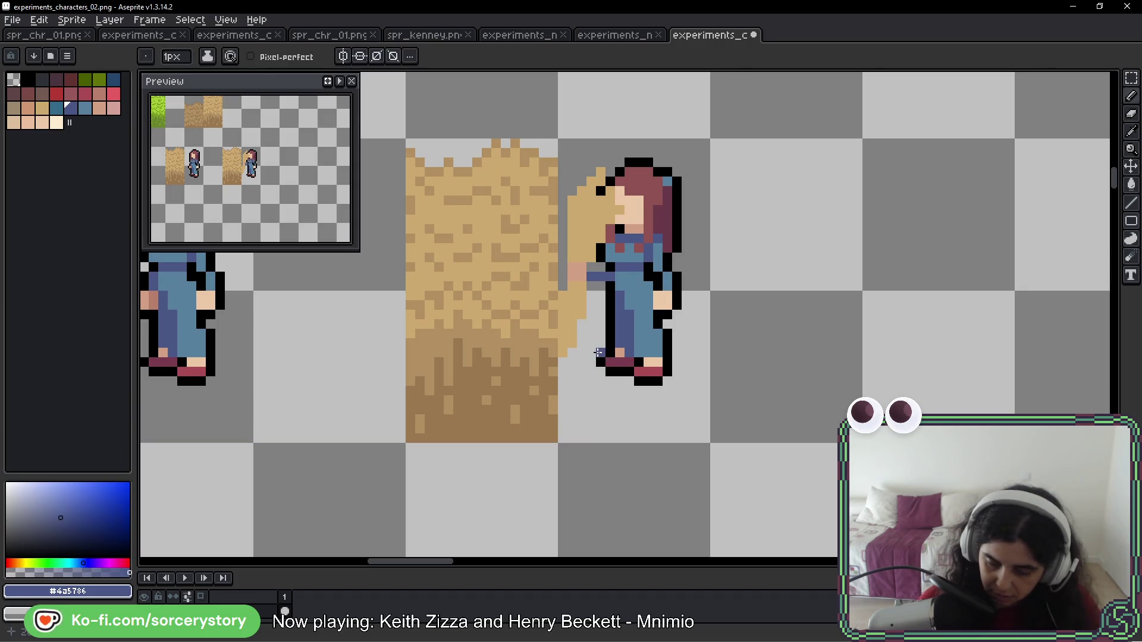
pyautogui.scroll(-1, 622, 243)
pyautogui.moveTo(492, 261); pyautogui.dragTo(910, 269)
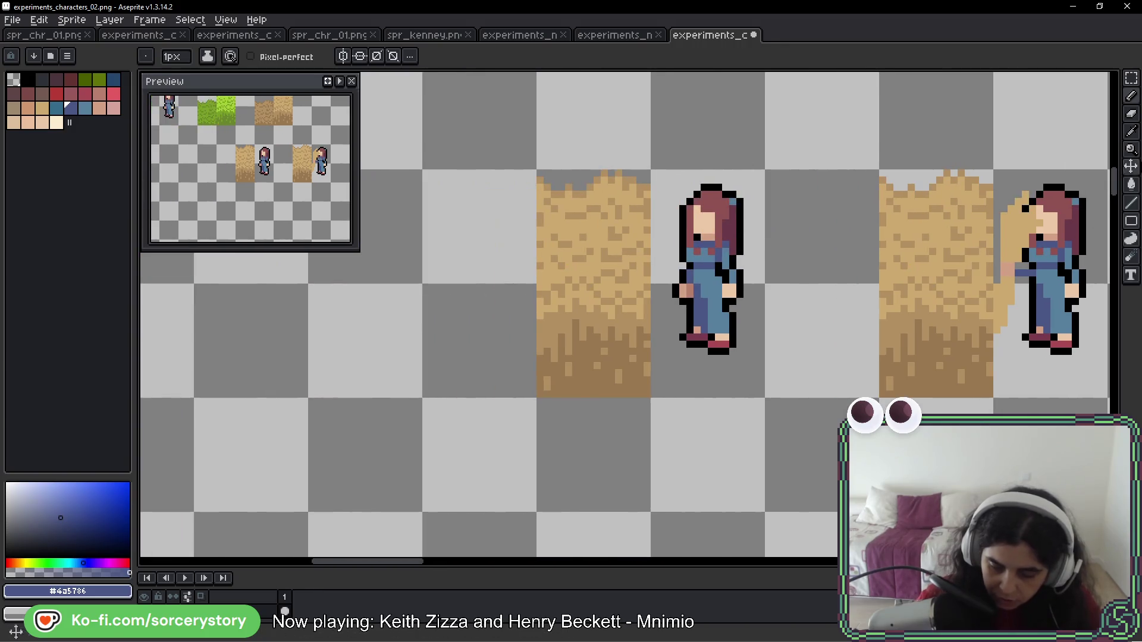
# Copy the dirt tile and girl pair three tiles to the left
pyautogui.press('m')
pyautogui.scroll(-2, 718, 288)
pyautogui.moveTo(699, 202)
pyautogui.mouseDown()
pyautogui.moveTo(774, 352)
pyautogui.moveTo(848, 352)
pyautogui.mouseUp()
pyautogui.keyDown('ctrl'); pyautogui.moveTo(814, 268); pyautogui.dragTo(586, 268); pyautogui.keyUp('ctrl')
pyautogui.scroll(4, 833, 267)
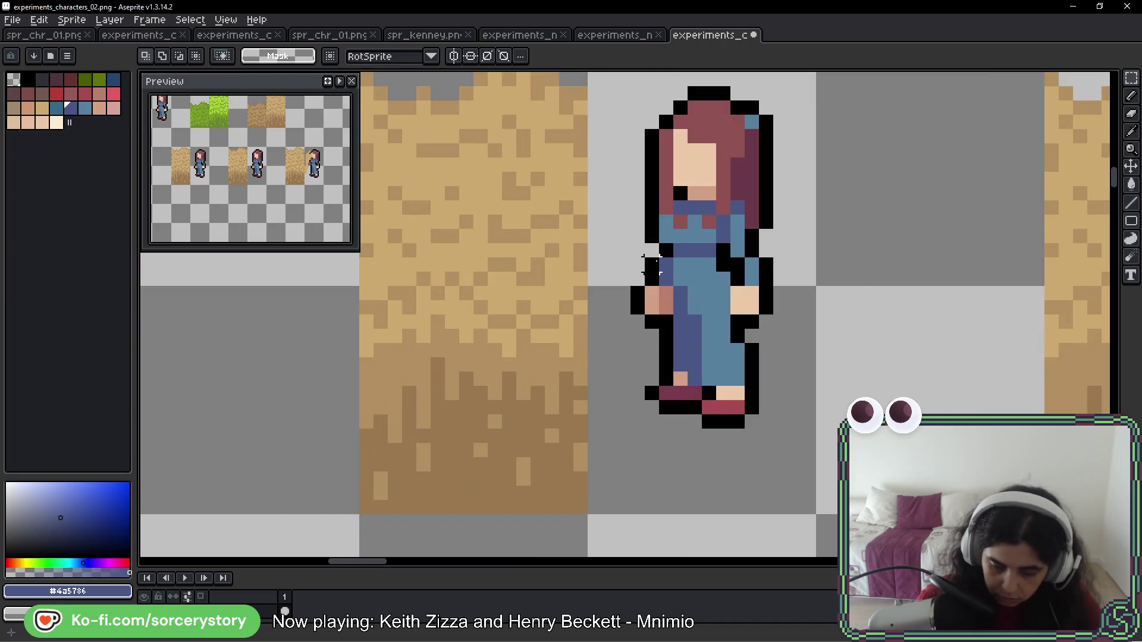
# Draw a black column at the girl's left side and a bent dark-blue arm toward the dirt
pyautogui.press('b')
pyautogui.keyDown('alt'); pyautogui.click(666, 250); pyautogui.keyUp('alt')
pyautogui.moveTo(666, 250); pyautogui.dragTo(666, 321)
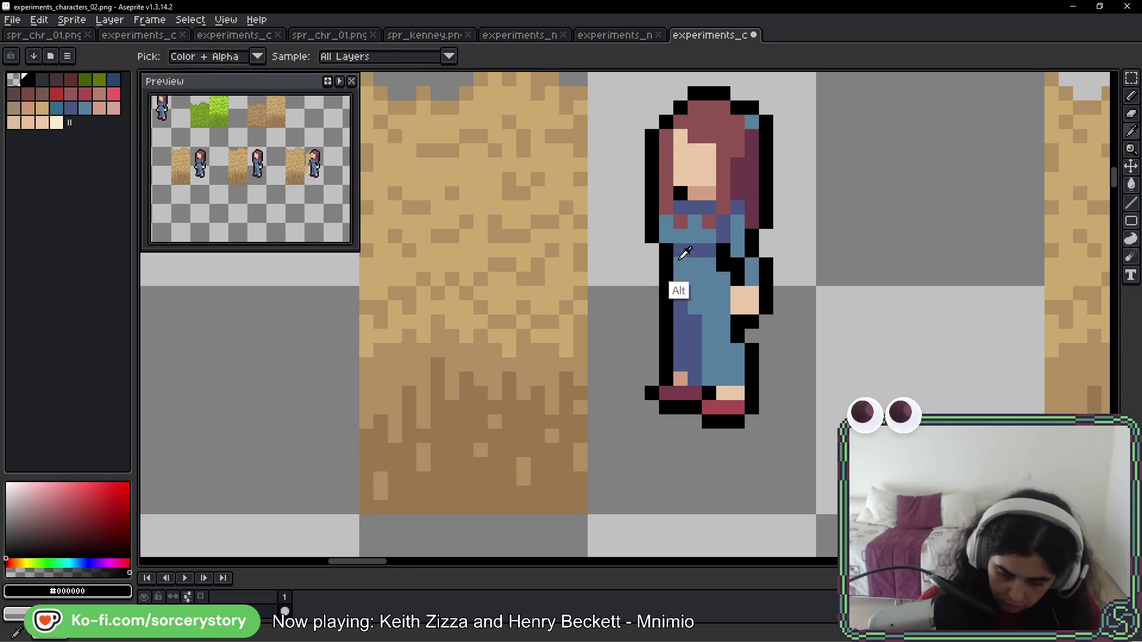
pyautogui.keyDown('alt'); pyautogui.click(677, 288); pyautogui.keyUp('alt')
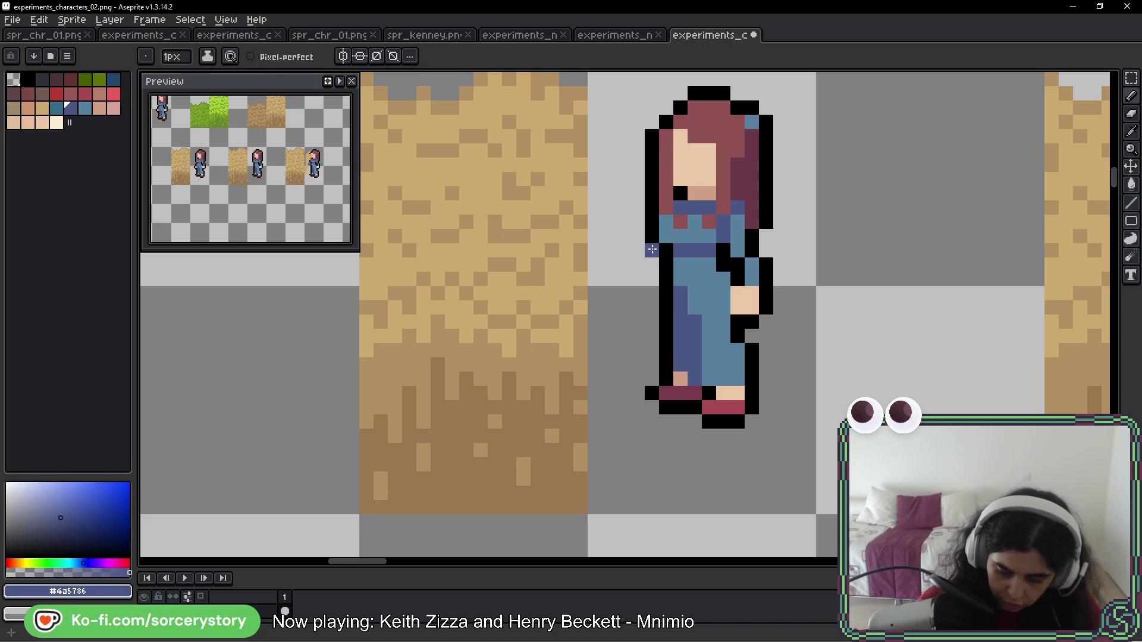
pyautogui.moveTo(651, 250); pyautogui.dragTo(594, 246)
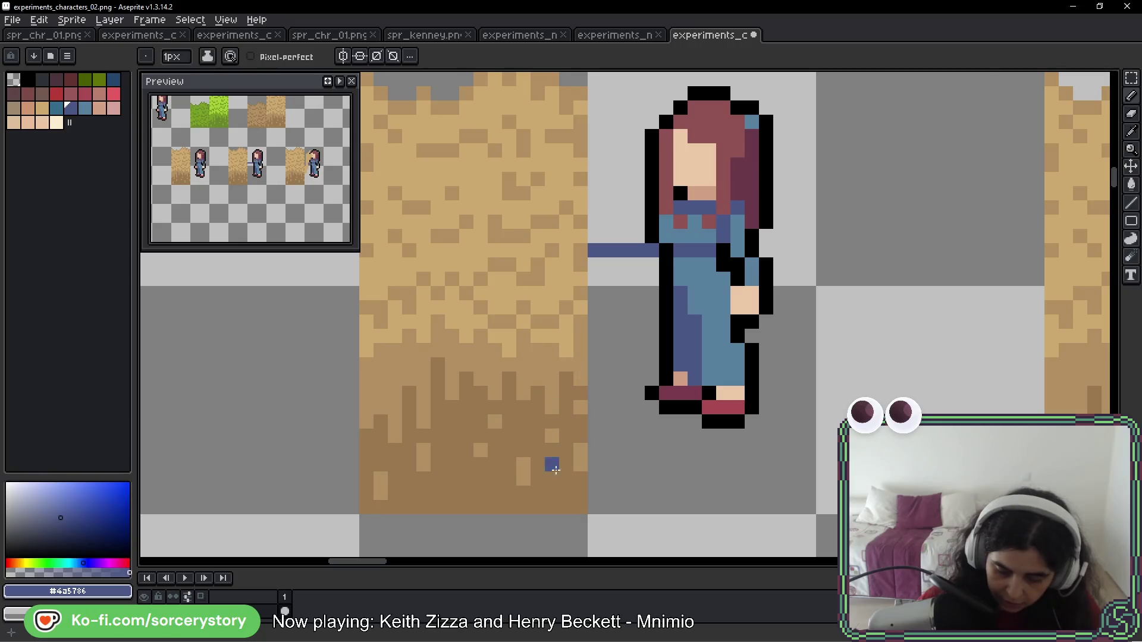
pyautogui.hotkey('ctrl', 'z')
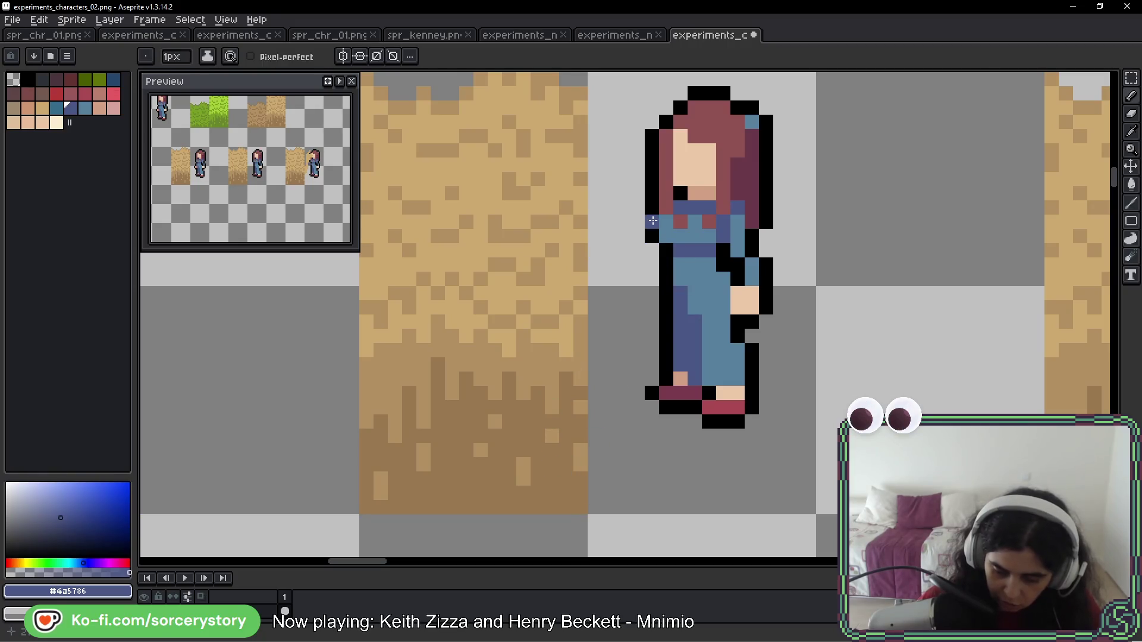
pyautogui.moveTo(652, 223); pyautogui.dragTo(607, 279)
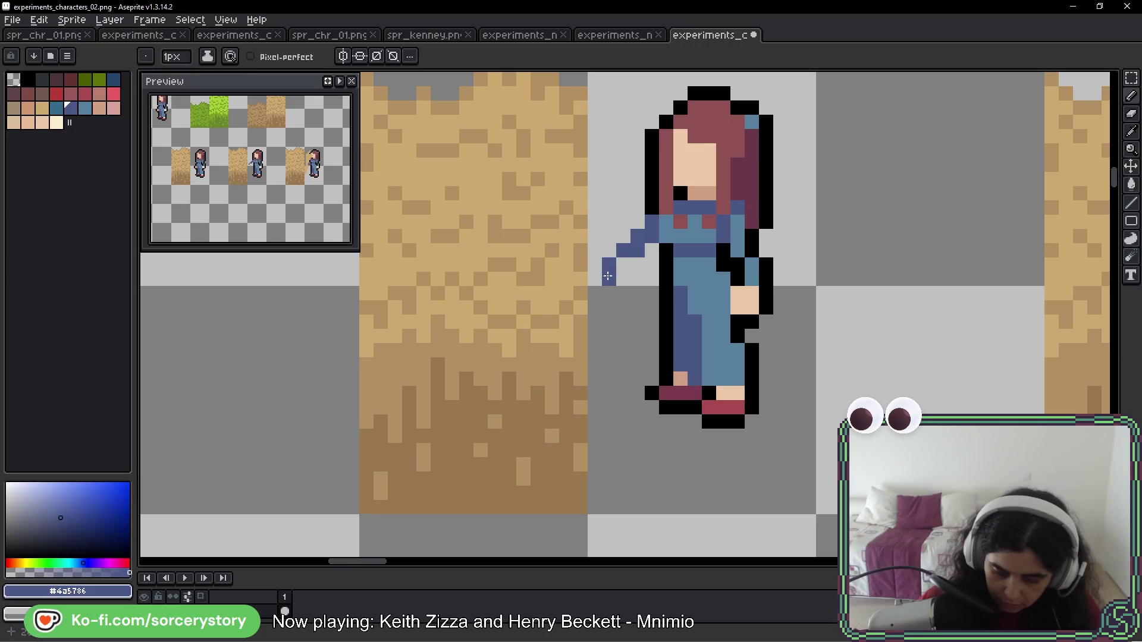
pyautogui.hotkey('ctrl', 'z')
pyautogui.moveTo(652, 221)
pyautogui.mouseDown()
pyautogui.moveTo(651, 241)
pyautogui.moveTo(595, 265)
pyautogui.mouseUp()
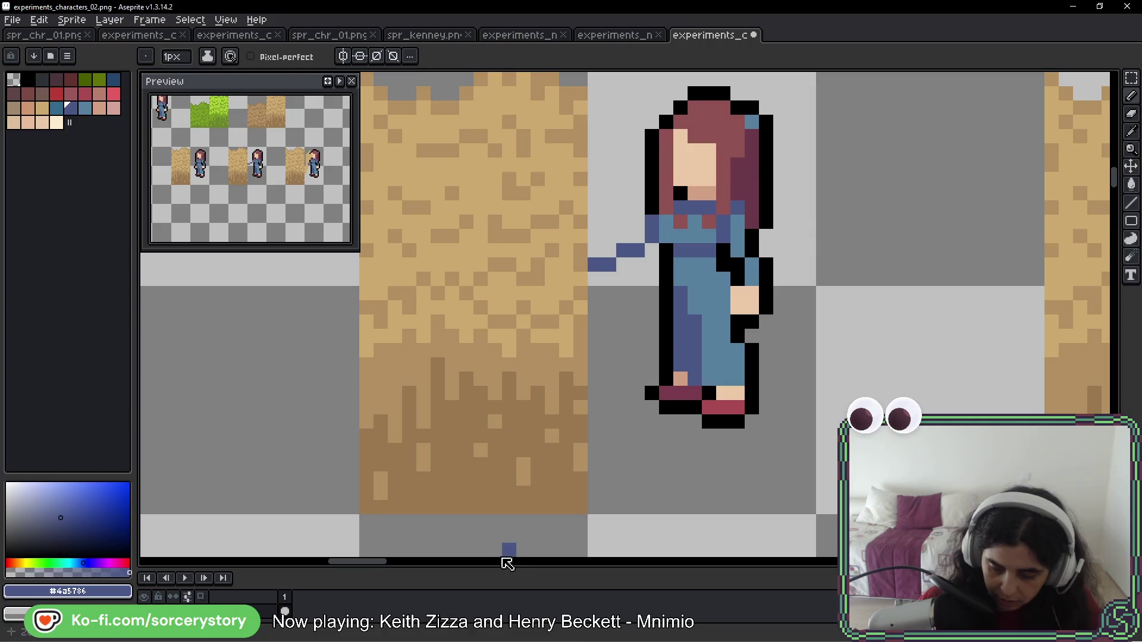
# Outline the top of the arm and the hand in black
pyautogui.keyDown('alt'); pyautogui.click(652, 210); pyautogui.keyUp('alt')
pyautogui.moveTo(638, 223); pyautogui.dragTo(594, 250)
pyautogui.moveTo(595, 278); pyautogui.dragTo(651, 248)
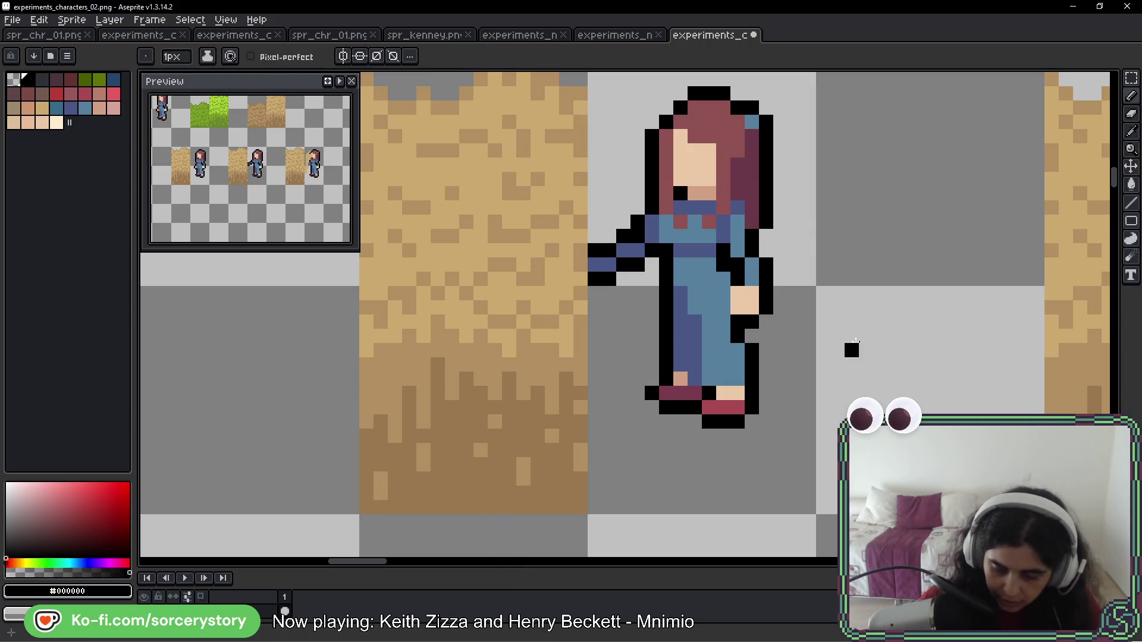
pyautogui.scroll(1, 676, 225)
pyautogui.scroll(-3, 644, 223)
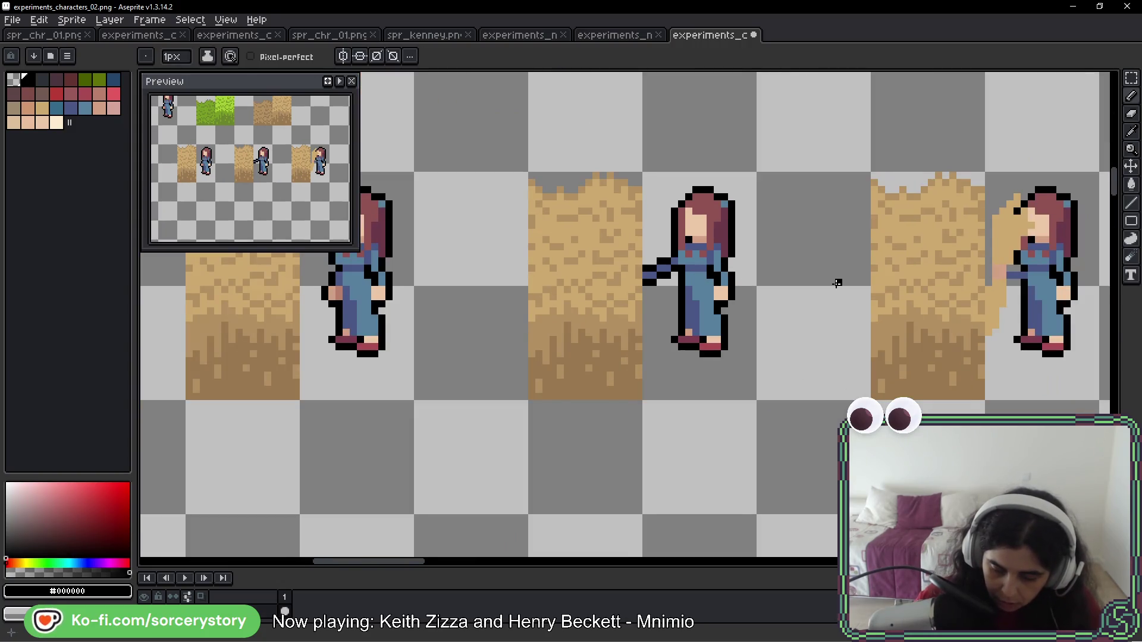
pyautogui.moveTo(838, 283); pyautogui.dragTo(673, 318)
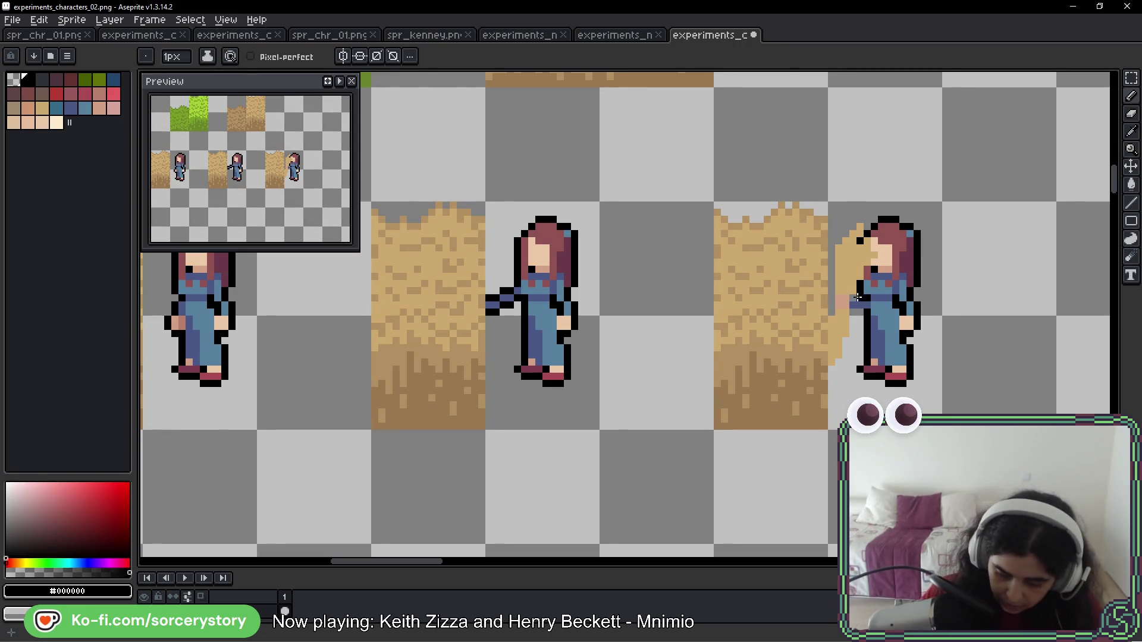
# Outline the right girl's hand in black and remove the outline beside the tan heap
pyautogui.moveTo(831, 297)
pyautogui.mouseDown()
pyautogui.moveTo(853, 333)
pyautogui.moveTo(832, 371)
pyautogui.mouseUp()
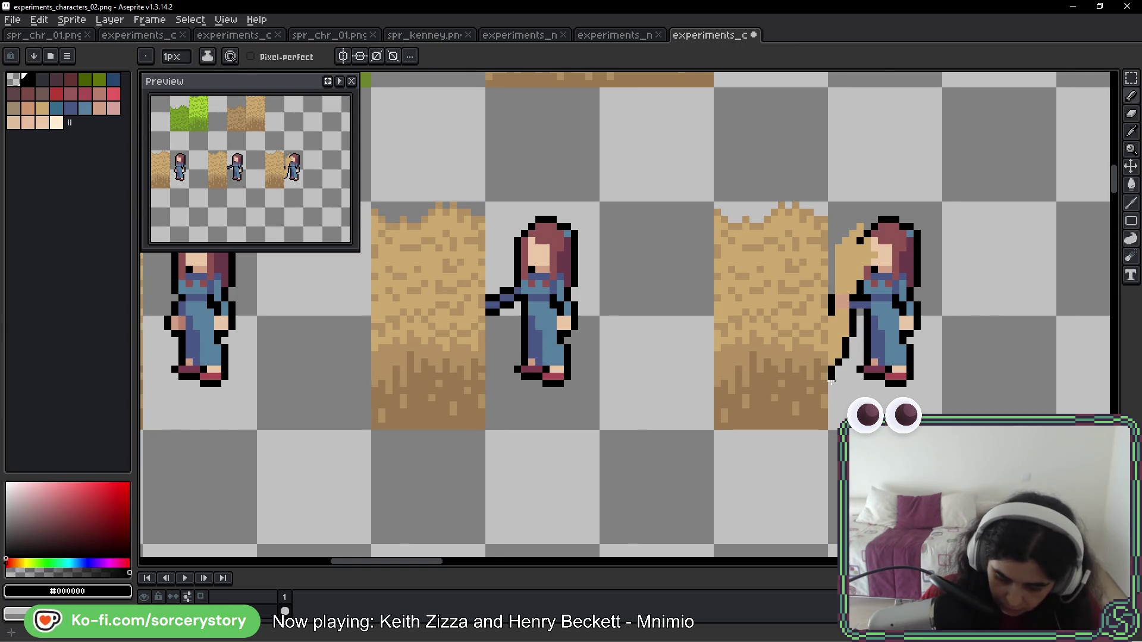
pyautogui.moveTo(831, 290); pyautogui.dragTo(833, 252)
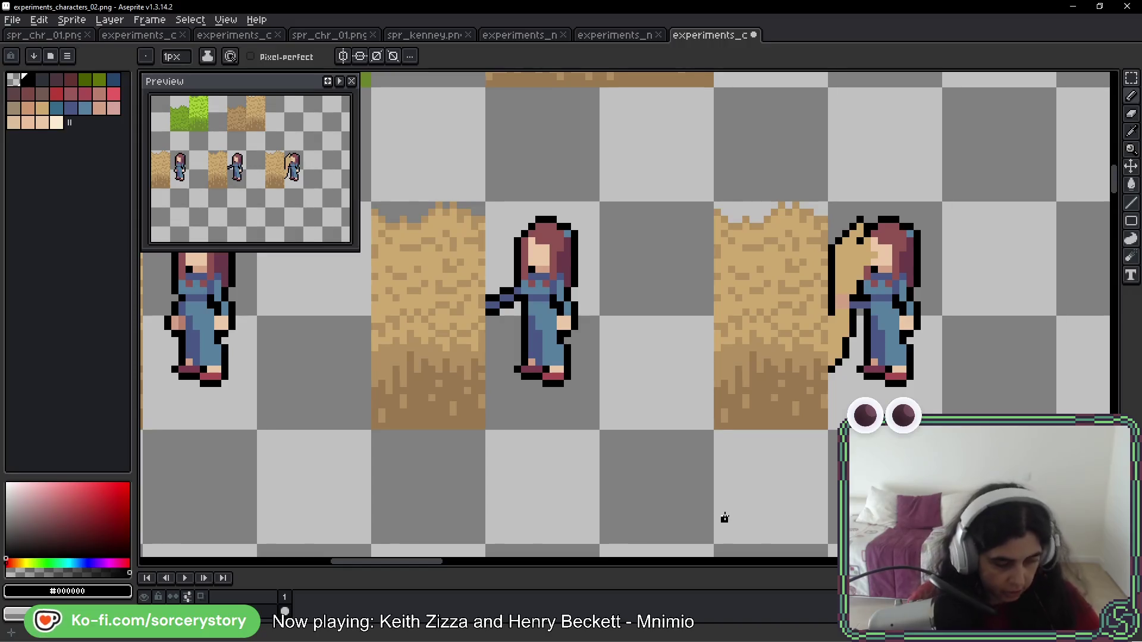
pyautogui.press('ctrl')
pyautogui.moveTo(916, 344); pyautogui.dragTo(895, 369)
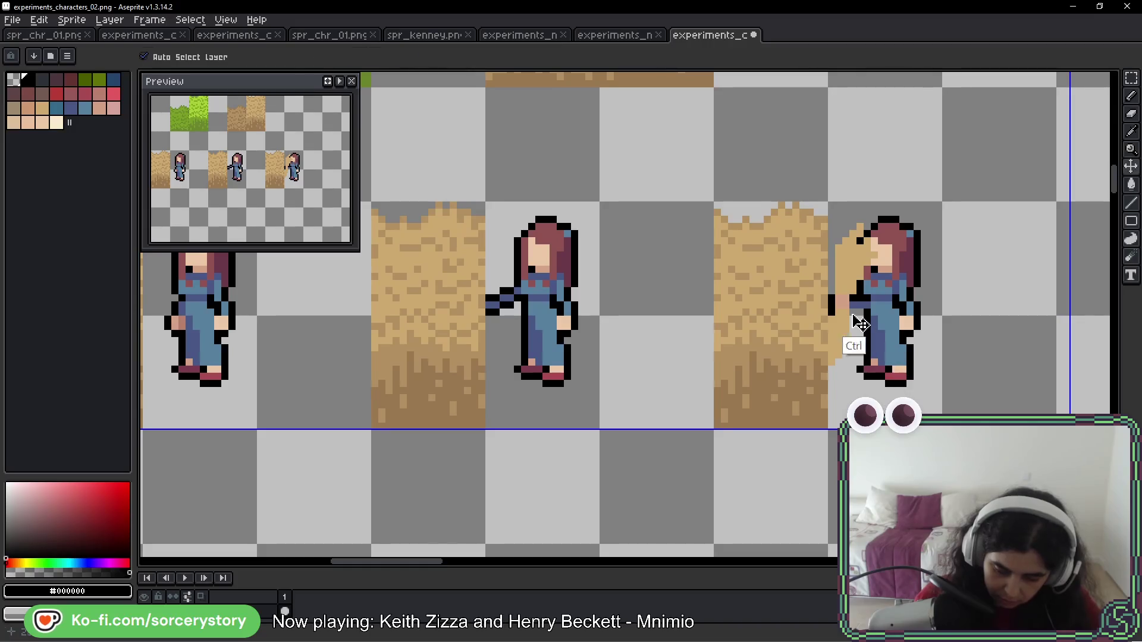
pyautogui.press('space')
pyautogui.moveTo(944, 328); pyautogui.dragTo(849, 333)
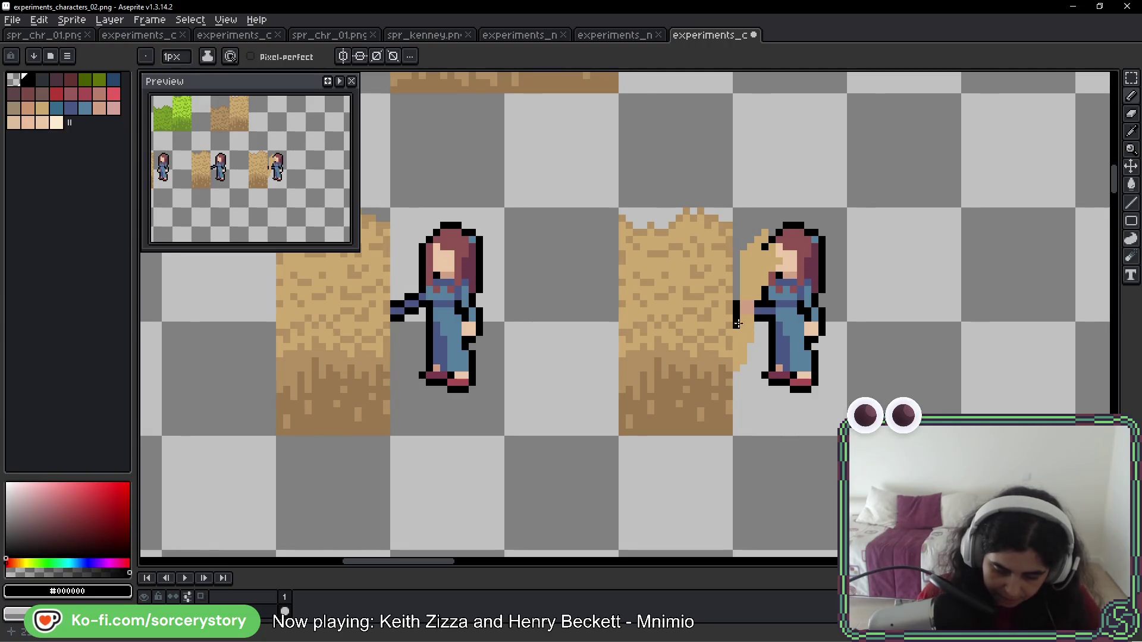
# Touch up the tan heap beside her with the dirt's darker and lighter tans
pyautogui.keyDown('alt'); pyautogui.click(688, 357); pyautogui.keyUp('alt')
pyautogui.moveTo(757, 293)
pyautogui.mouseDown()
pyautogui.moveTo(758, 243)
pyautogui.moveTo(762, 274)
pyautogui.mouseUp()
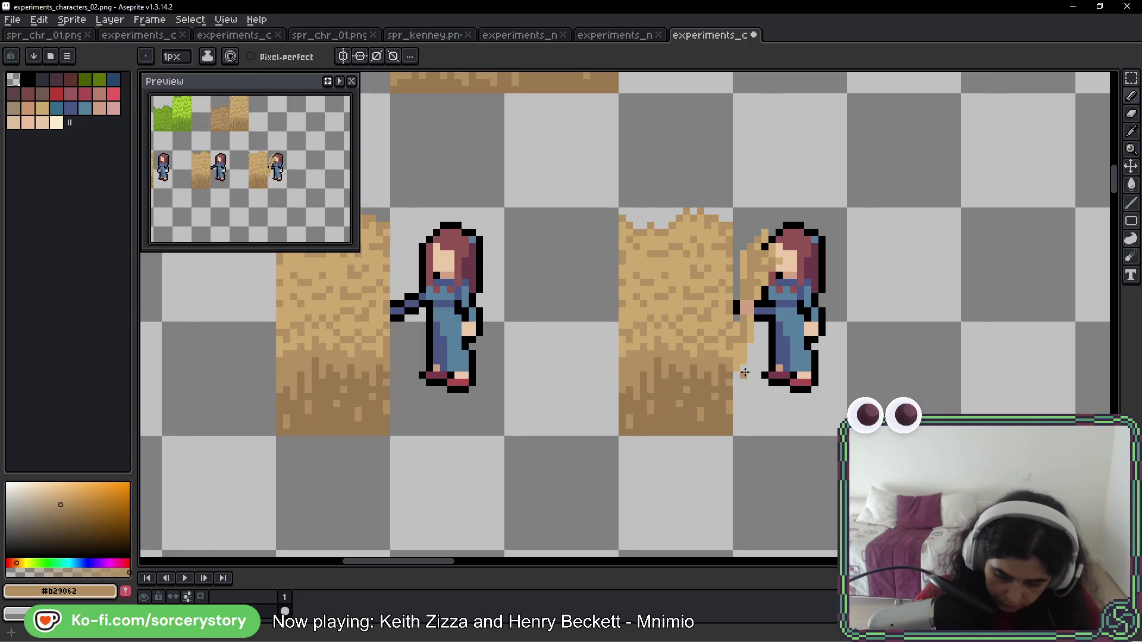
pyautogui.keyDown('alt'); pyautogui.click(745, 337); pyautogui.keyUp('alt')
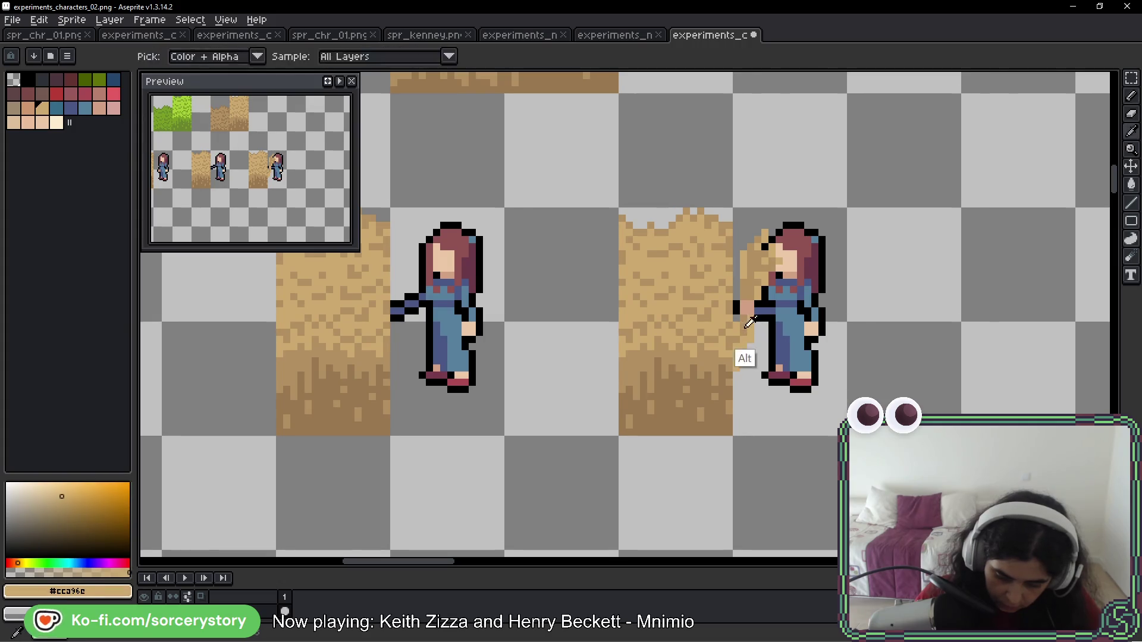
pyautogui.keyDown('alt'); pyautogui.click(740, 346); pyautogui.keyUp('alt')
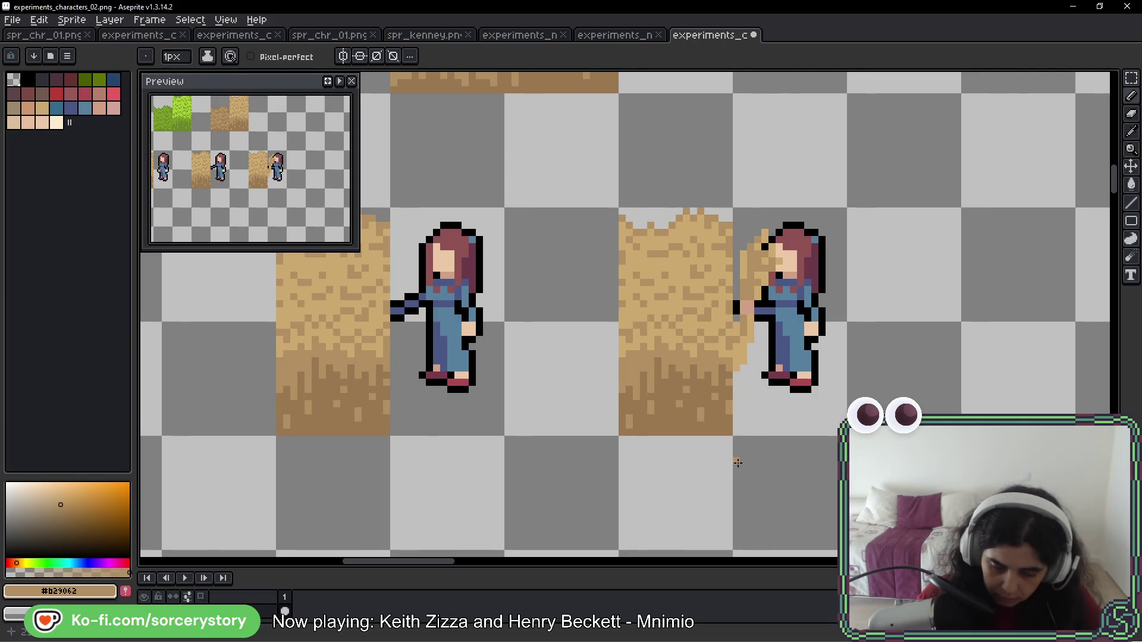
pyautogui.click(737, 374)
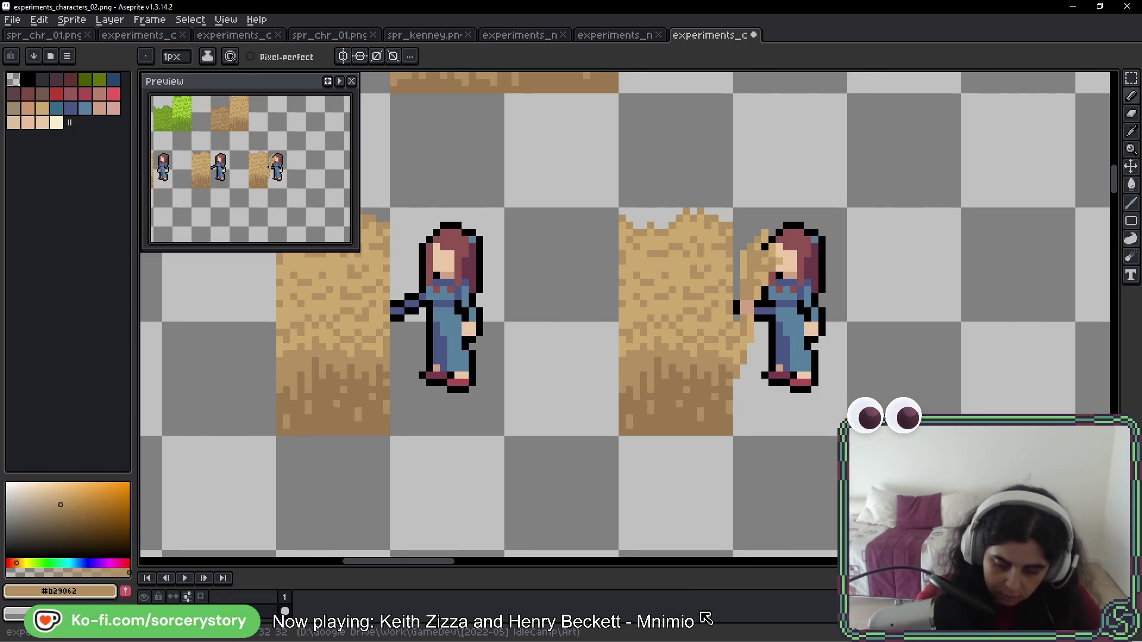
pyautogui.scroll(-1, 622, 390)
pyautogui.scroll(-1, 492, 391)
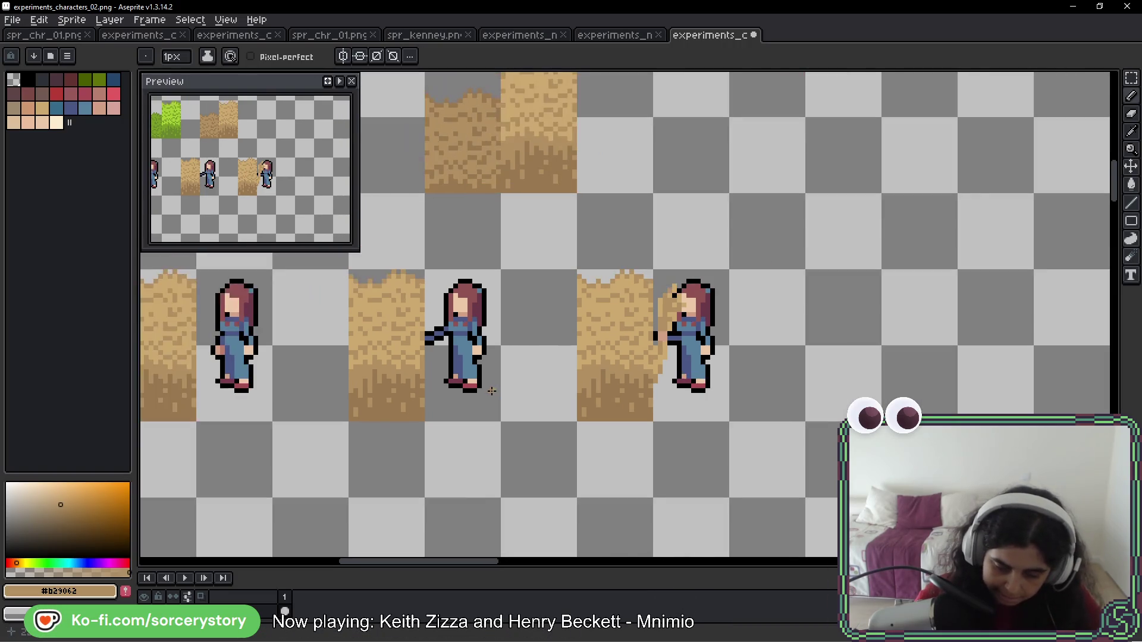
pyautogui.moveTo(600, 385)
pyautogui.mouseDown()
pyautogui.moveTo(815, 388)
pyautogui.moveTo(528, 382)
pyautogui.mouseUp()
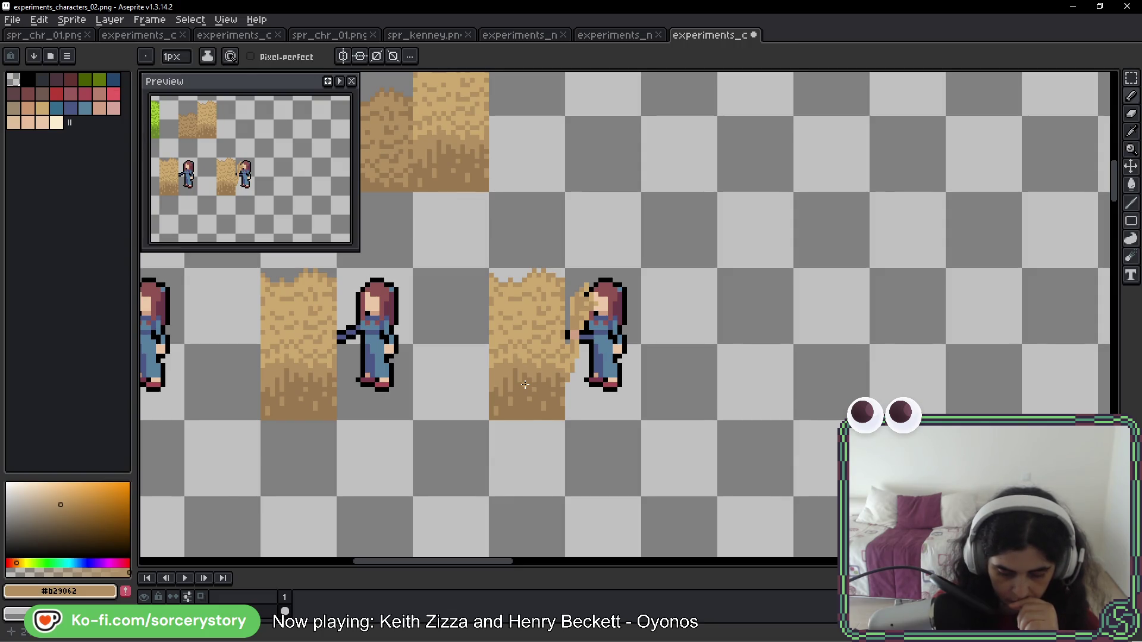
pyautogui.moveTo(488, 279)
pyautogui.mouseDown()
pyautogui.moveTo(538, 264)
pyautogui.moveTo(467, 398)
pyautogui.mouseUp()
pyautogui.hotkey('ctrl', 'z')
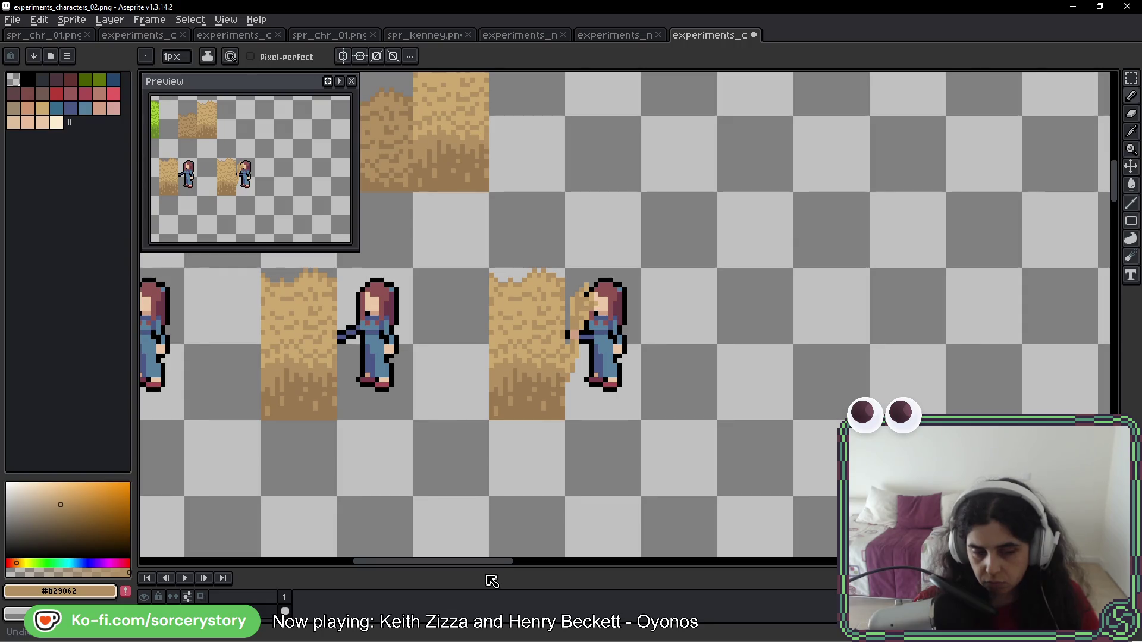
pyautogui.moveTo(471, 296)
pyautogui.mouseDown()
pyautogui.moveTo(926, 143)
pyautogui.moveTo(923, 216)
pyautogui.mouseUp()
pyautogui.moveTo(998, 188)
pyautogui.mouseDown()
pyautogui.moveTo(694, 210)
pyautogui.moveTo(578, 253)
pyautogui.mouseUp()
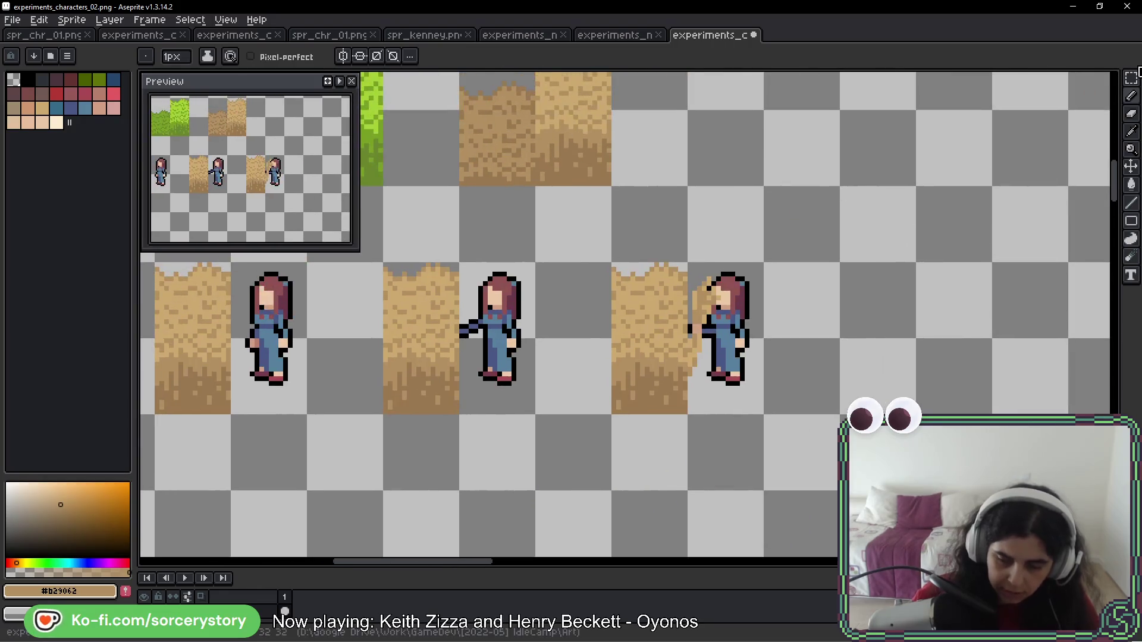
# Move the grass tile down below the right dirt tile and commit it
pyautogui.click(1131, 78)
pyautogui.moveTo(469, 185); pyautogui.dragTo(655, 227)
pyautogui.moveTo(500, 81)
pyautogui.mouseDown()
pyautogui.moveTo(538, 122)
pyautogui.moveTo(553, 208)
pyautogui.mouseUp()
pyautogui.moveTo(530, 140)
pyautogui.mouseDown()
pyautogui.moveTo(928, 440)
pyautogui.moveTo(852, 293)
pyautogui.mouseUp()
pyautogui.press('Return')
pyautogui.moveTo(1030, 219); pyautogui.dragTo(797, 337)
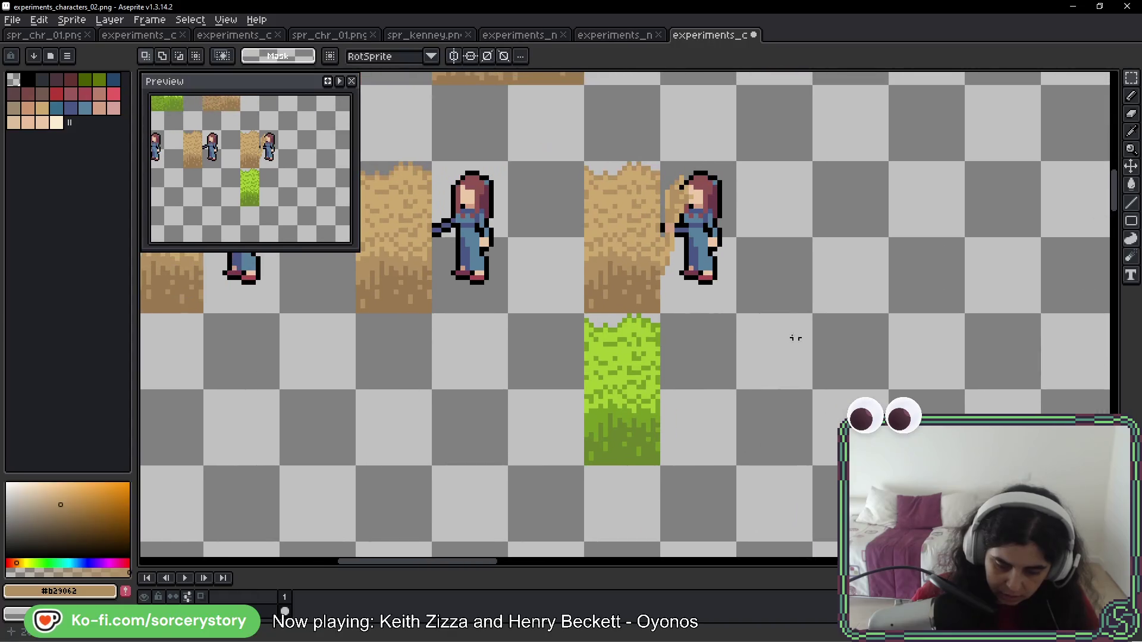
# Place a copy of the right girl by the grass and bucket-fill her tan heap with grass greens
pyautogui.moveTo(696, 181); pyautogui.dragTo(691, 412)
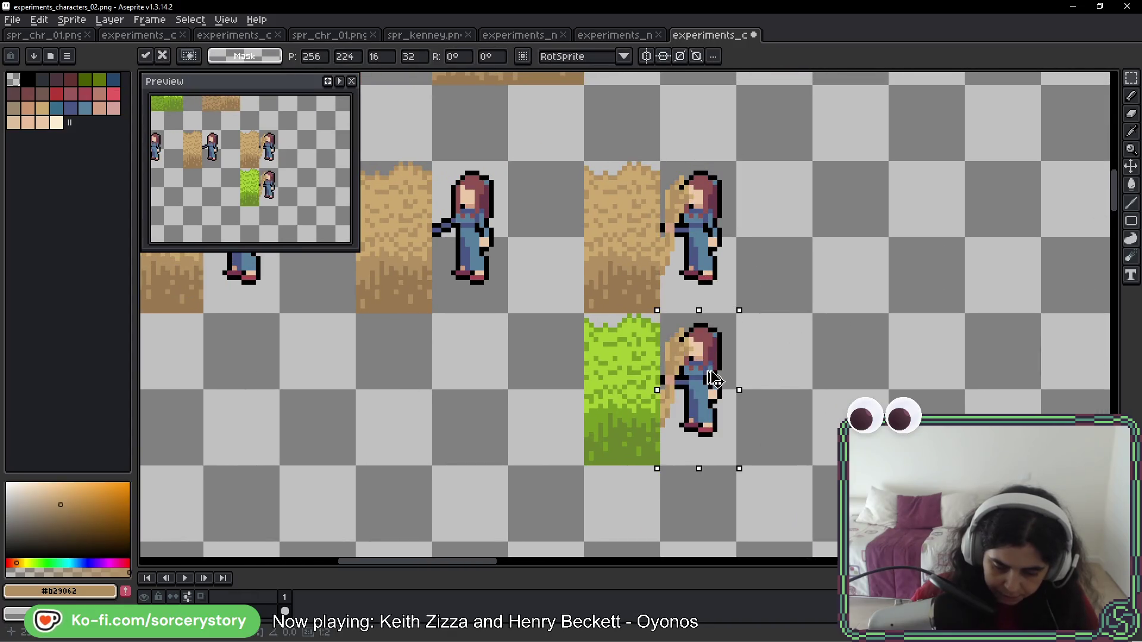
pyautogui.scroll(2, 681, 385)
pyautogui.scroll(1, 681, 386)
pyautogui.press('g')
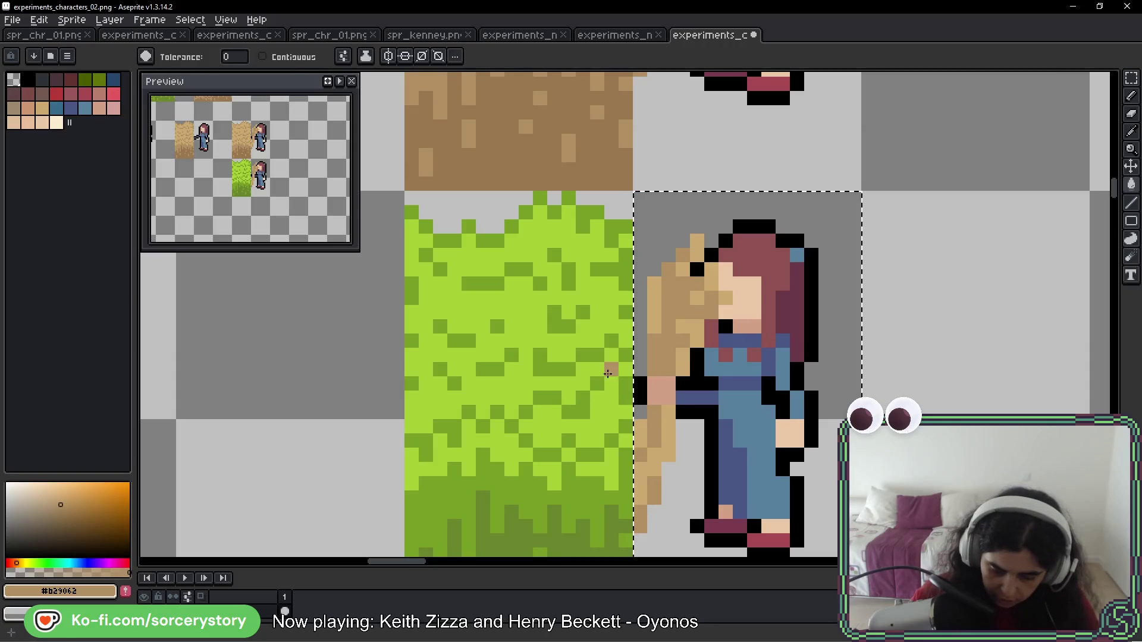
pyautogui.keyDown('alt'); pyautogui.click(612, 367); pyautogui.keyUp('alt')
pyautogui.click(669, 333)
pyautogui.click(652, 310)
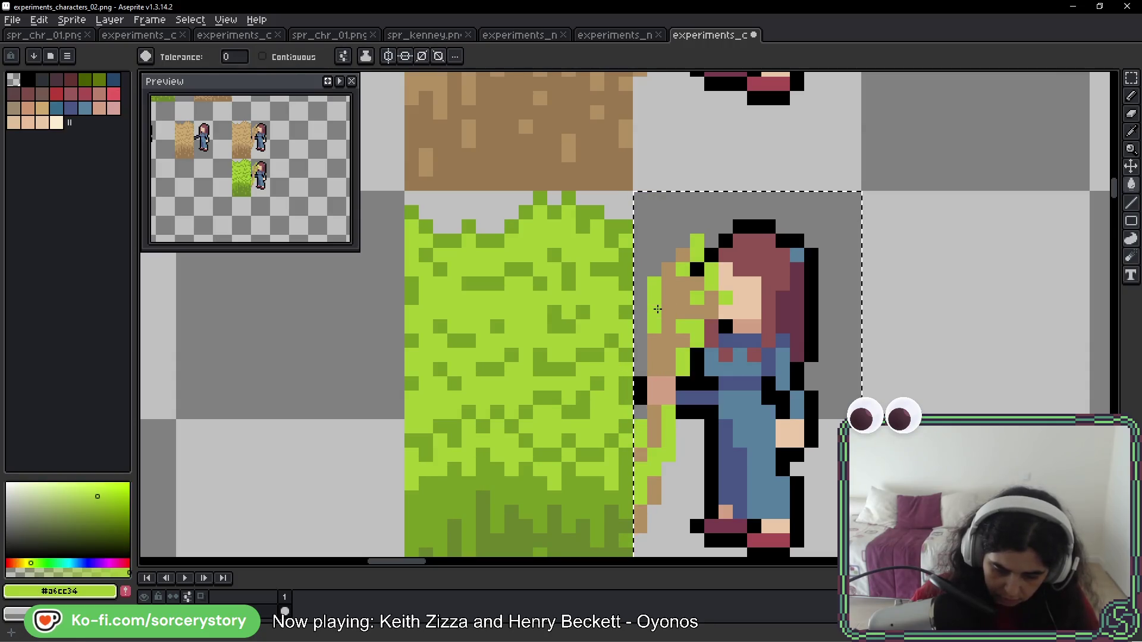
pyautogui.keyDown('alt'); pyautogui.click(623, 314); pyautogui.keyUp('alt')
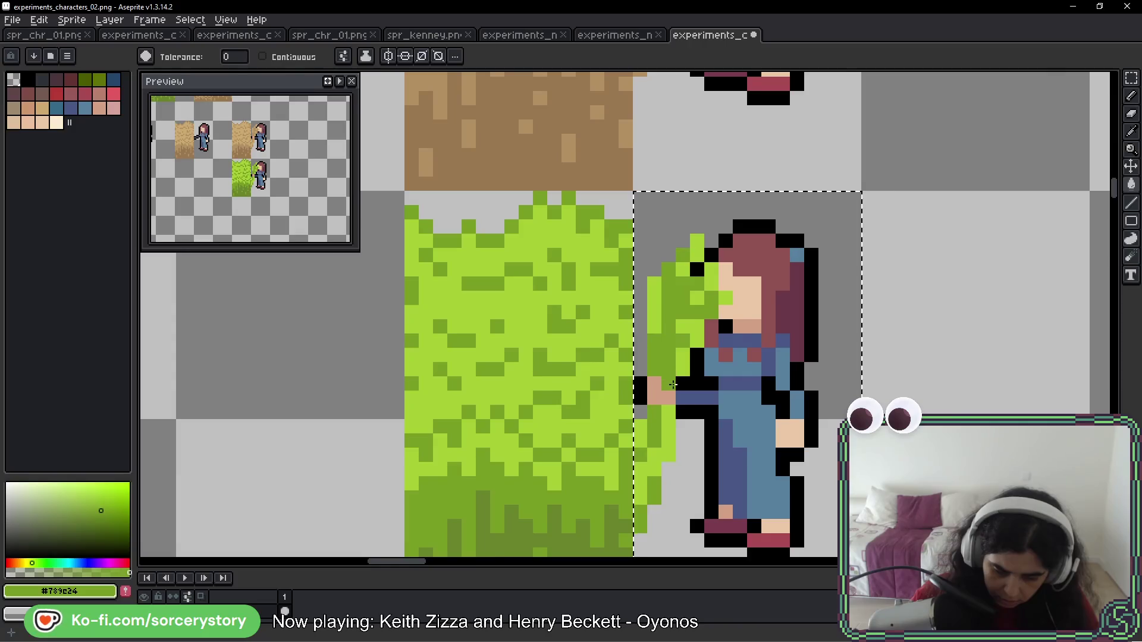
pyautogui.scroll(-3, 679, 387)
pyautogui.press('v')
pyautogui.press('g')
pyautogui.moveTo(870, 384); pyautogui.dragTo(712, 360)
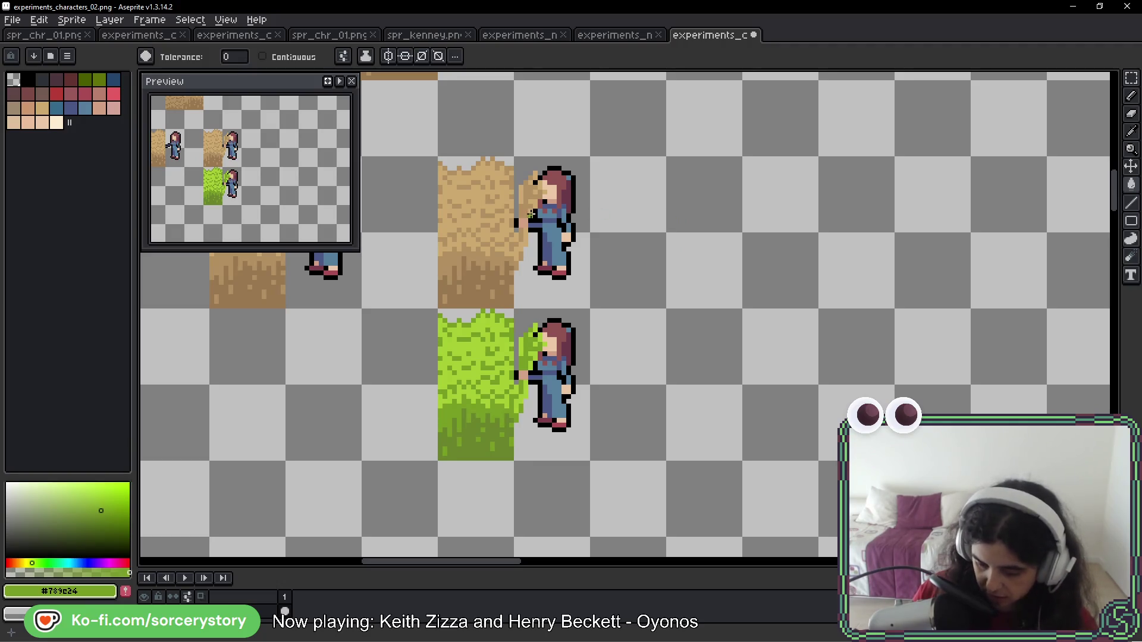
# Undo the accidental green background fill and the trial green pencil strokes beside the upper girl
pyautogui.click(531, 160)
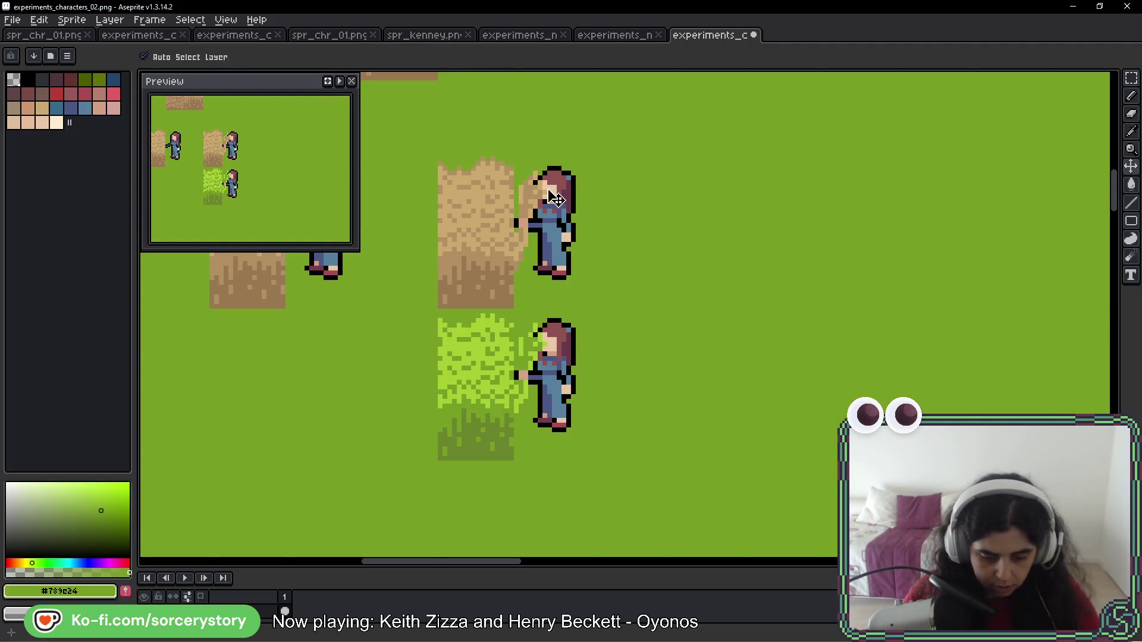
pyautogui.hotkey('ctrl', 'z')
pyautogui.press('b')
pyautogui.moveTo(550, 161)
pyautogui.mouseDown()
pyautogui.moveTo(529, 297)
pyautogui.moveTo(554, 196)
pyautogui.moveTo(506, 248)
pyautogui.mouseUp()
pyautogui.hotkey('ctrl', 'z')
pyautogui.hotkey('ctrl', 'z')
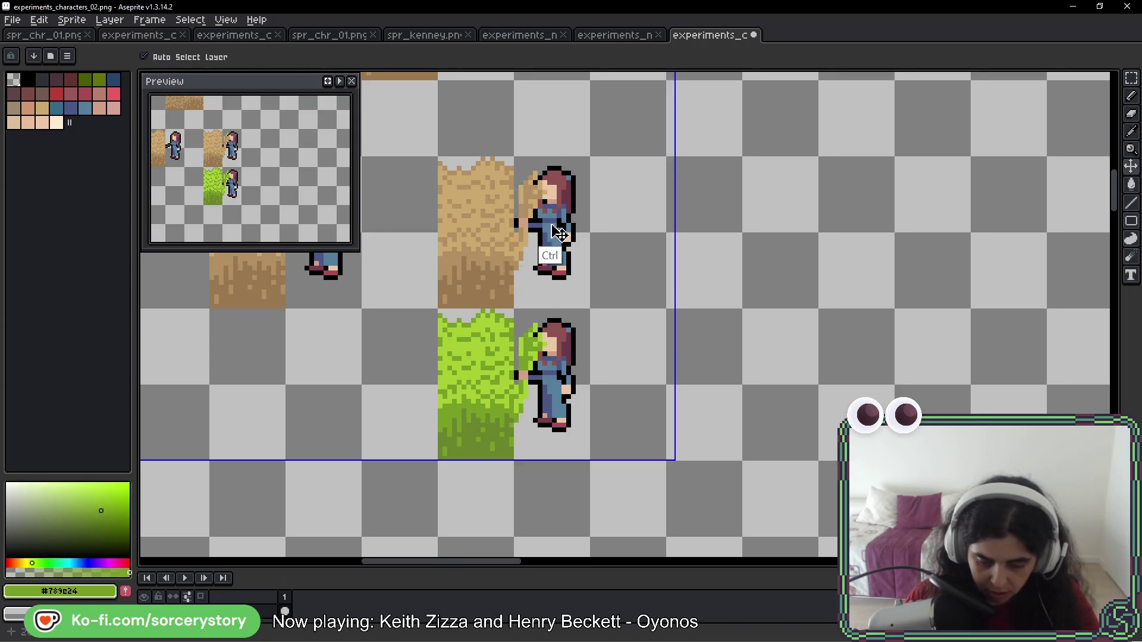
pyautogui.moveTo(568, 184)
pyautogui.mouseDown()
pyautogui.moveTo(573, 235)
pyautogui.moveTo(544, 186)
pyautogui.moveTo(523, 280)
pyautogui.moveTo(541, 277)
pyautogui.moveTo(550, 173)
pyautogui.mouseUp()
pyautogui.hotkey('ctrl', 'z')
pyautogui.hotkey('ctrl', 'z')
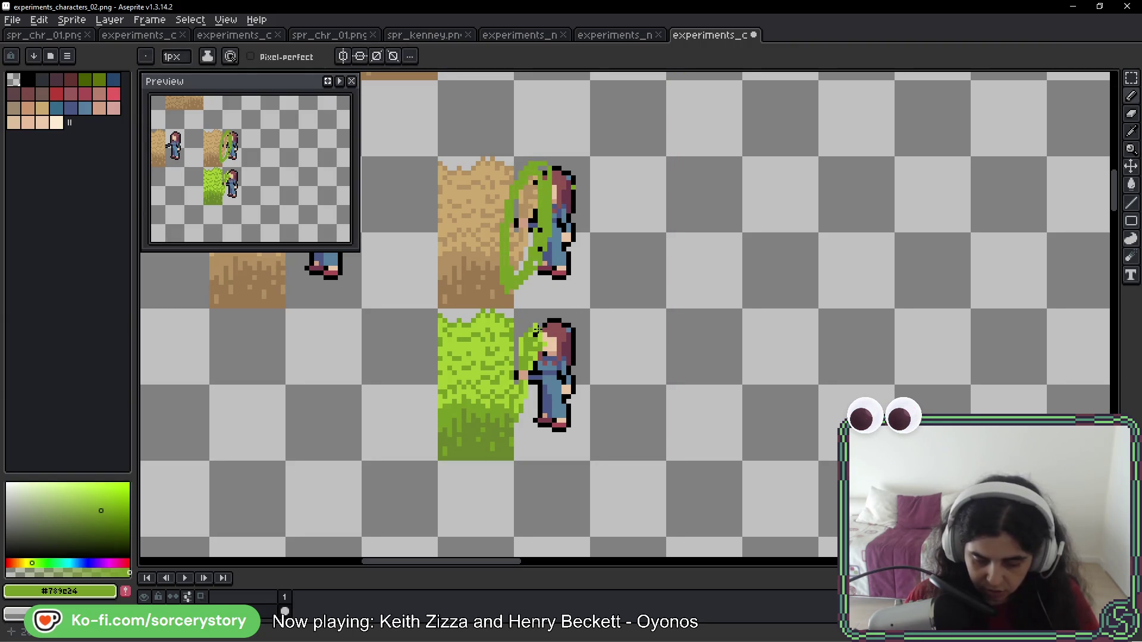
pyautogui.hotkey('ctrl', 'z')
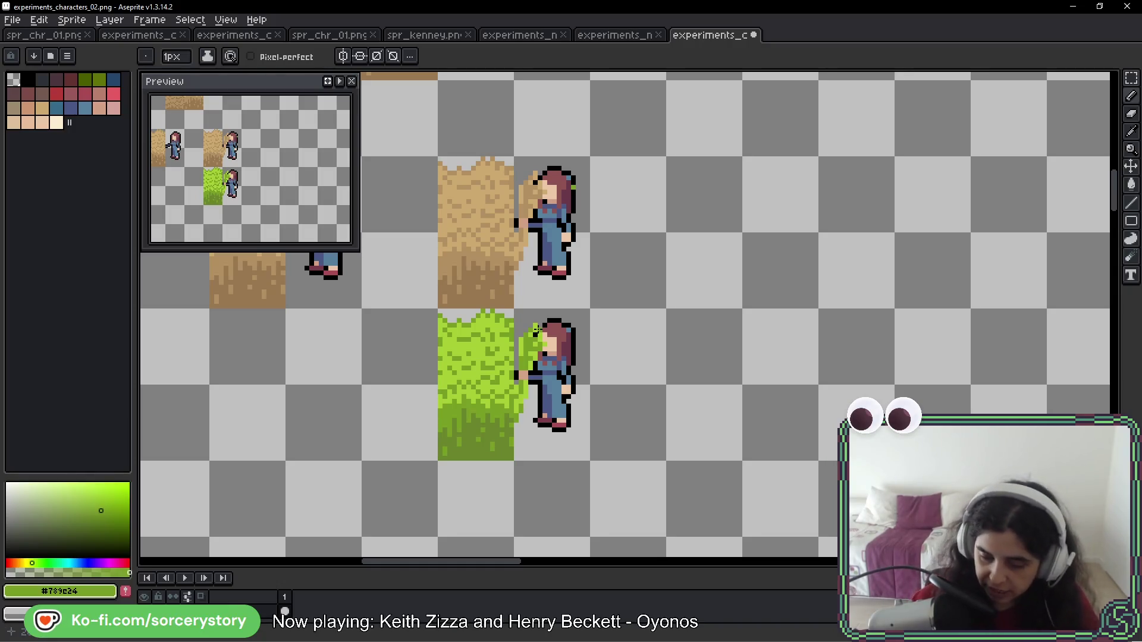
pyautogui.moveTo(584, 150)
pyautogui.mouseDown()
pyautogui.moveTo(698, 135)
pyautogui.moveTo(694, 153)
pyautogui.mouseUp()
# Pan across the dirt-digging frames, leaving the left girl's feet one pixel row shorter
pyautogui.press('space')
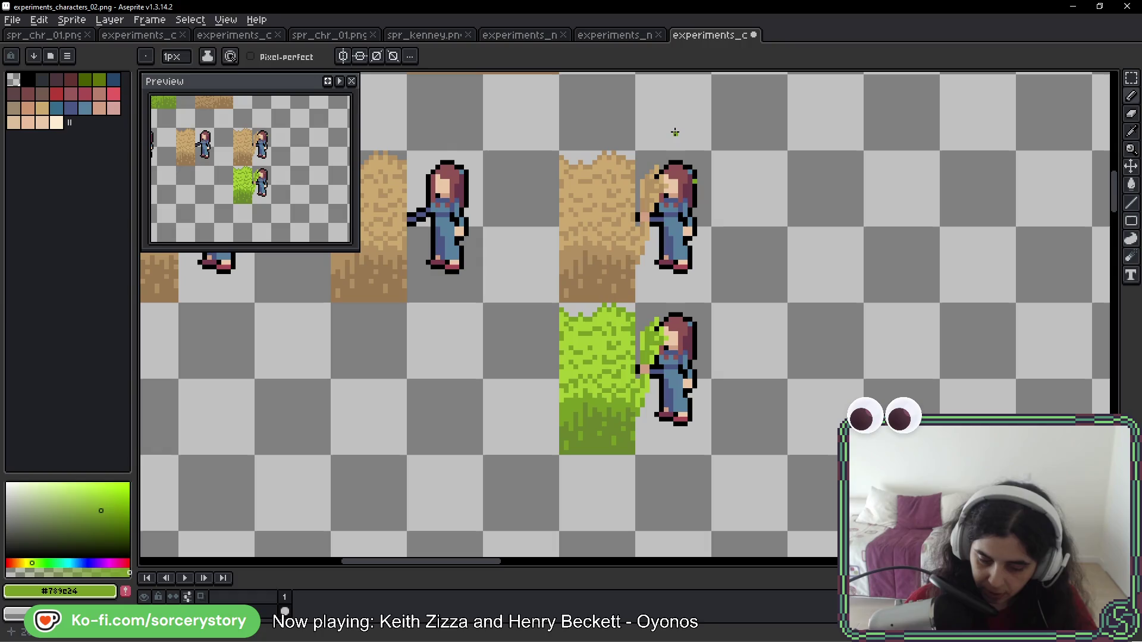
pyautogui.moveTo(673, 127); pyautogui.dragTo(871, 125)
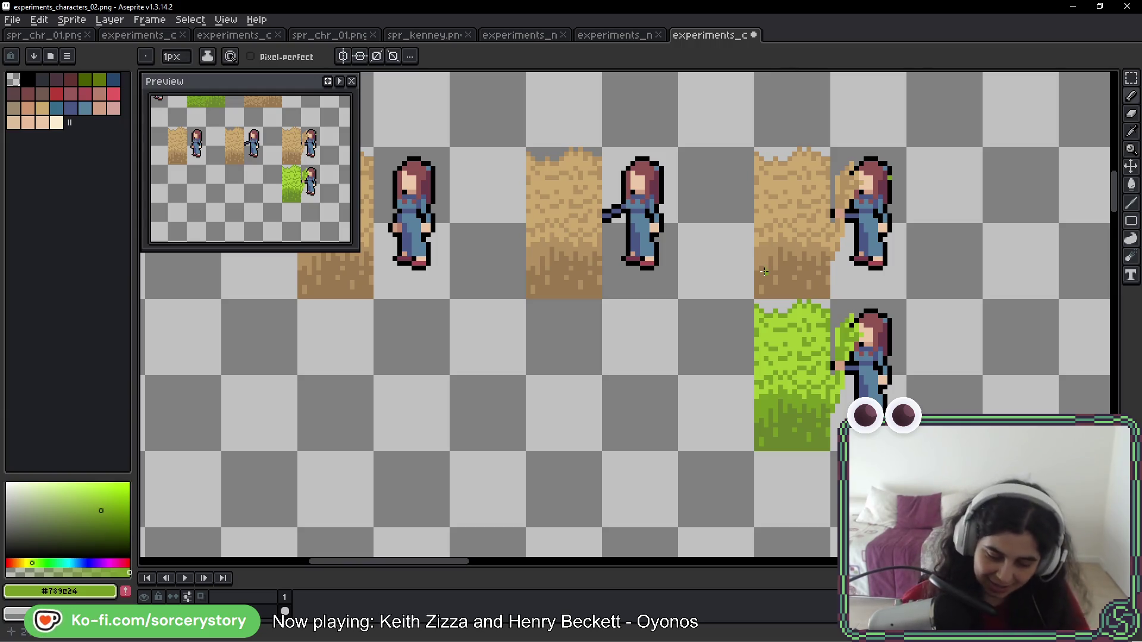
pyautogui.hotkey('ctrl', 'z')
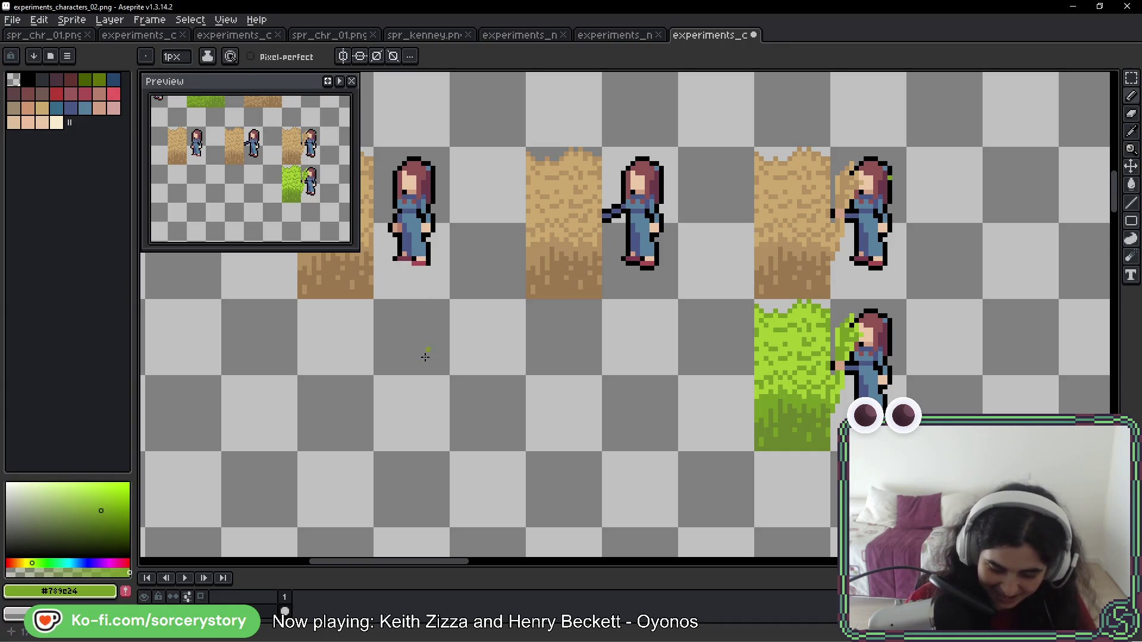
pyautogui.hotkey('ctrl', 'y')
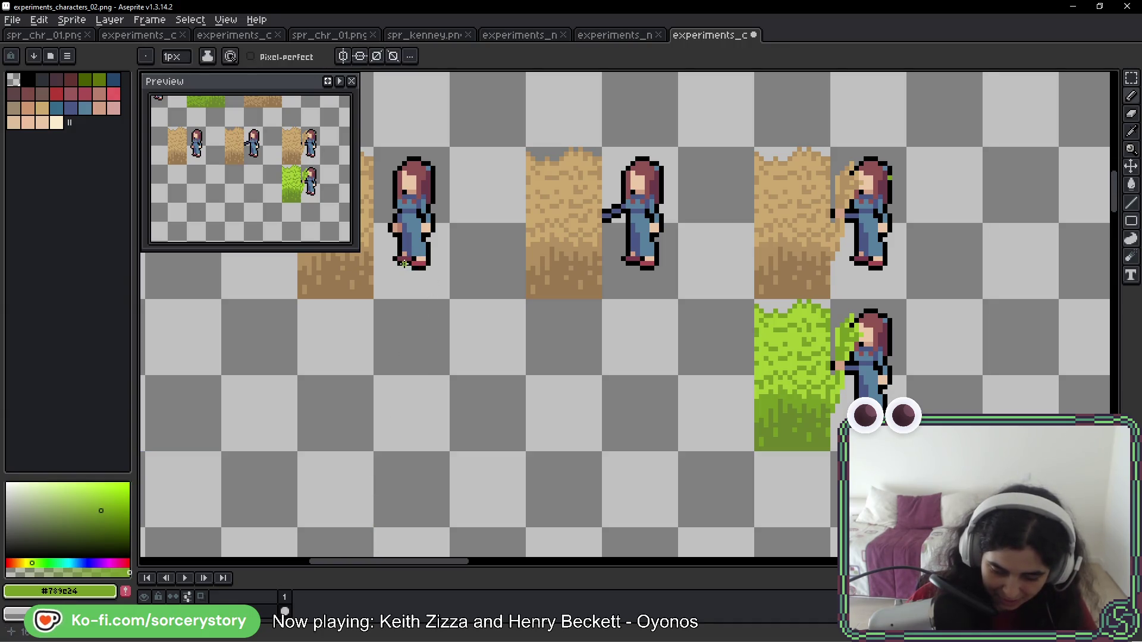
pyautogui.hotkey('ctrl', 'z')
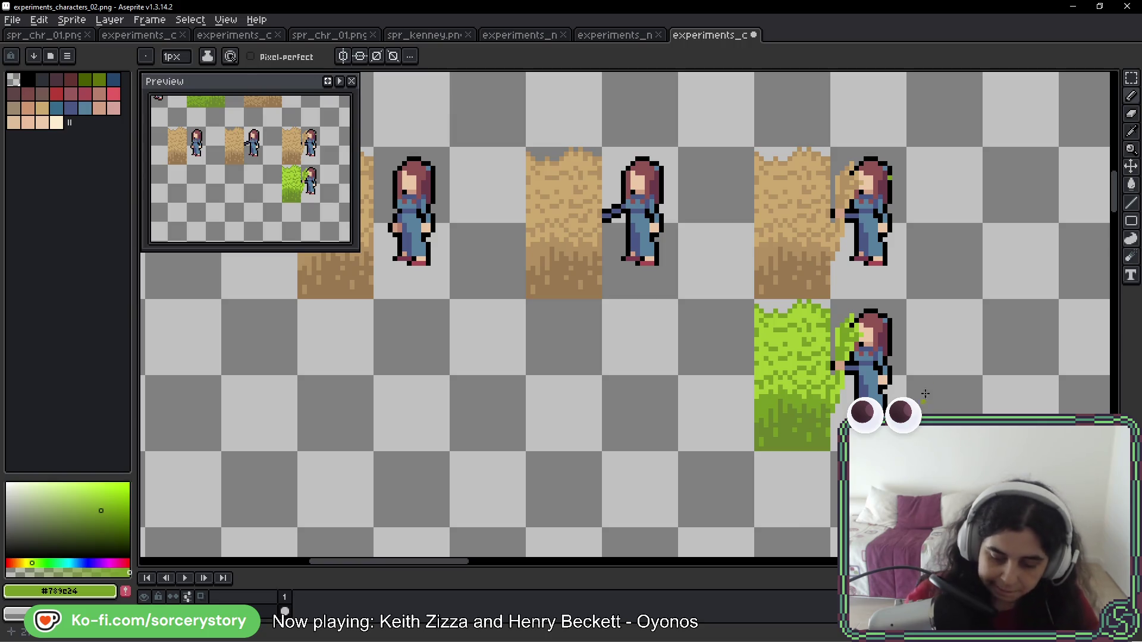
pyautogui.moveTo(773, 209)
pyautogui.mouseDown()
pyautogui.moveTo(765, 283)
pyautogui.moveTo(810, 288)
pyautogui.mouseUp()
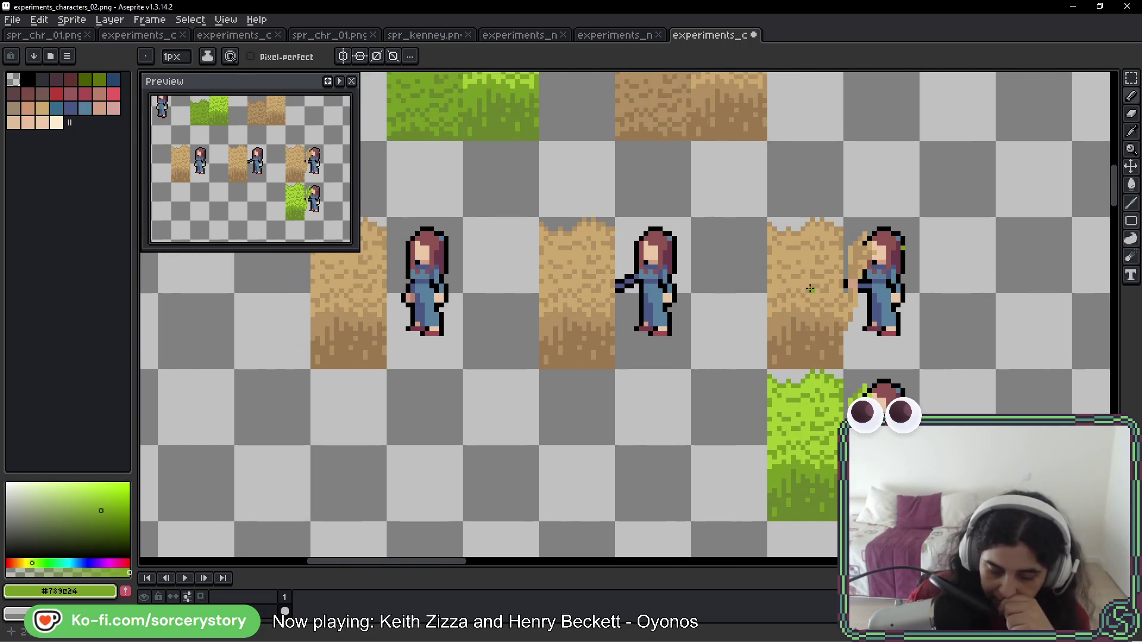
pyautogui.moveTo(934, 300); pyautogui.dragTo(533, 247)
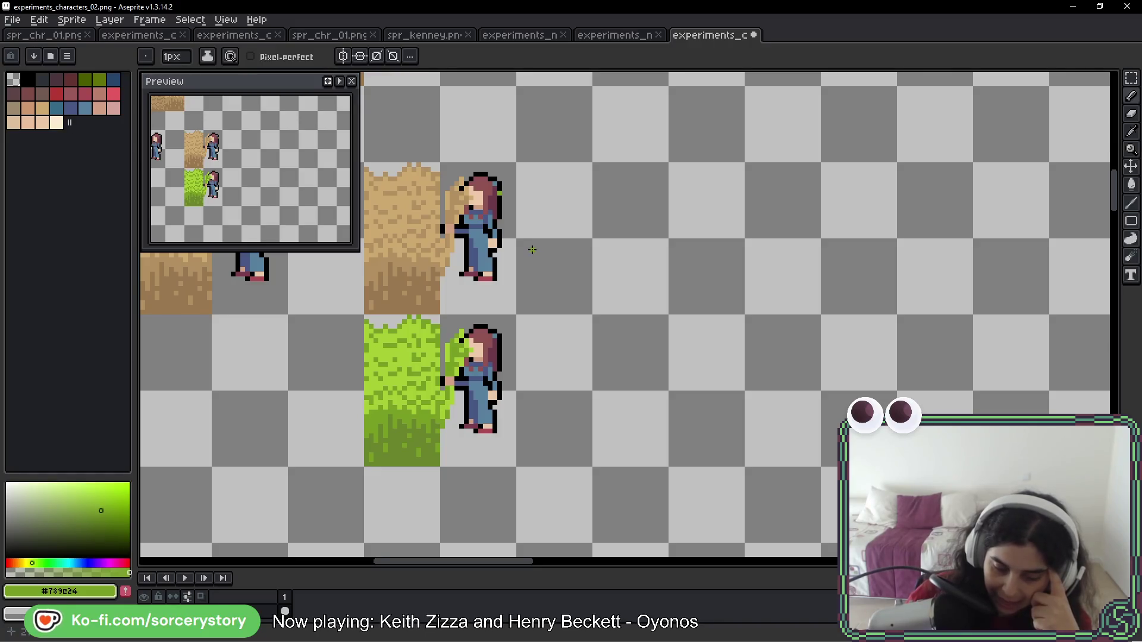
pyautogui.moveTo(532, 250); pyautogui.dragTo(782, 250)
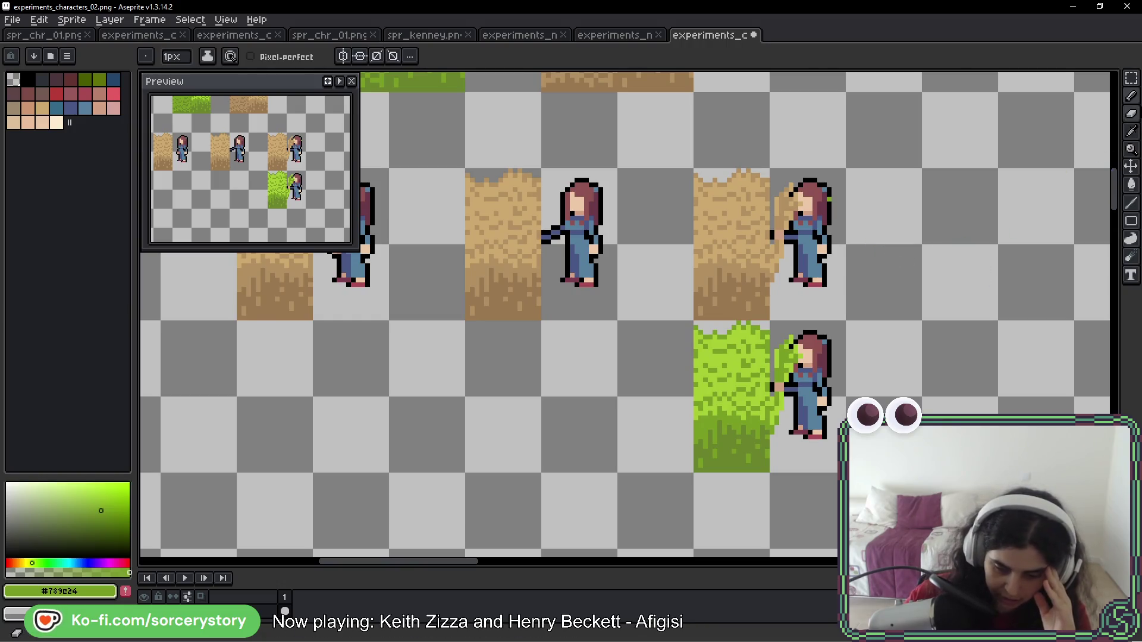
# Move the dirt tile beside the reaching girl one cell to the right
pyautogui.press('w')
pyautogui.click(491, 218)
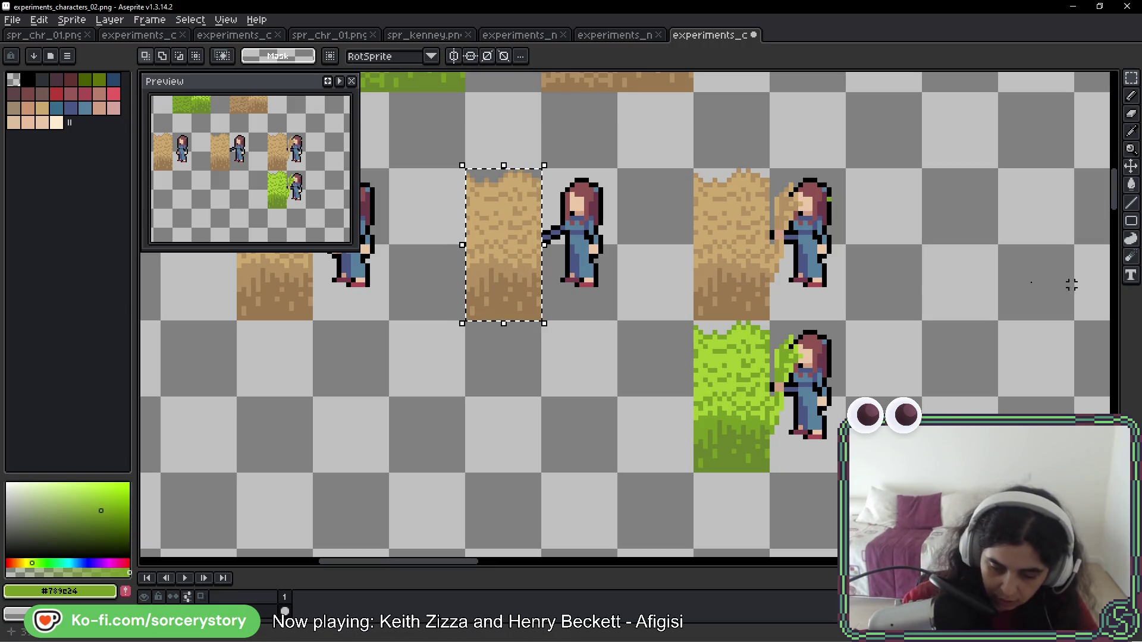
pyautogui.moveTo(510, 262)
pyautogui.mouseDown()
pyautogui.moveTo(1083, 273)
pyautogui.moveTo(668, 277)
pyautogui.moveTo(734, 283)
pyautogui.moveTo(894, 234)
pyautogui.moveTo(637, 216)
pyautogui.moveTo(641, 237)
pyautogui.moveTo(755, 248)
pyautogui.moveTo(657, 242)
pyautogui.mouseUp()
pyautogui.press('Return')
pyautogui.press('Return')
# Nudge the dirt tile next to the standing girl so she stands right beside it
pyautogui.hscroll(-5, 951, 260)
pyautogui.moveTo(472, 219); pyautogui.dragTo(387, 331)
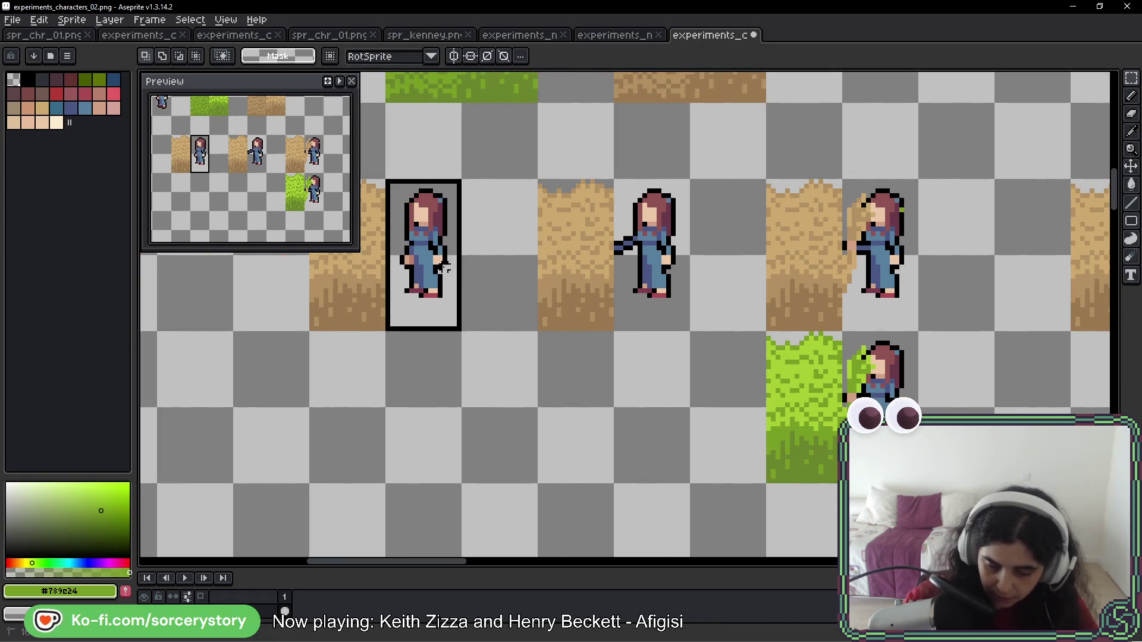
pyautogui.moveTo(417, 268)
pyautogui.mouseDown()
pyautogui.moveTo(810, 242)
pyautogui.moveTo(602, 250)
pyautogui.moveTo(680, 259)
pyautogui.mouseUp()
pyautogui.moveTo(566, 178); pyautogui.dragTo(642, 331)
pyautogui.moveTo(605, 251)
pyautogui.mouseDown()
pyautogui.moveTo(732, 255)
pyautogui.moveTo(594, 252)
pyautogui.mouseUp()
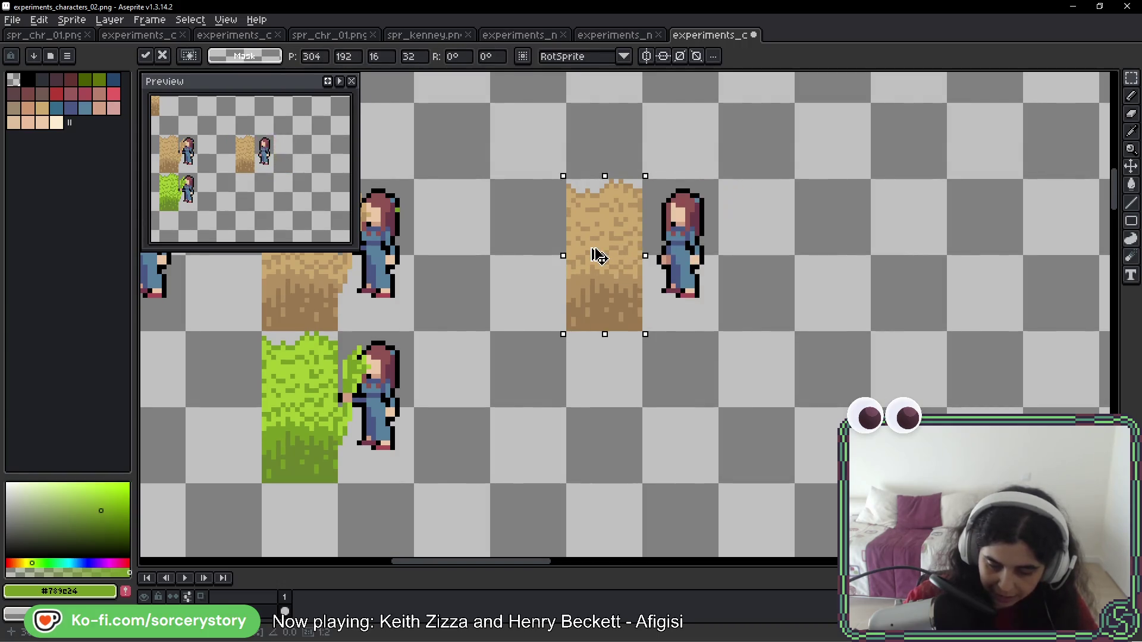
pyautogui.hotkey('ctrl', 'd')
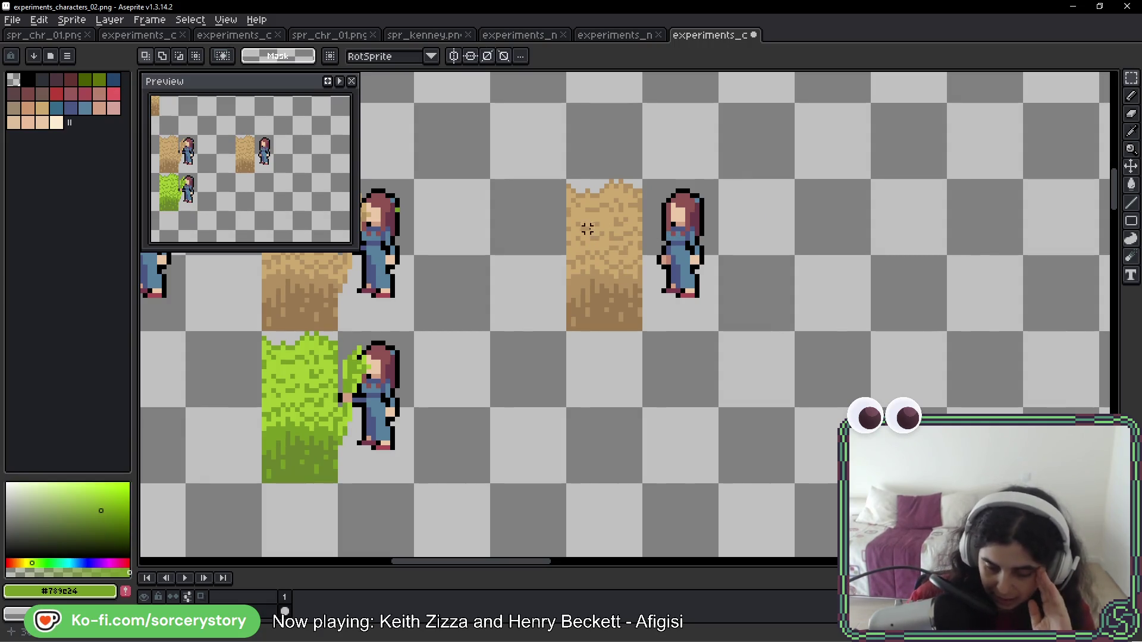
pyautogui.scroll(1, 588, 224)
pyautogui.scroll(-2, 676, 221)
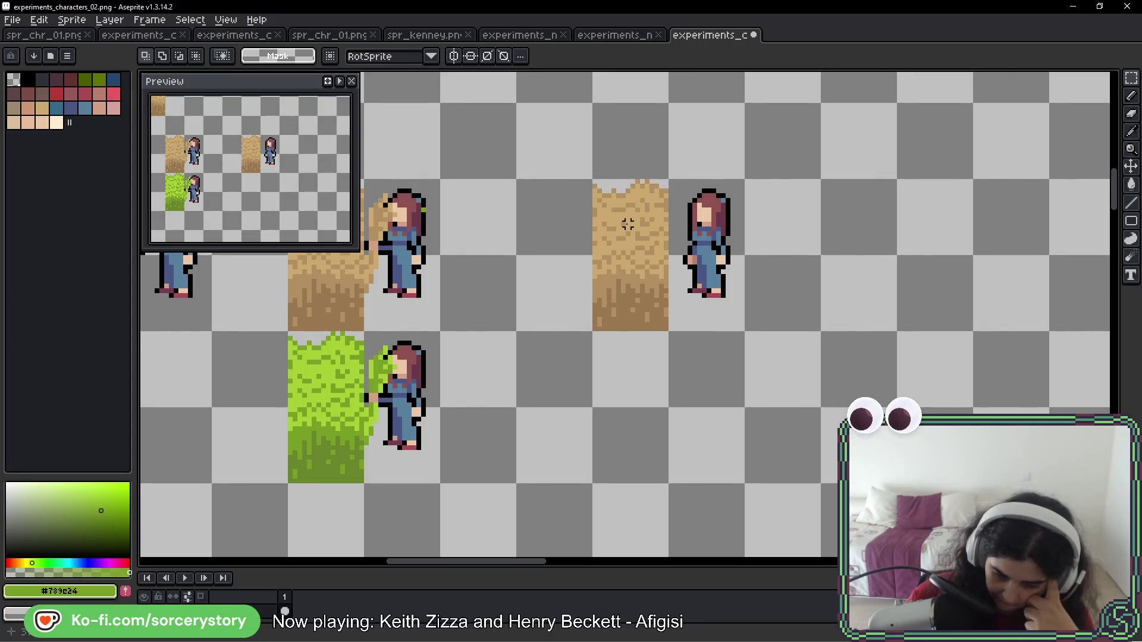
# Copy the dirt tile into the cell to its left, widening the dirt
pyautogui.scroll(3, 613, 262)
pyautogui.click(582, 319)
pyautogui.moveTo(620, 286); pyautogui.dragTo(467, 286)
pyautogui.hotkey('ctrl', 'd')
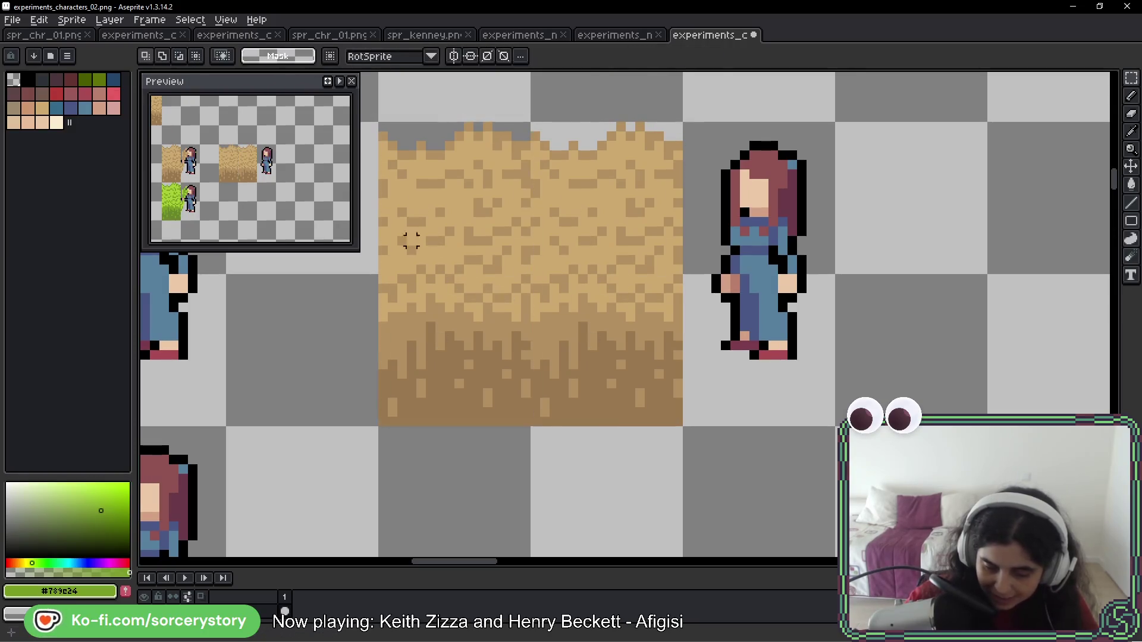
# Try erasing transparent strips across the widened dirt, undoing each attempt
pyautogui.press('b')
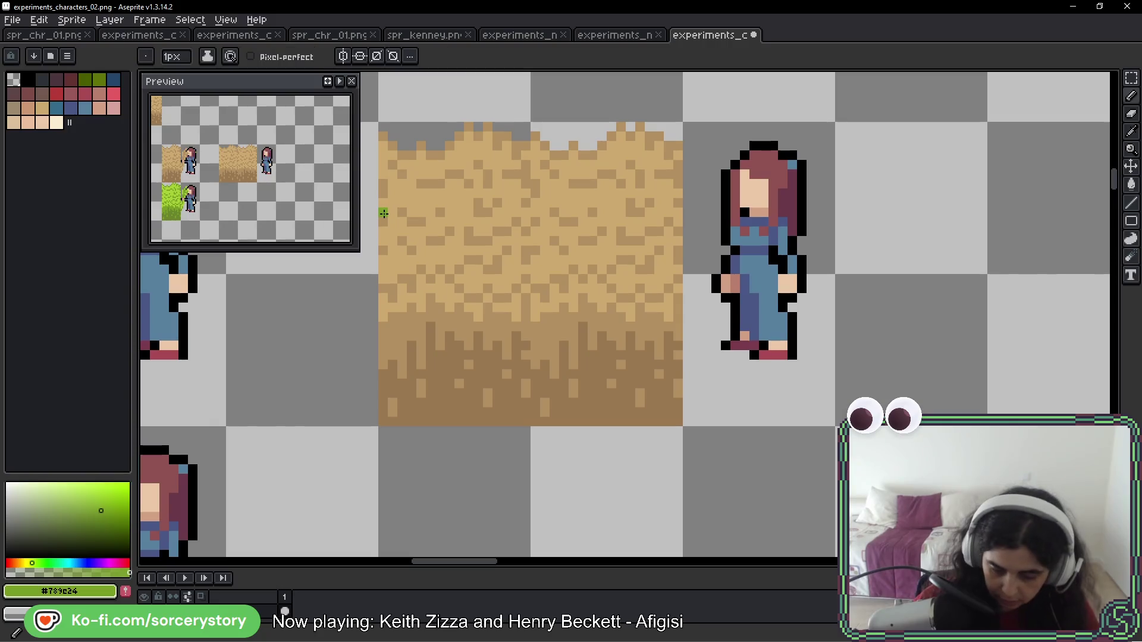
pyautogui.moveTo(383, 221)
pyautogui.mouseDown()
pyautogui.moveTo(438, 232)
pyautogui.moveTo(527, 222)
pyautogui.mouseUp()
pyautogui.hotkey('ctrl', 'z')
pyautogui.moveTo(381, 222)
pyautogui.mouseDown()
pyautogui.moveTo(434, 231)
pyautogui.moveTo(476, 222)
pyautogui.mouseUp()
pyautogui.hotkey('ctrl', 'z')
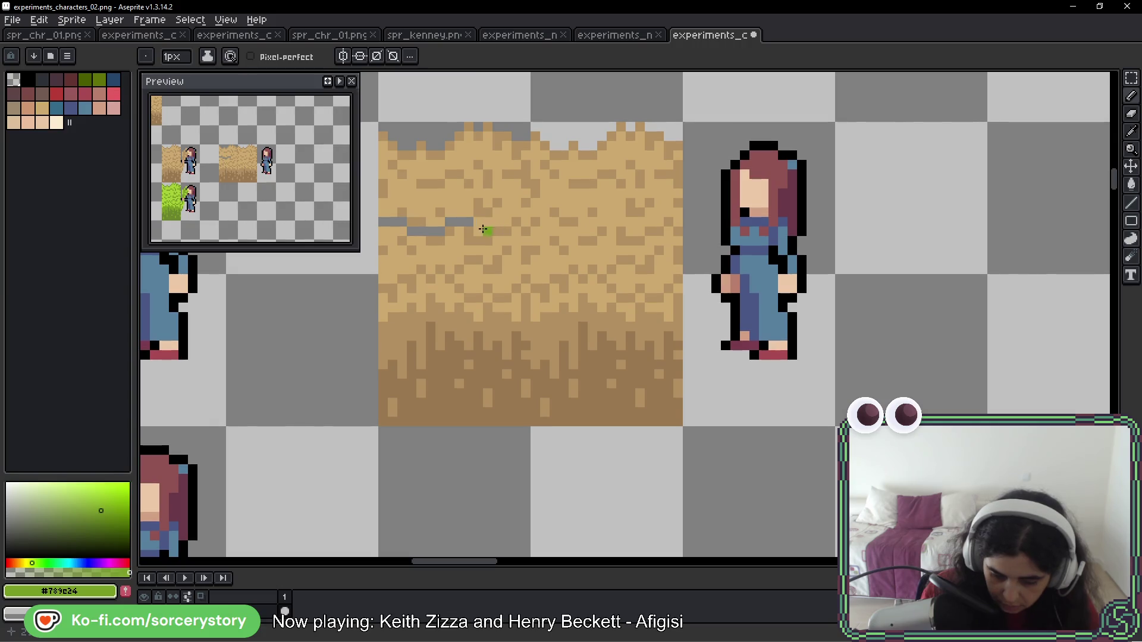
pyautogui.moveTo(476, 231); pyautogui.dragTo(536, 231)
pyautogui.hotkey('ctrl', 'z')
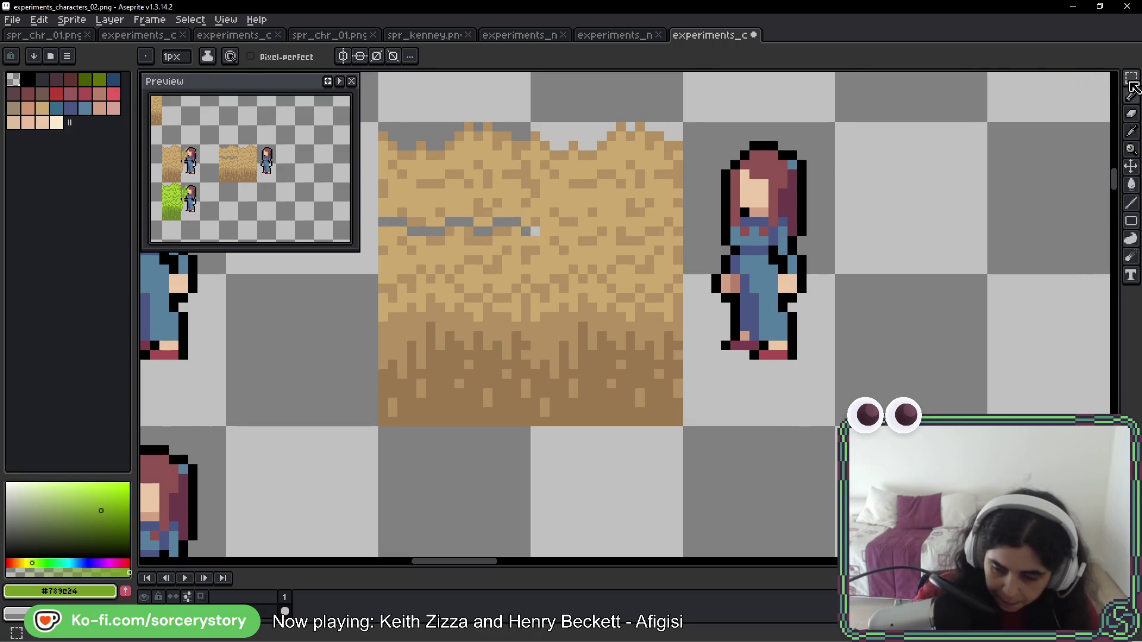
# Marquee and delete the dirt's lower-left block, leaving an inverted L-shaped patch
pyautogui.click(1132, 78)
pyautogui.moveTo(383, 231)
pyautogui.mouseDown()
pyautogui.moveTo(433, 309)
pyautogui.moveTo(558, 395)
pyautogui.moveTo(540, 427)
pyautogui.mouseUp()
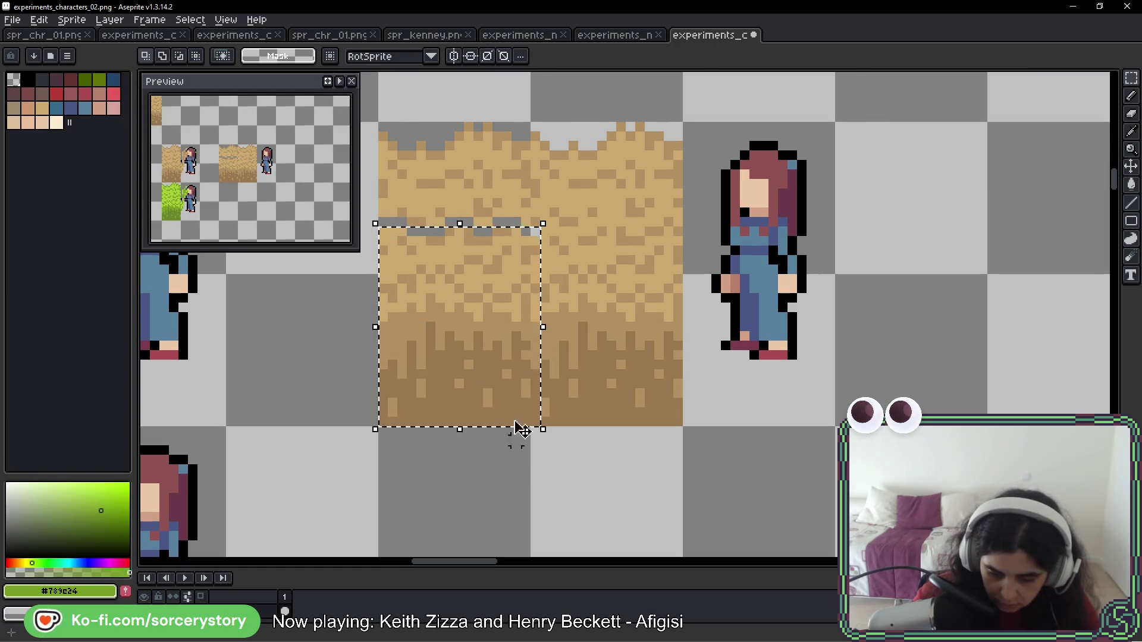
pyautogui.hotkey('ctrl', 'd')
pyautogui.hotkey('ctrl', 'z')
pyautogui.hotkey('ctrl', 'z')
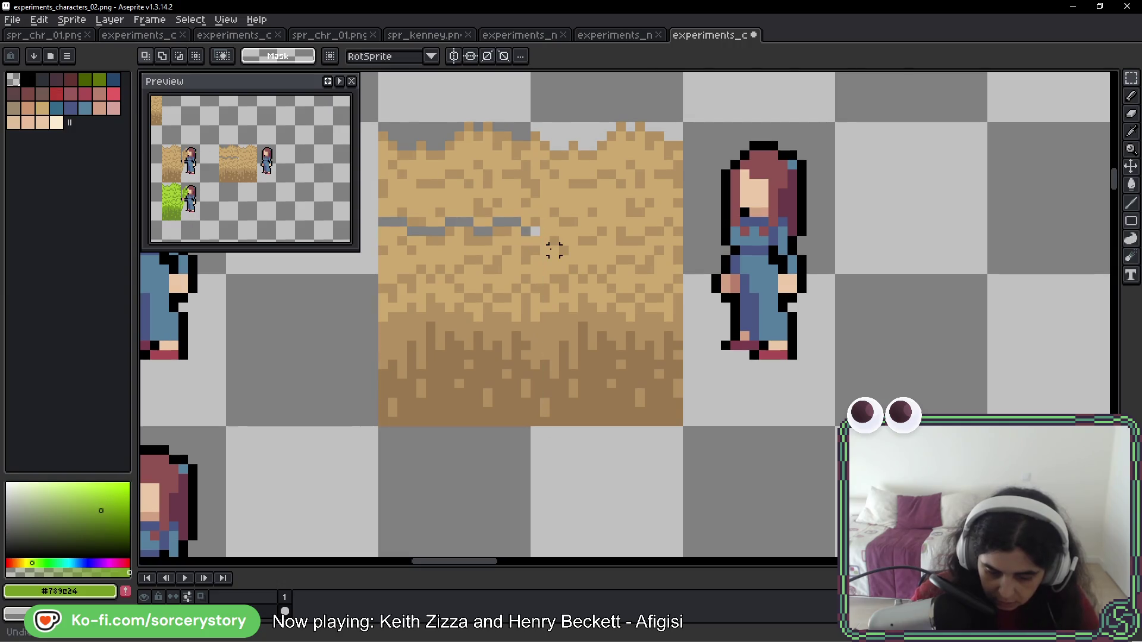
pyautogui.moveTo(526, 231); pyautogui.dragTo(519, 230)
pyautogui.hotkey('ctrl', 'z')
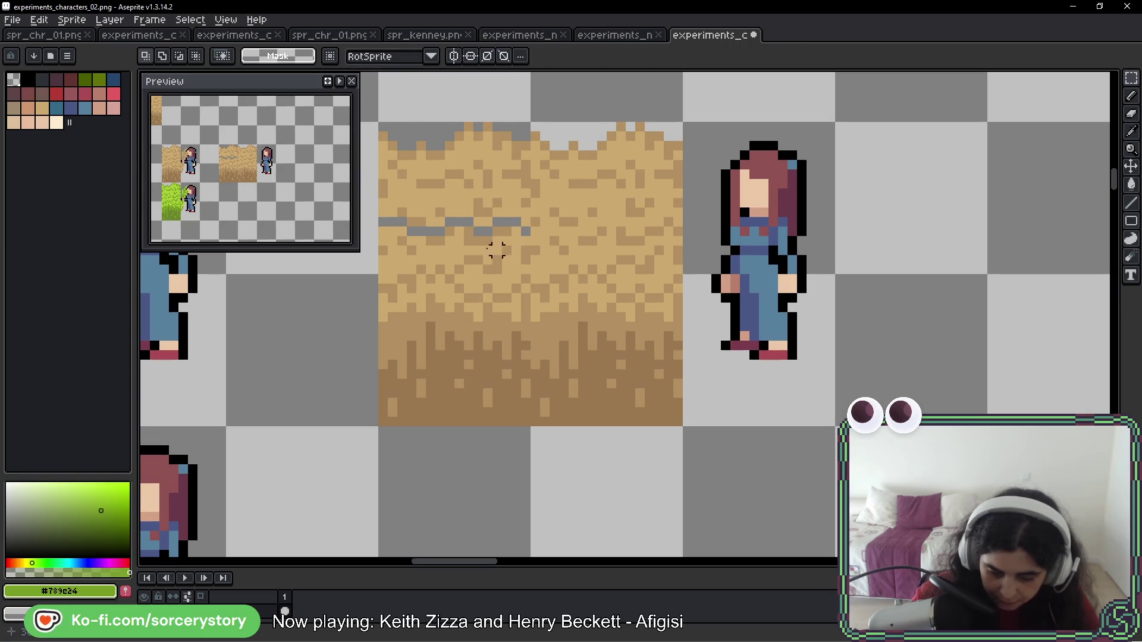
pyautogui.moveTo(383, 241)
pyautogui.mouseDown()
pyautogui.moveTo(533, 301)
pyautogui.moveTo(531, 427)
pyautogui.mouseUp()
pyautogui.press('Delete')
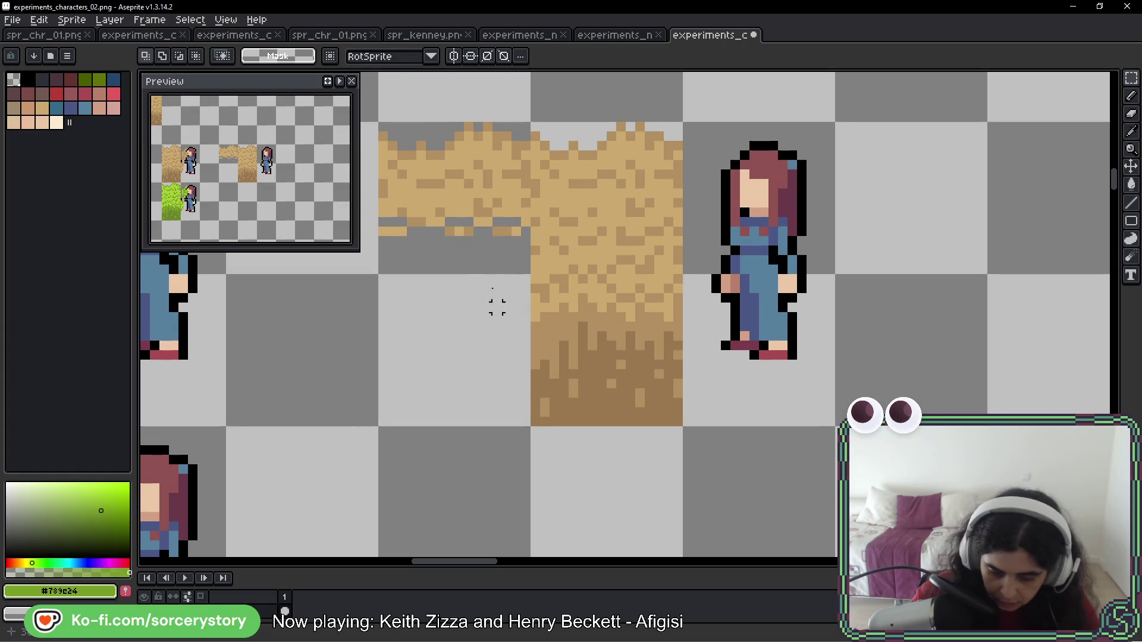
pyautogui.moveTo(380, 231); pyautogui.dragTo(523, 231)
pyautogui.hotkey('ctrl', 'z')
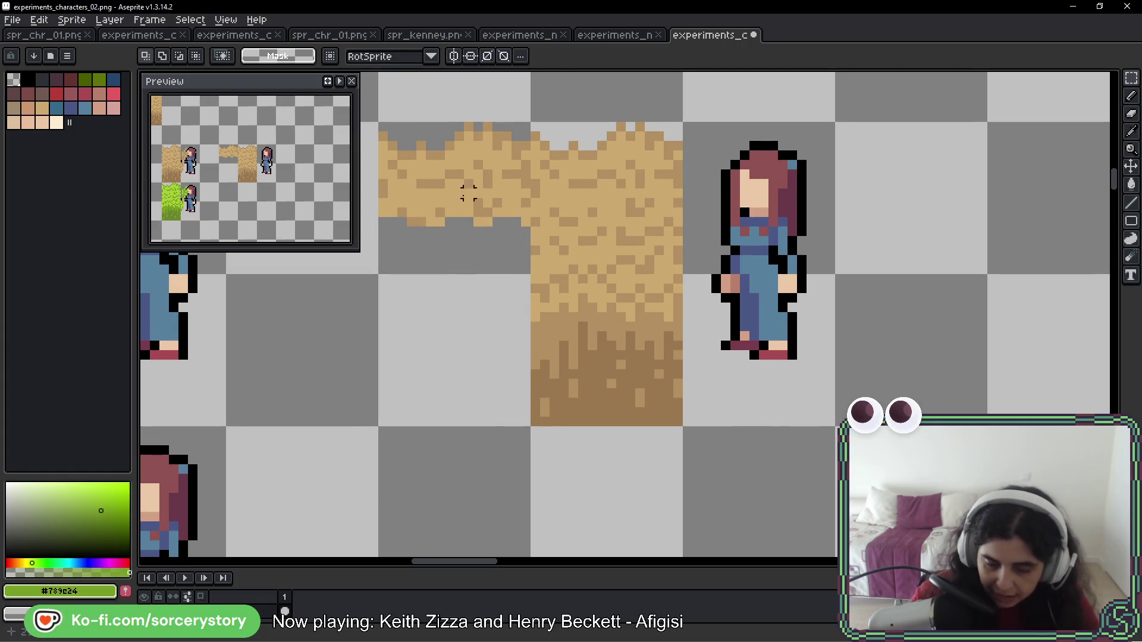
# Shift the upper-left sand strip into position and deselect it
pyautogui.moveTo(477, 184)
pyautogui.mouseDown()
pyautogui.moveTo(454, 212)
pyautogui.moveTo(755, 191)
pyautogui.moveTo(859, 197)
pyautogui.moveTo(458, 214)
pyautogui.mouseUp()
pyautogui.press('Return')
pyautogui.hotkey('ctrl', 'd')
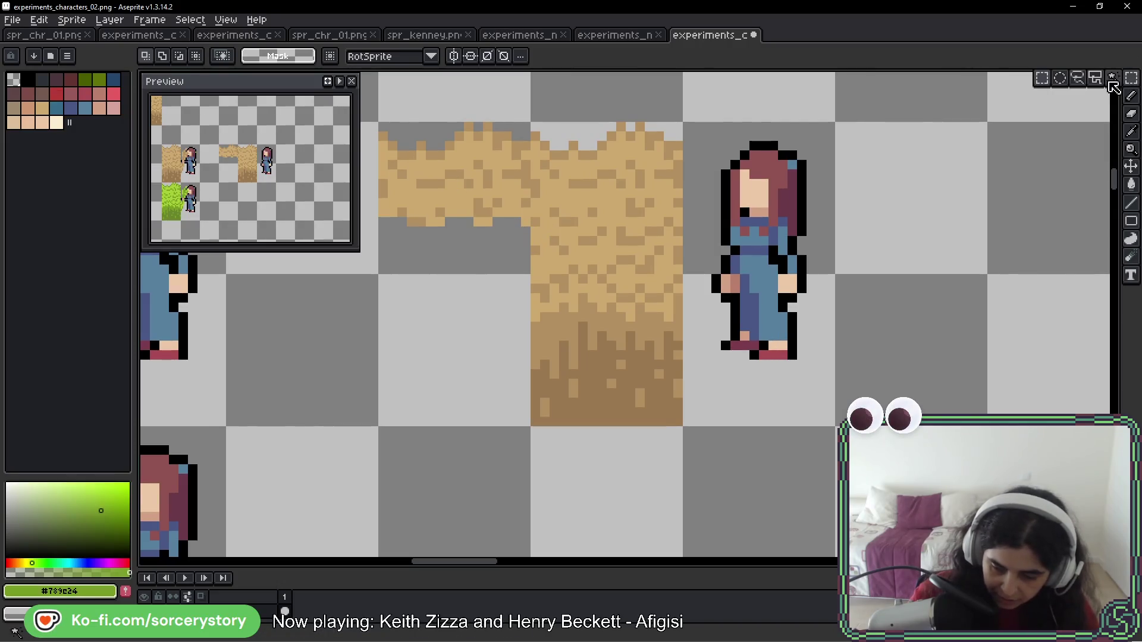
# Magic-wand select the sand tile shapes and move the outline onto the dirt tile's top
pyautogui.click(1113, 80)
pyautogui.click(497, 193)
pyautogui.hotkey('ctrl', 'd')
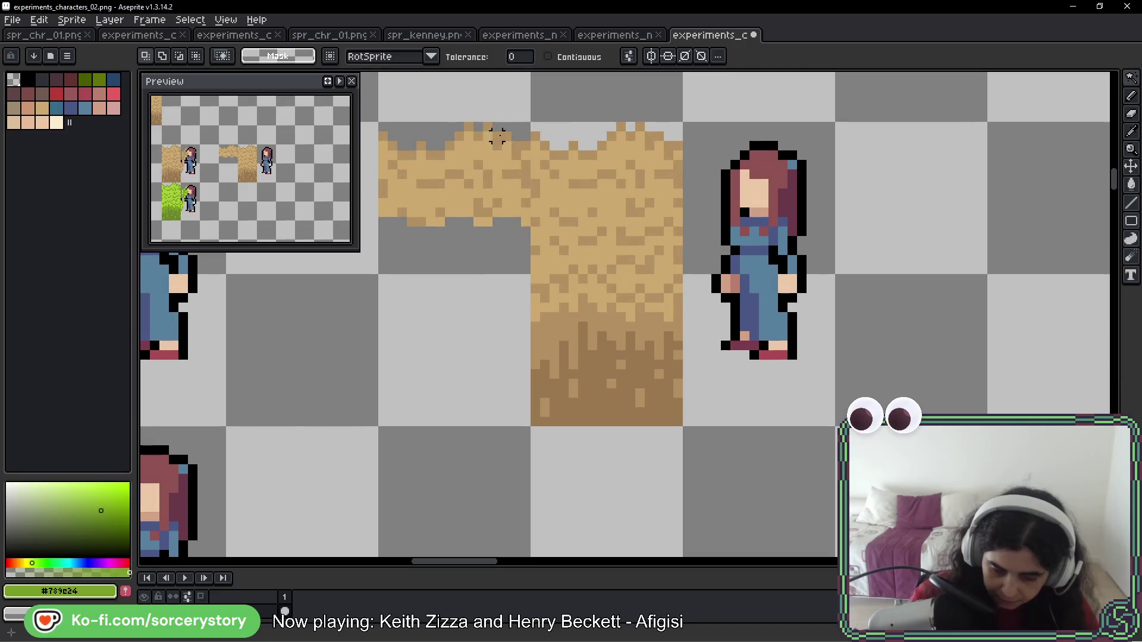
pyautogui.click(497, 135)
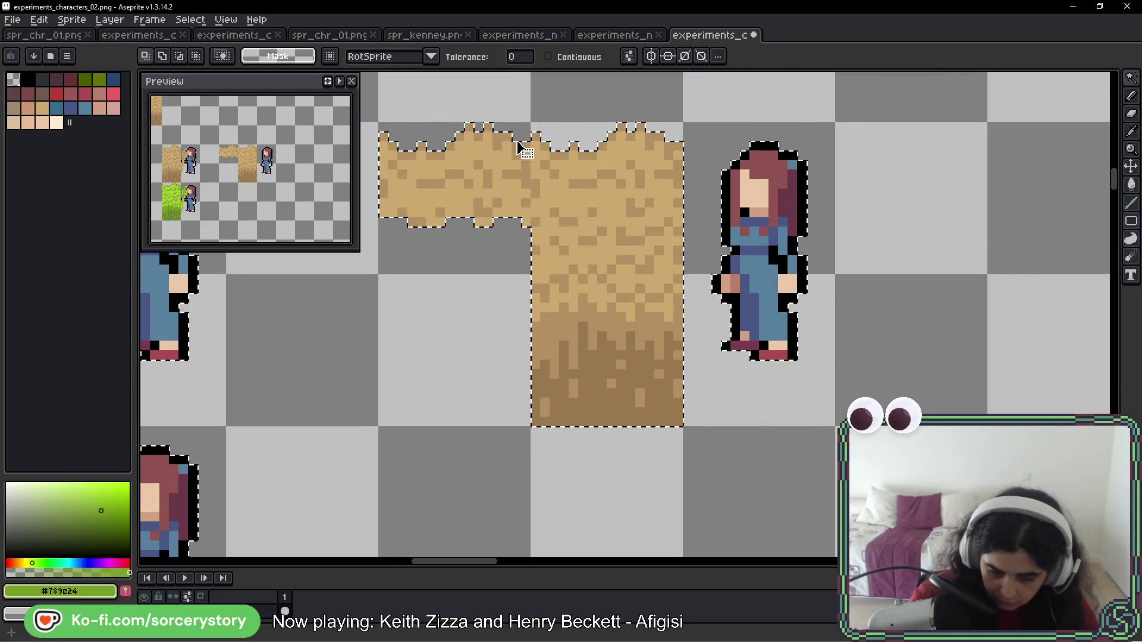
pyautogui.moveTo(521, 144); pyautogui.dragTo(636, 160)
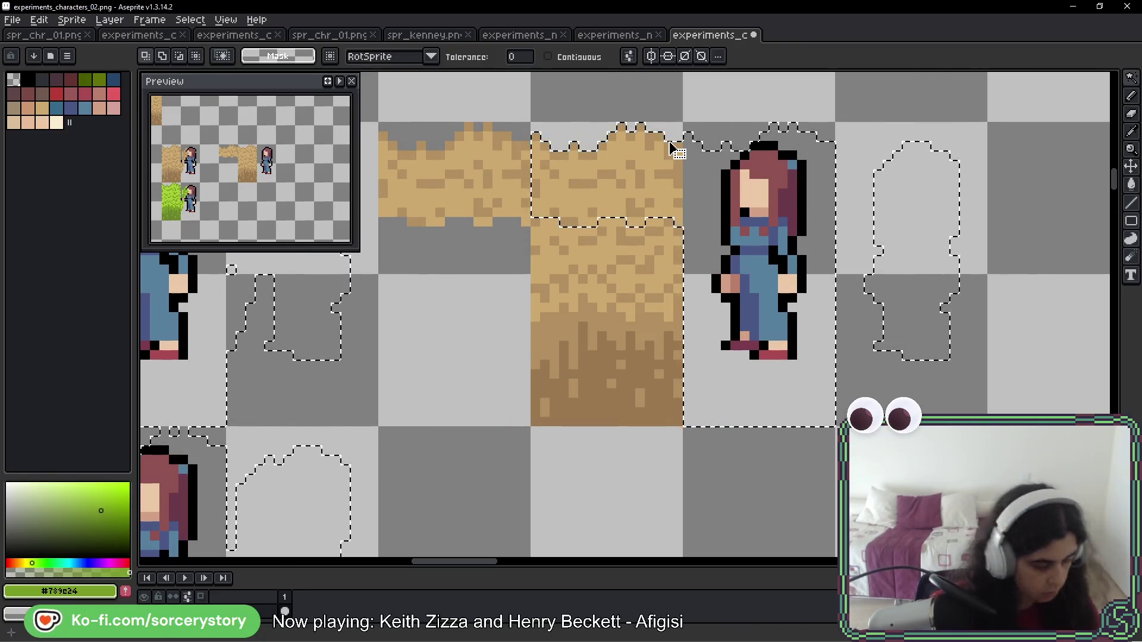
# Set the eraser to 16px and erase the selected top of the dirt tile
pyautogui.press('b')
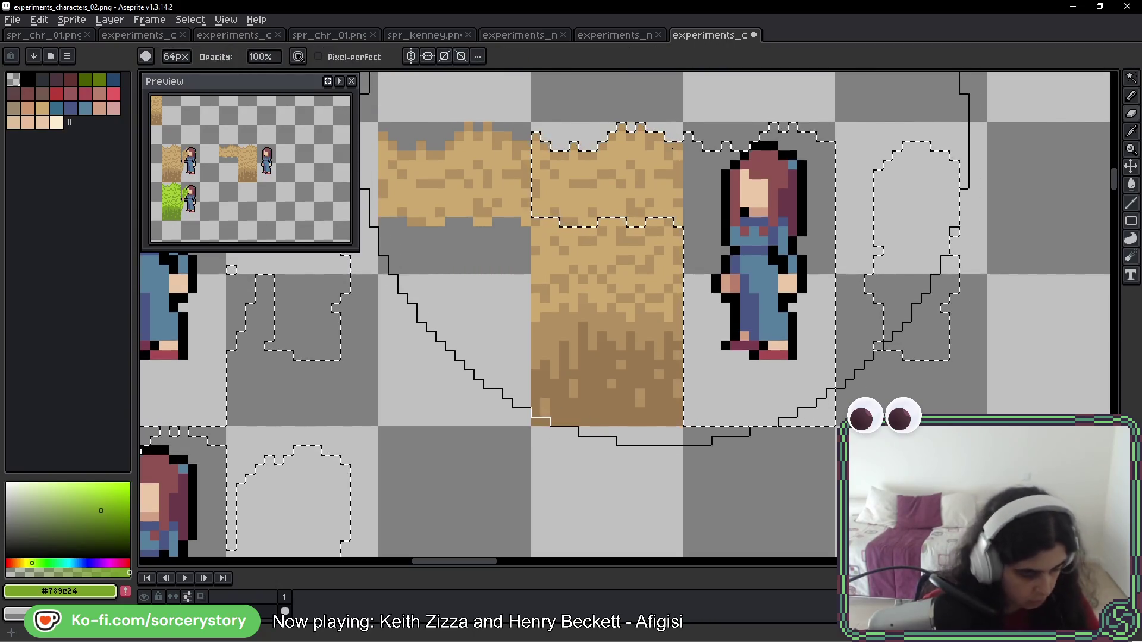
pyautogui.click(176, 56)
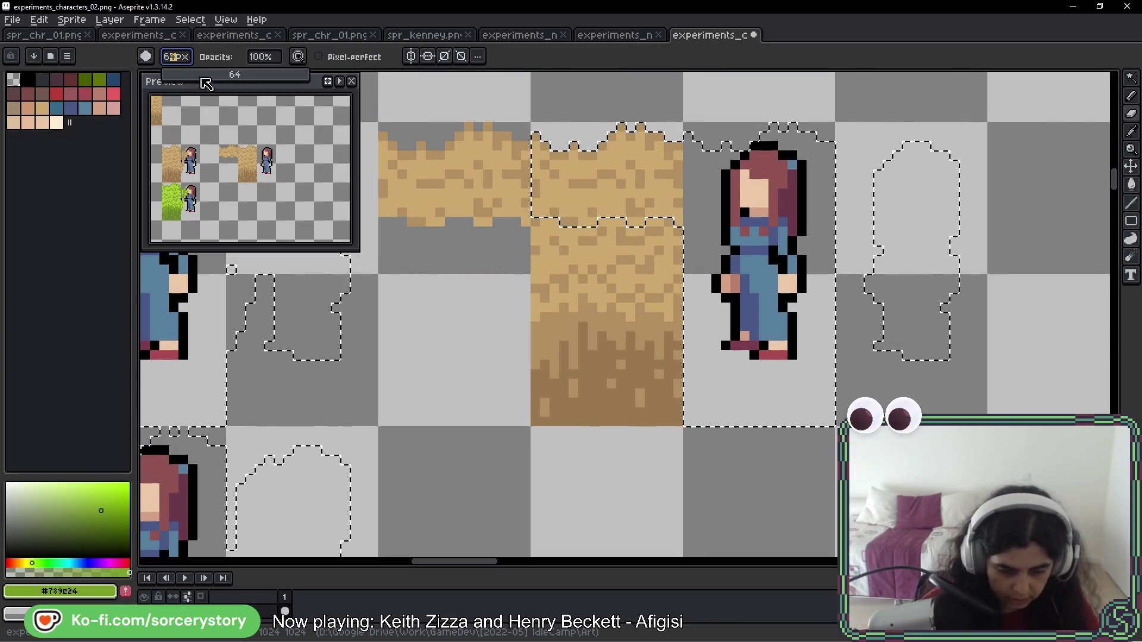
pyautogui.click(220, 76)
pyautogui.moveTo(225, 85); pyautogui.dragTo(201, 92)
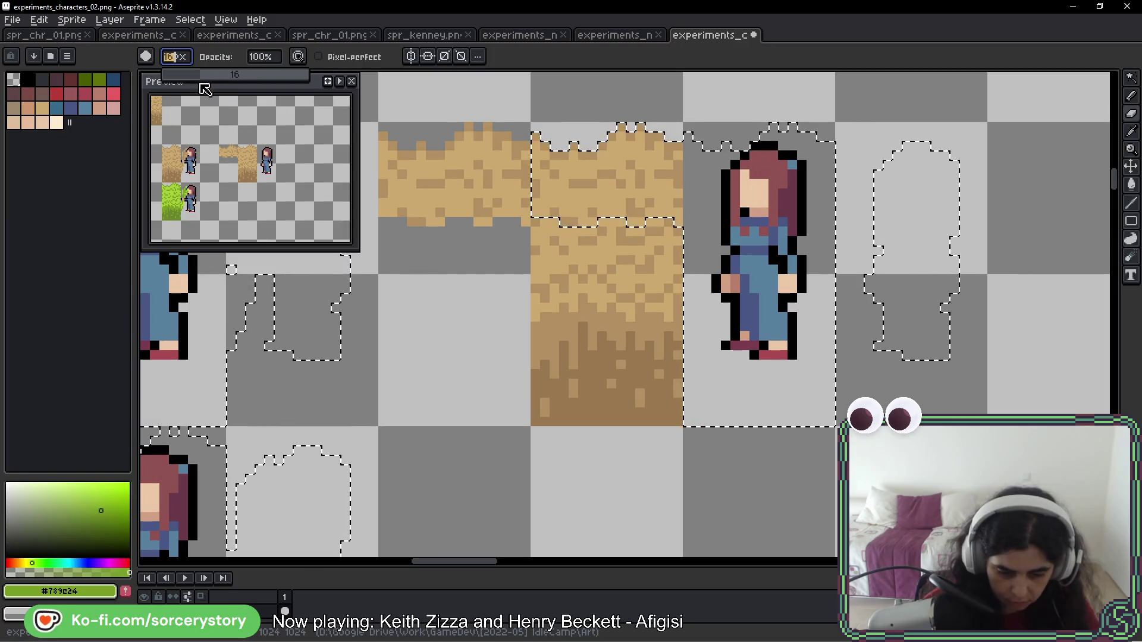
pyautogui.press('ctrl')
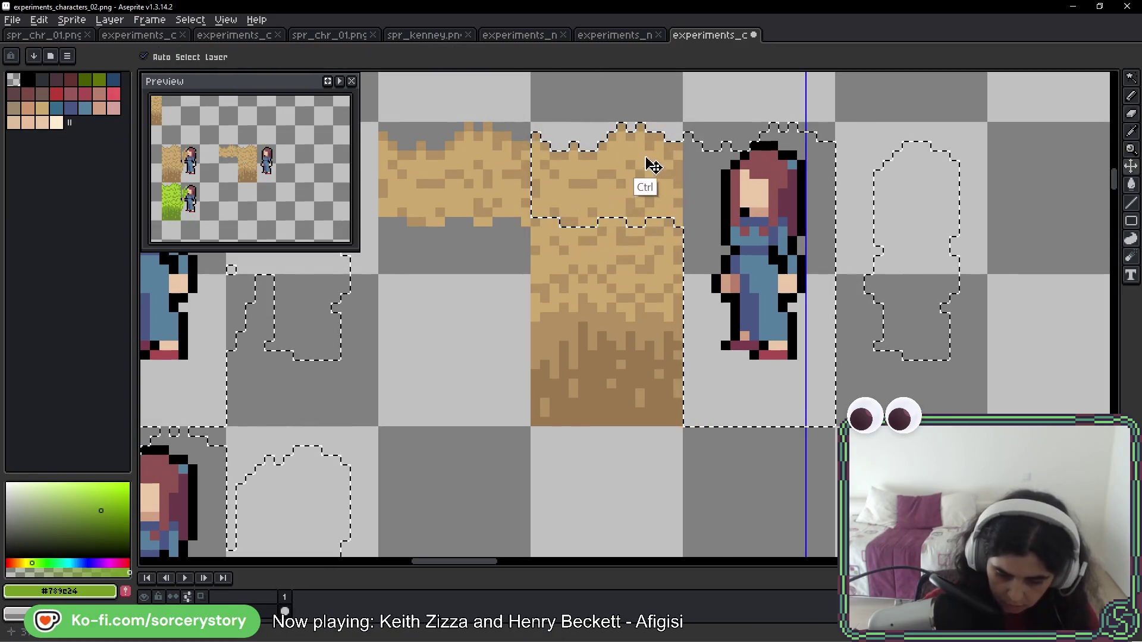
pyautogui.moveTo(561, 127); pyautogui.dragTo(619, 192)
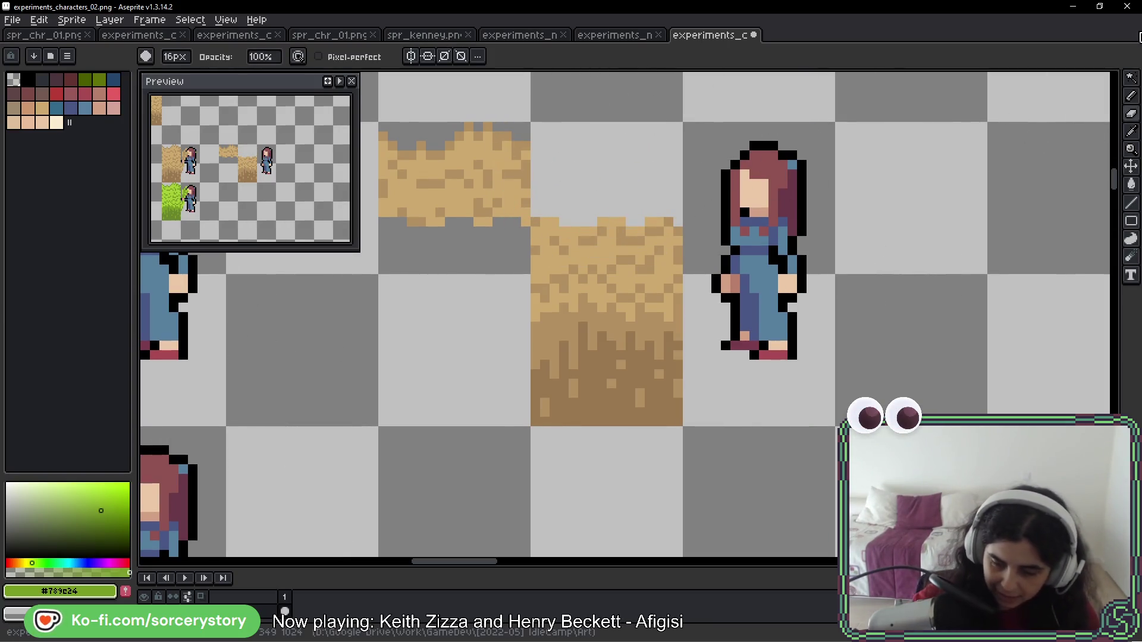
# Copy the dirt tile column and paste it into the new frame on the right
pyautogui.press('m')
pyautogui.hscroll(2, 739, 258)
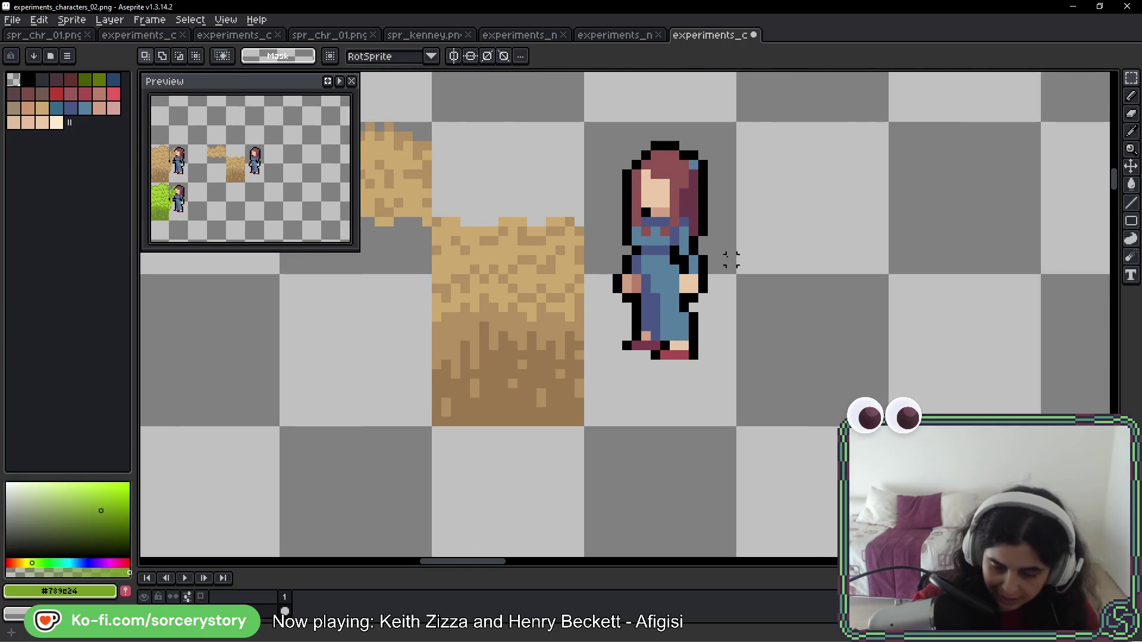
pyautogui.moveTo(548, 288)
pyautogui.mouseDown()
pyautogui.moveTo(556, 293)
pyautogui.moveTo(538, 265)
pyautogui.mouseUp()
pyautogui.hotkey('ctrl', 'd')
pyautogui.hscroll(-2, 531, 293)
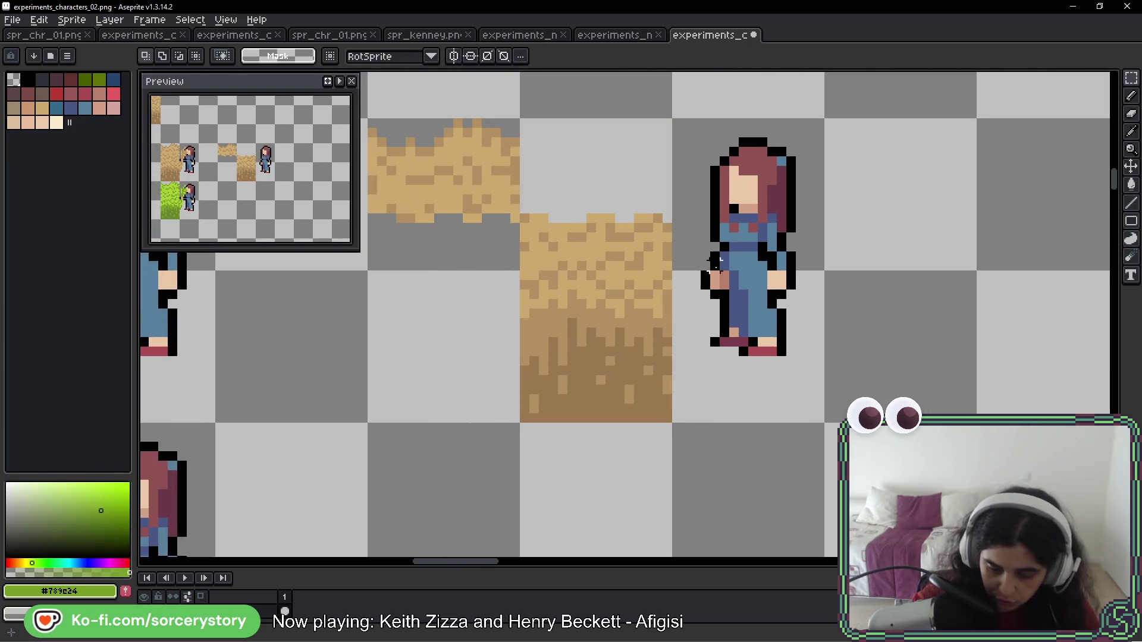
pyautogui.hotkey('ctrl', 'shift', 'd')
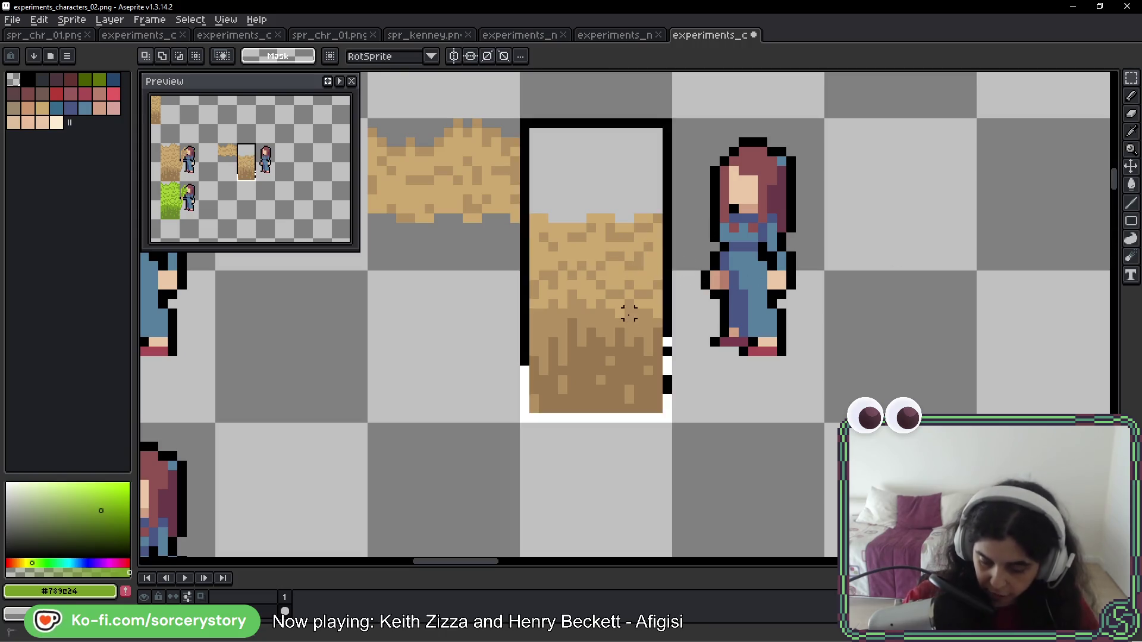
pyautogui.hscroll(5, 592, 304)
pyautogui.hotkey('ctrl', 'c')
pyautogui.hotkey('ctrl', 'v')
pyautogui.moveTo(957, 281)
pyautogui.mouseDown()
pyautogui.moveTo(760, 298)
pyautogui.moveTo(704, 350)
pyautogui.moveTo(381, 330)
pyautogui.mouseUp()
pyautogui.press('Return')
# Copy the top dirt tile and move the copy to the right
pyautogui.hscroll(-3, 380, 330)
pyautogui.moveTo(408, 115); pyautogui.dragTo(561, 268)
pyautogui.hotkey('ctrl', 'c')
pyautogui.hotkey('ctrl', 'v')
pyautogui.moveTo(559, 199)
pyautogui.mouseDown()
pyautogui.moveTo(784, 196)
pyautogui.moveTo(668, 196)
pyautogui.mouseUp()
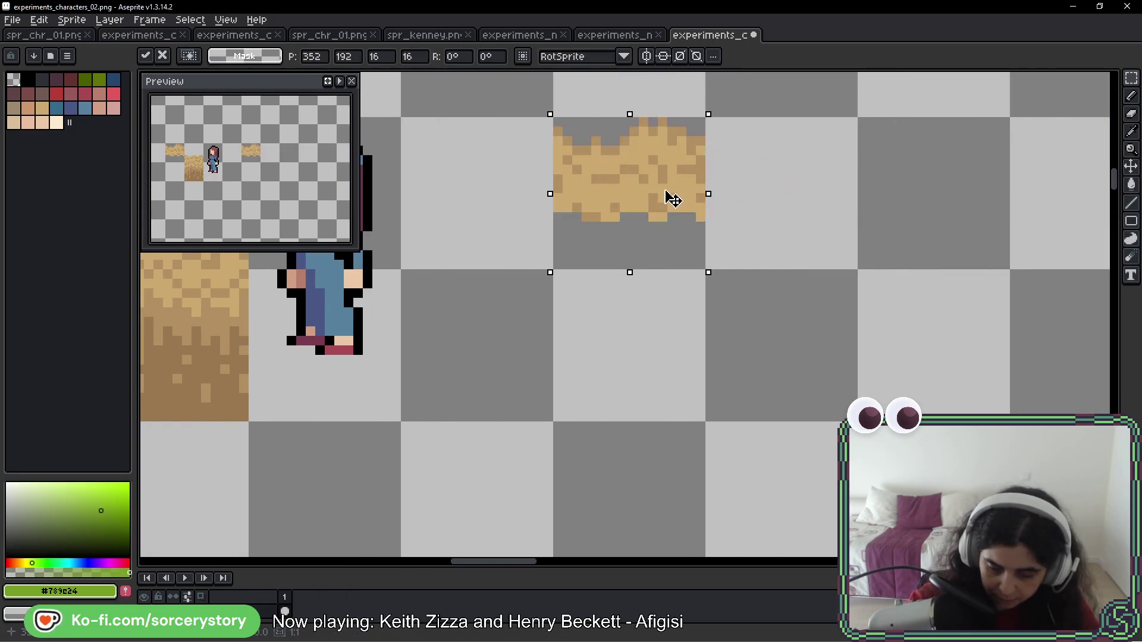
# Copy the standing girl and place her onto the dirt tile in the new frame
pyautogui.hscroll(-4, 699, 222)
pyautogui.moveTo(458, 104); pyautogui.dragTo(612, 410)
pyautogui.hscroll(-4, 553, 286)
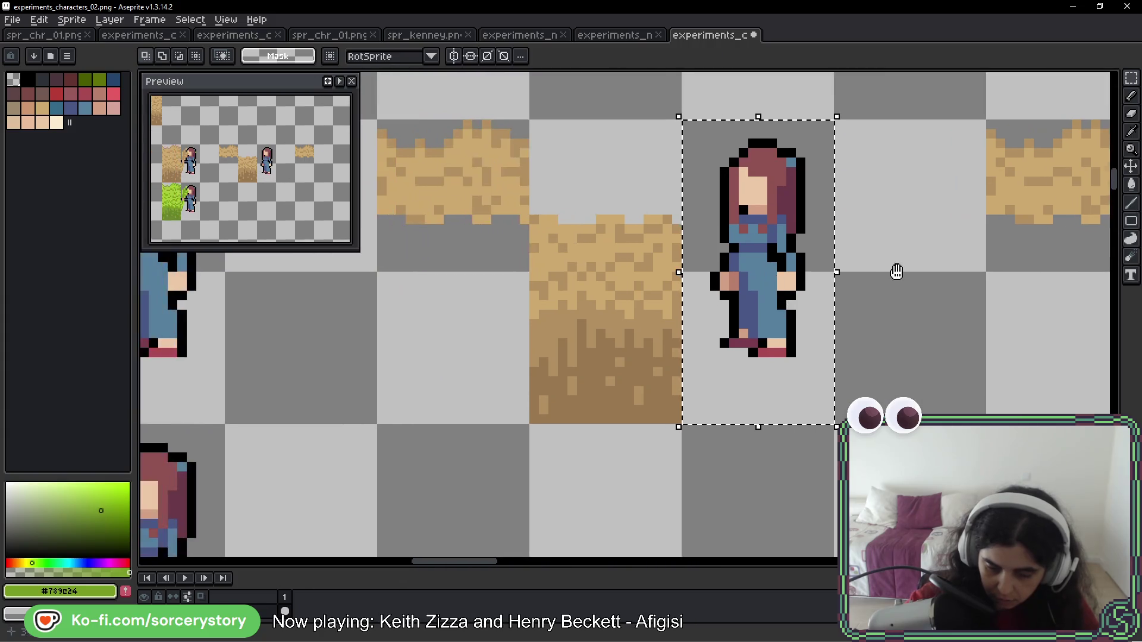
pyautogui.hotkey('ctrl', 'c')
pyautogui.hotkey('ctrl', 'v')
pyautogui.hscroll(6, 748, 266)
pyautogui.moveTo(409, 254); pyautogui.dragTo(714, 255)
pyautogui.press('Return')
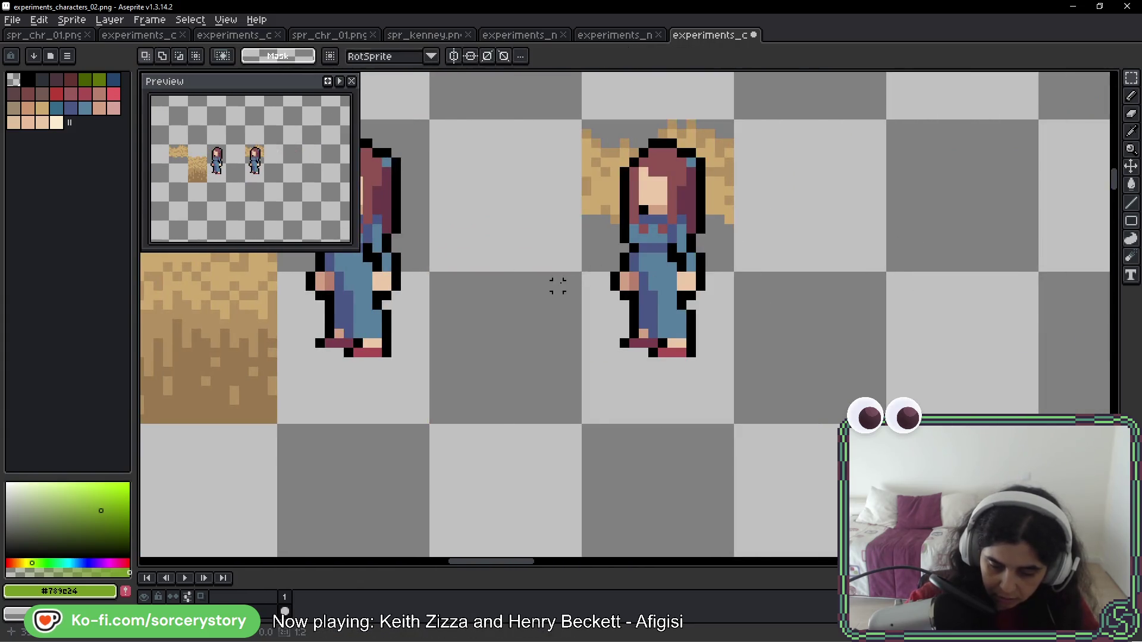
# Paste a dirt tile over the right girl so only her head shows
pyautogui.hscroll(-5, 556, 286)
pyautogui.moveTo(455, 95); pyautogui.dragTo(591, 384)
pyautogui.hotkey('ctrl', 'c')
pyautogui.hotkey('ctrl', 'v')
pyautogui.moveTo(522, 274); pyautogui.dragTo(983, 274)
pyautogui.press('Return')
# Scroll down and select the block of hay tiles
pyautogui.scroll(-2, 1001, 301)
pyautogui.hscroll(3, 750, 290)
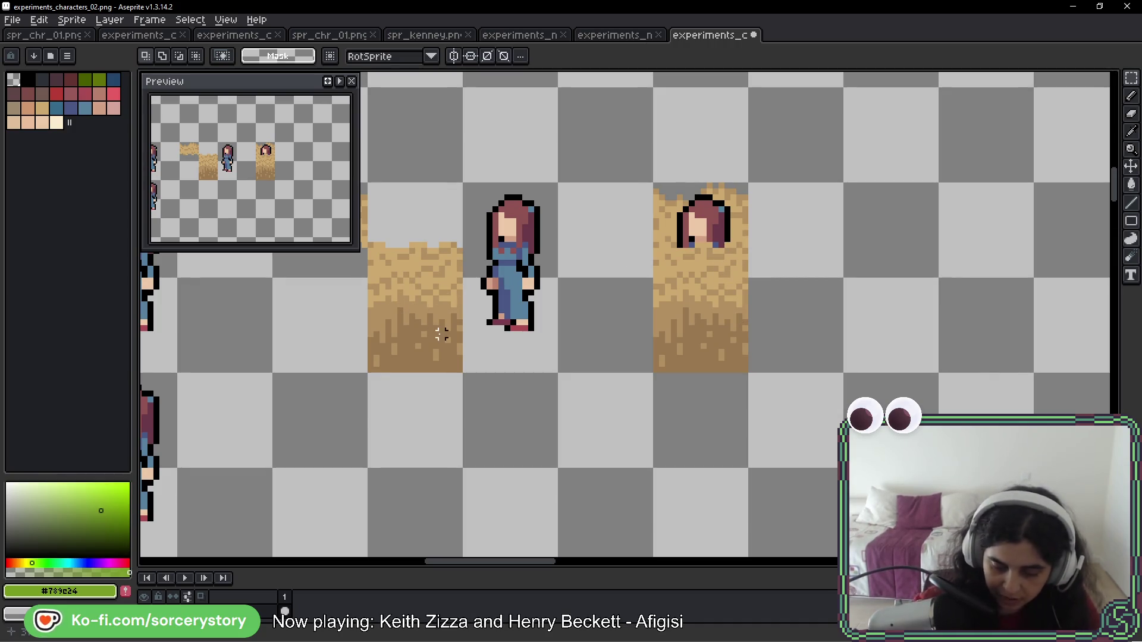
pyautogui.moveTo(426, 224)
pyautogui.mouseDown()
pyautogui.moveTo(560, 223)
pyautogui.moveTo(655, 320)
pyautogui.mouseUp()
# Inspect the lower hay tile column and both grass tiles by selecting and deselecting them
pyautogui.hotkey('ctrl', 'd')
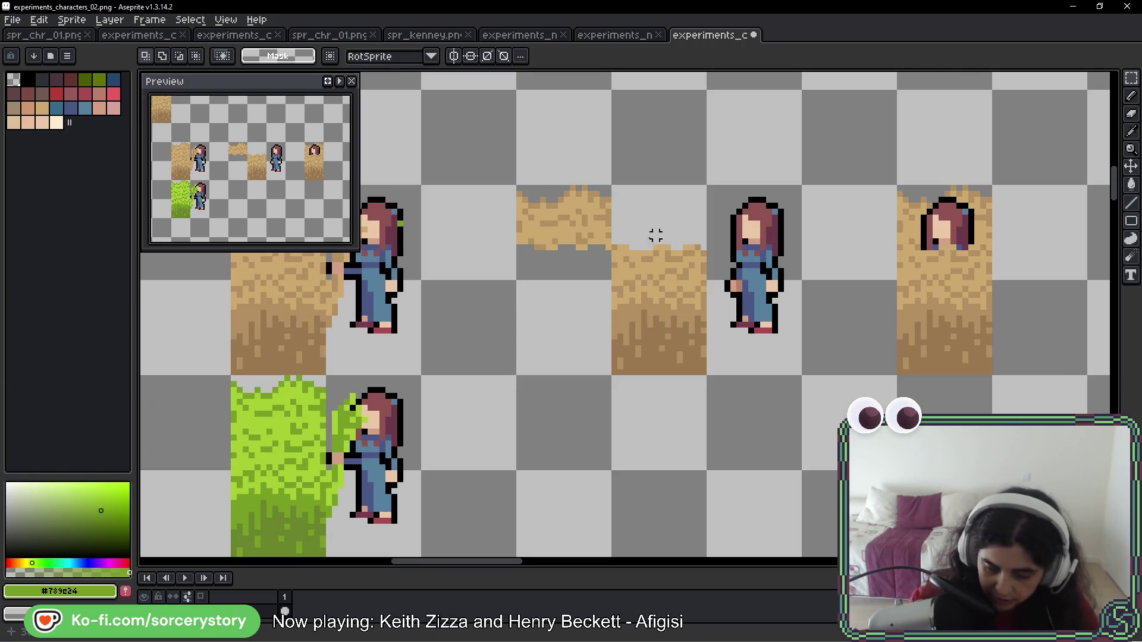
pyautogui.moveTo(637, 248); pyautogui.dragTo(650, 329)
pyautogui.hotkey('ctrl', 'd')
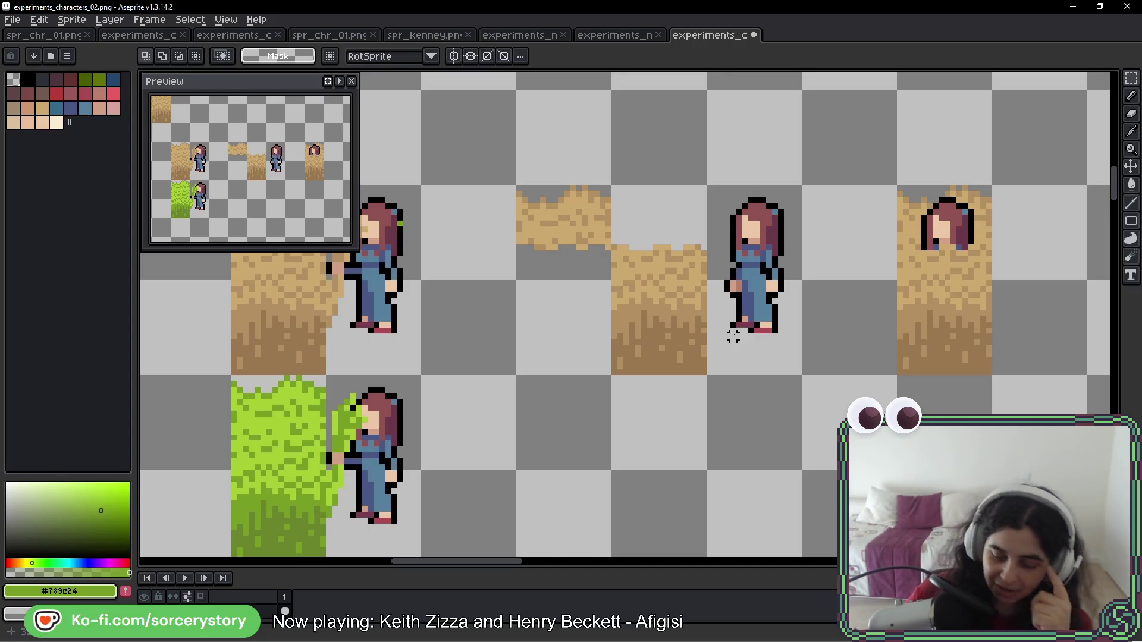
pyautogui.moveTo(535, 202); pyautogui.dragTo(658, 324)
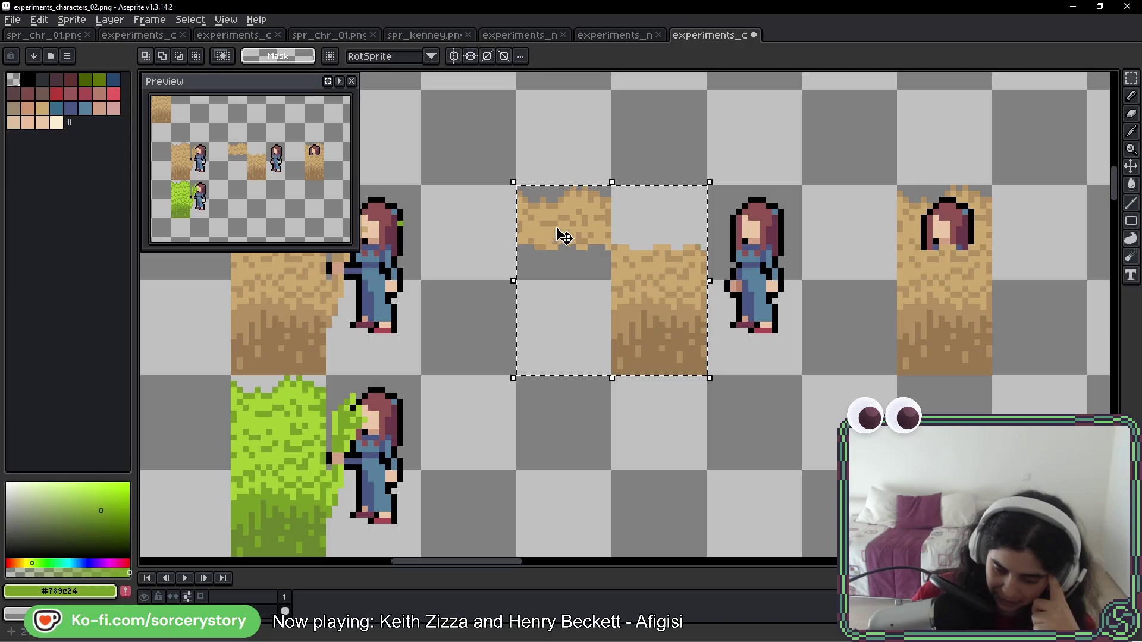
pyautogui.click(562, 215)
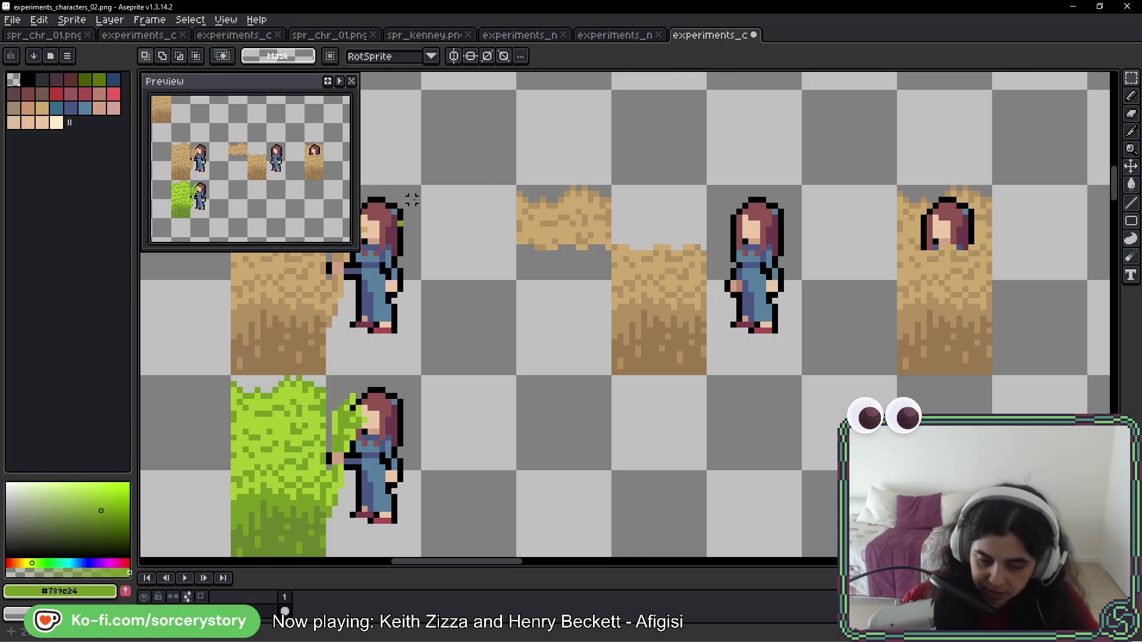
# Select and deselect the left girl, then switch to the AVE, VIRIATE! game window
pyautogui.hscroll(-5, 476, 247)
pyautogui.moveTo(467, 208); pyautogui.dragTo(459, 300)
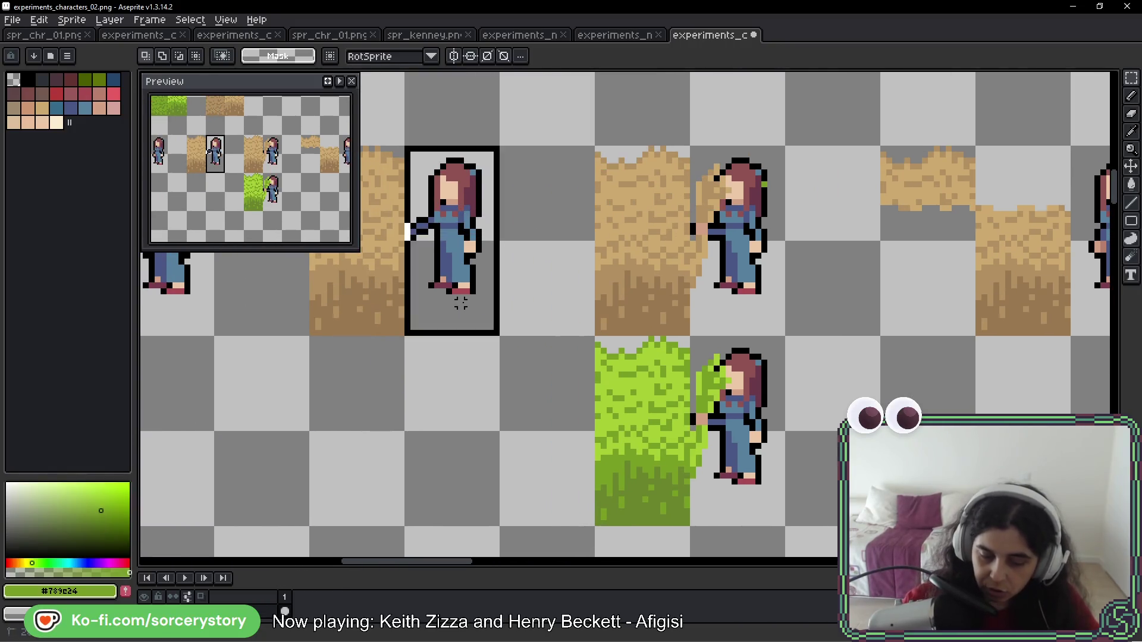
pyautogui.hotkey('ctrl', 'd')
pyautogui.press('i')
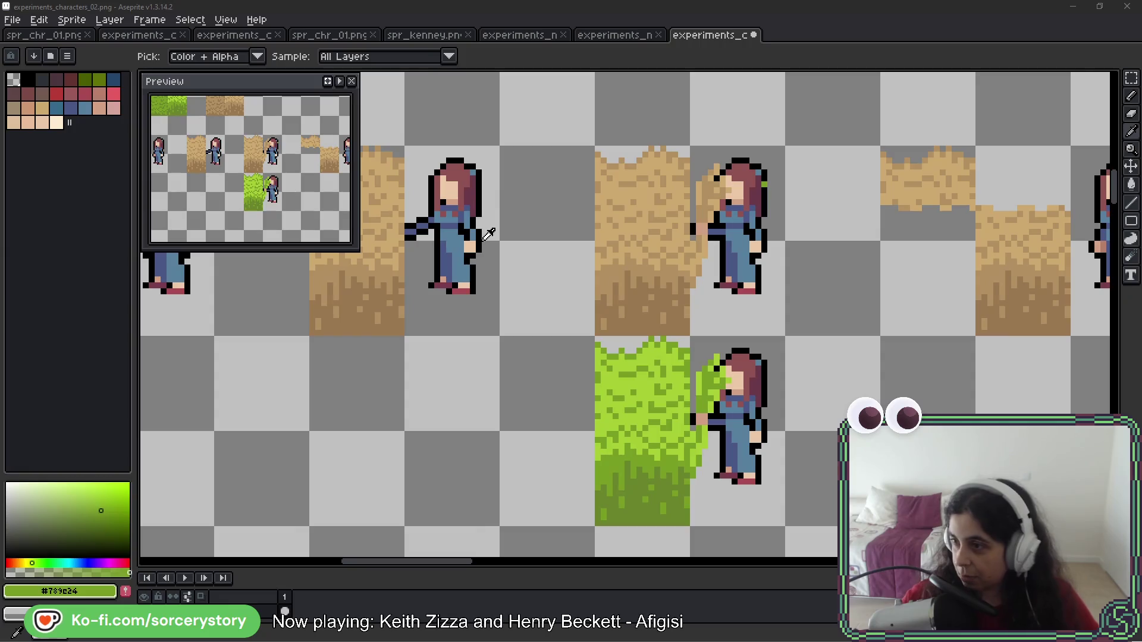
pyautogui.hotkey('alt', 'Tab')
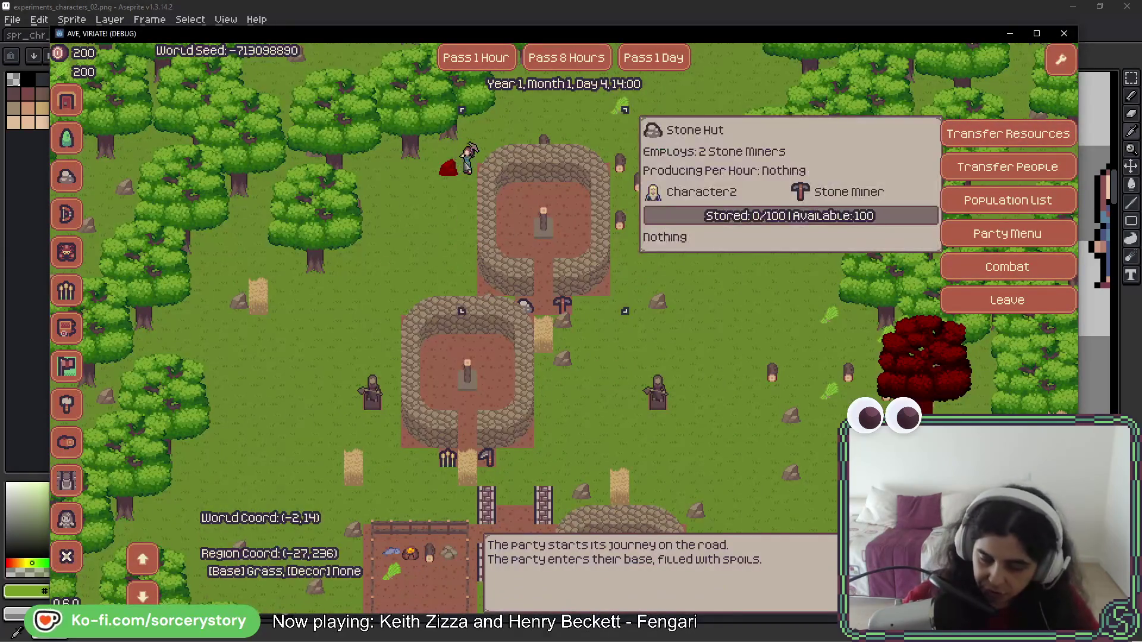
# Pan the game's base map with S and the arrow keys, then return to Aseprite's left frames
pyautogui.press('s')
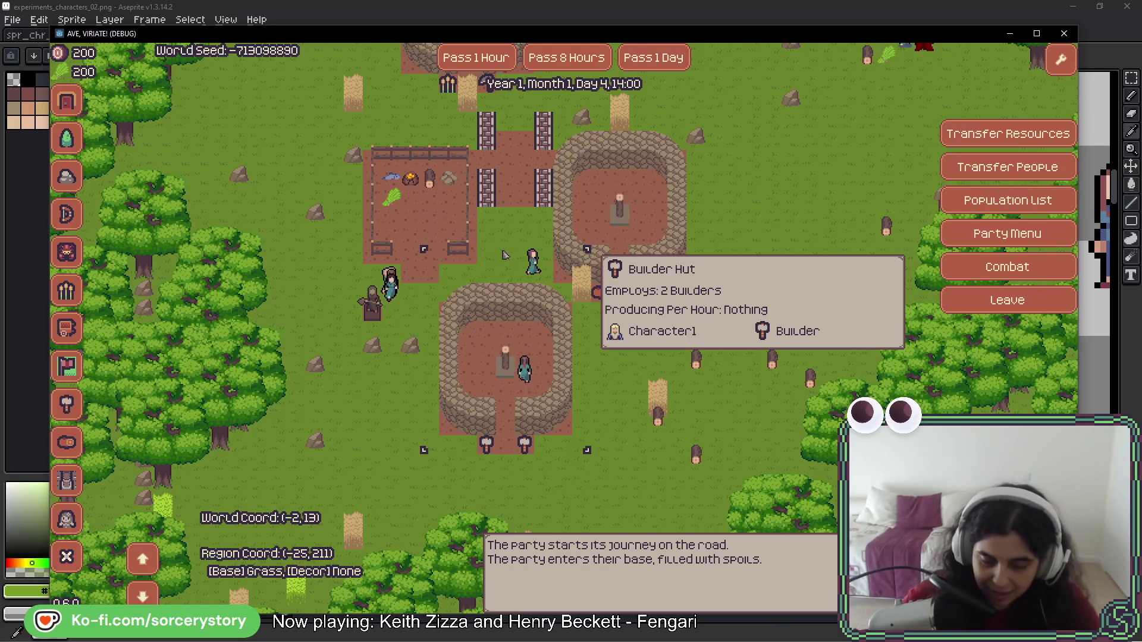
pyautogui.press('Up')
pyautogui.press('Right')
pyautogui.press('Up')
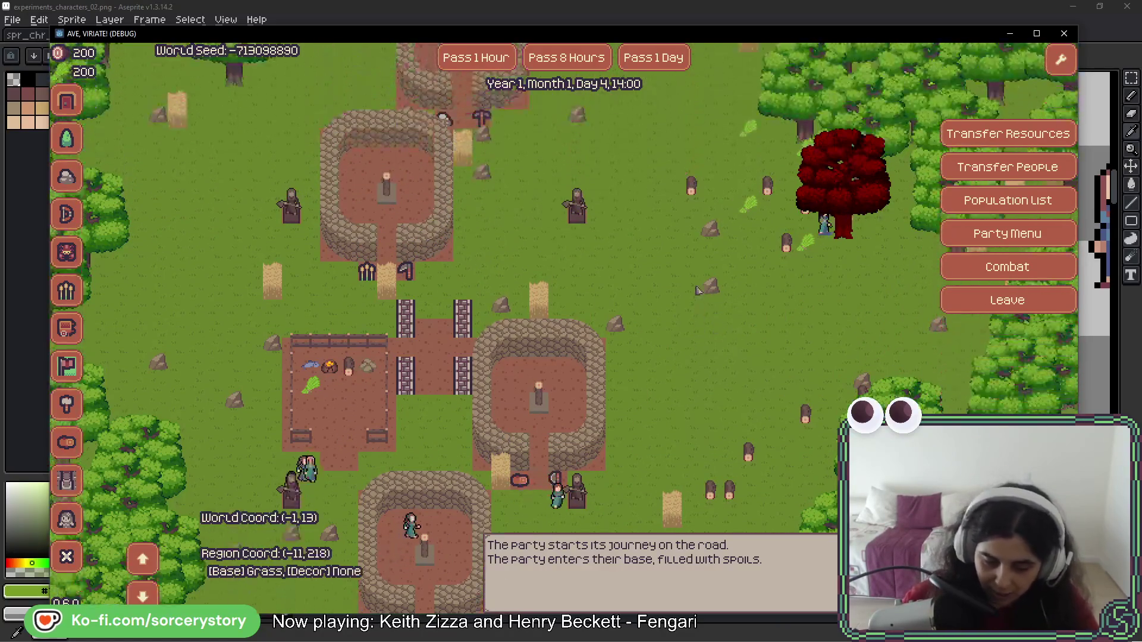
pyautogui.hotkey('alt', 'Tab')
pyautogui.moveTo(919, 291); pyautogui.dragTo(667, 304)
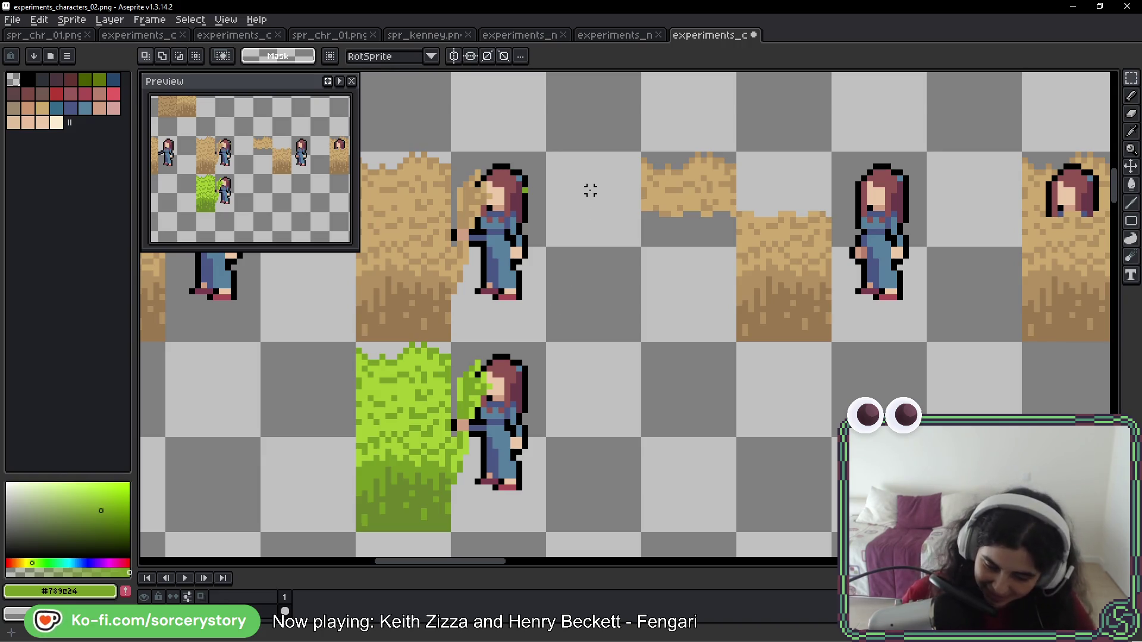
# Zoom in on the girl beside the dirt and pick the tan dirt colour for the pencil
pyautogui.scroll(1, 500, 177)
pyautogui.moveTo(500, 177)
pyautogui.mouseDown()
pyautogui.moveTo(541, 202)
pyautogui.moveTo(669, 208)
pyautogui.mouseUp()
pyautogui.press('b')
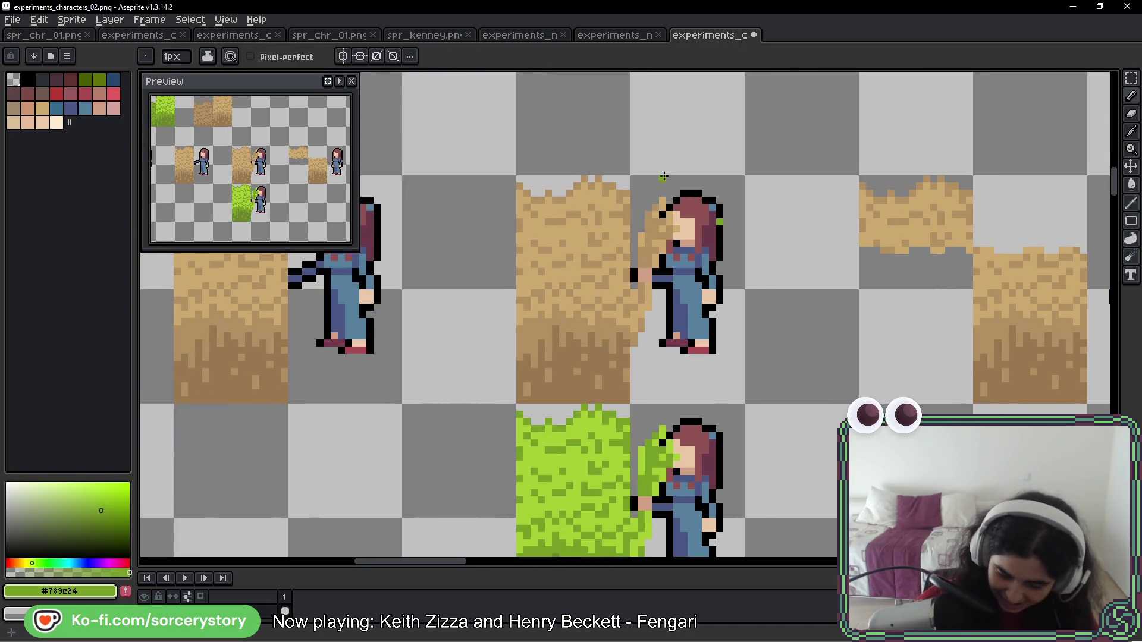
pyautogui.keyDown('alt'); pyautogui.click(640, 226); pyautogui.keyUp('alt')
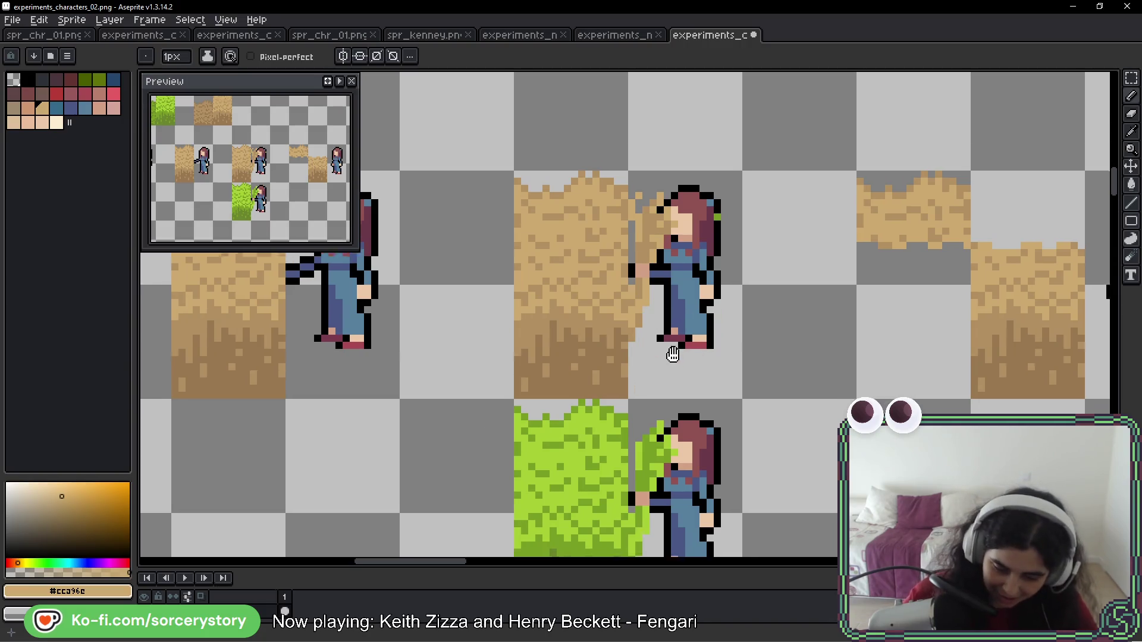
# Sample the bright grass green and paint green pixels beside the girl's face
pyautogui.scroll(2, 671, 357)
pyautogui.press('alt')
pyautogui.keyDown('alt'); pyautogui.click(607, 319); pyautogui.keyUp('alt')
pyautogui.moveTo(596, 276)
pyautogui.mouseDown()
pyautogui.moveTo(589, 315)
pyautogui.moveTo(619, 300)
pyautogui.mouseUp()
pyautogui.scroll(-2, 682, 298)
pyautogui.scroll(-1, 682, 298)
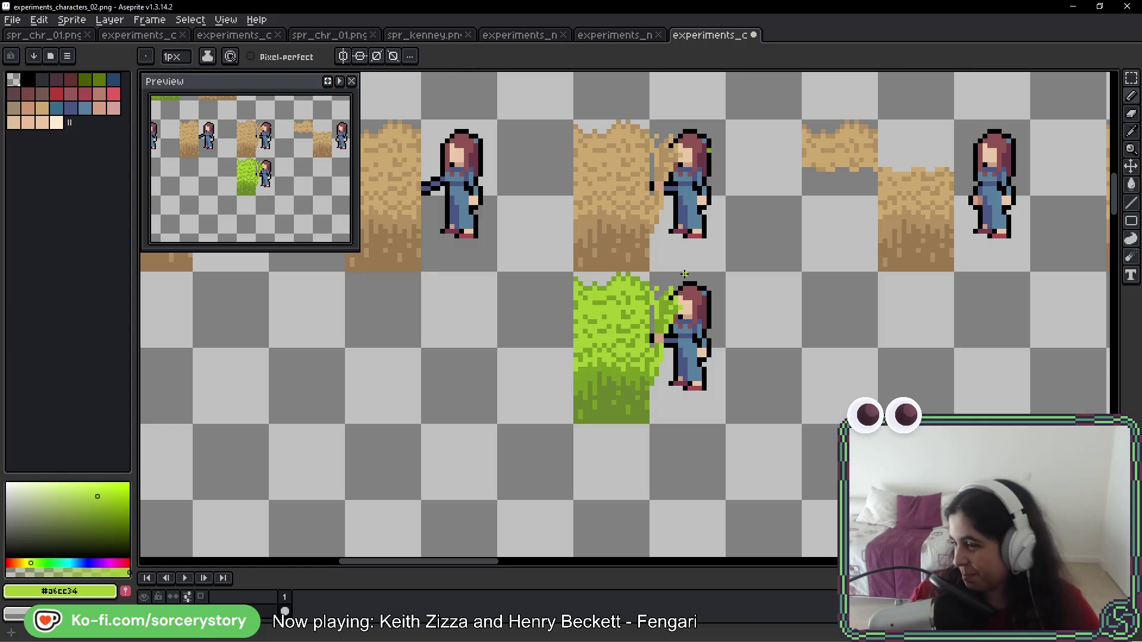
# Save the sheet with its dirt and grass frames using Ctrl+S
pyautogui.hscroll(5, 684, 273)
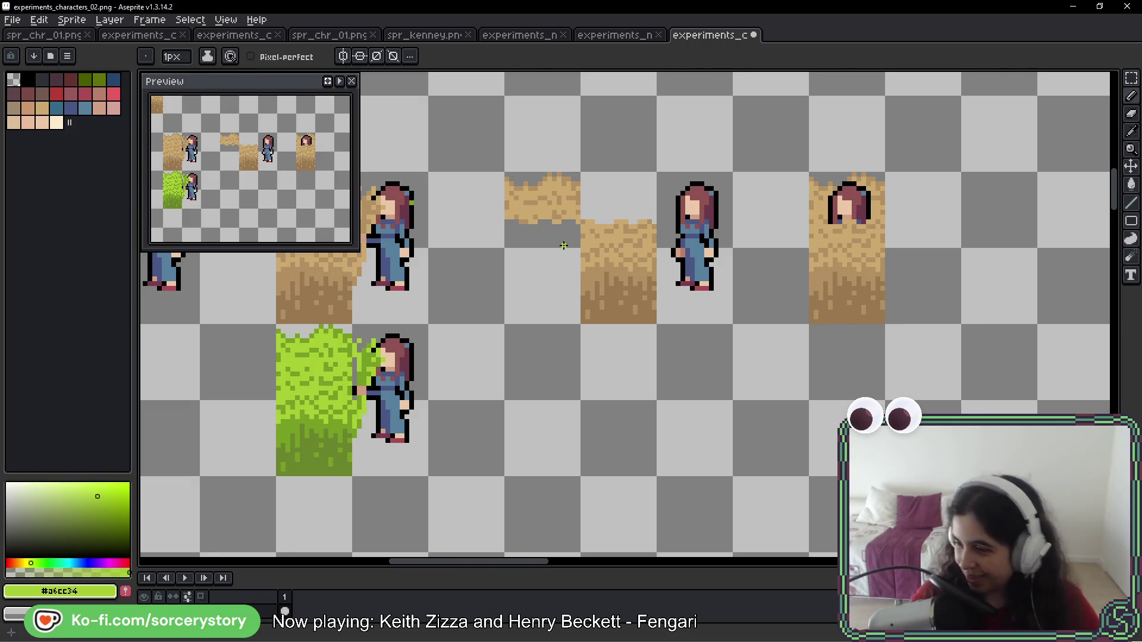
pyautogui.hotkey('ctrl', 's')
pyautogui.hscroll(3, 672, 325)
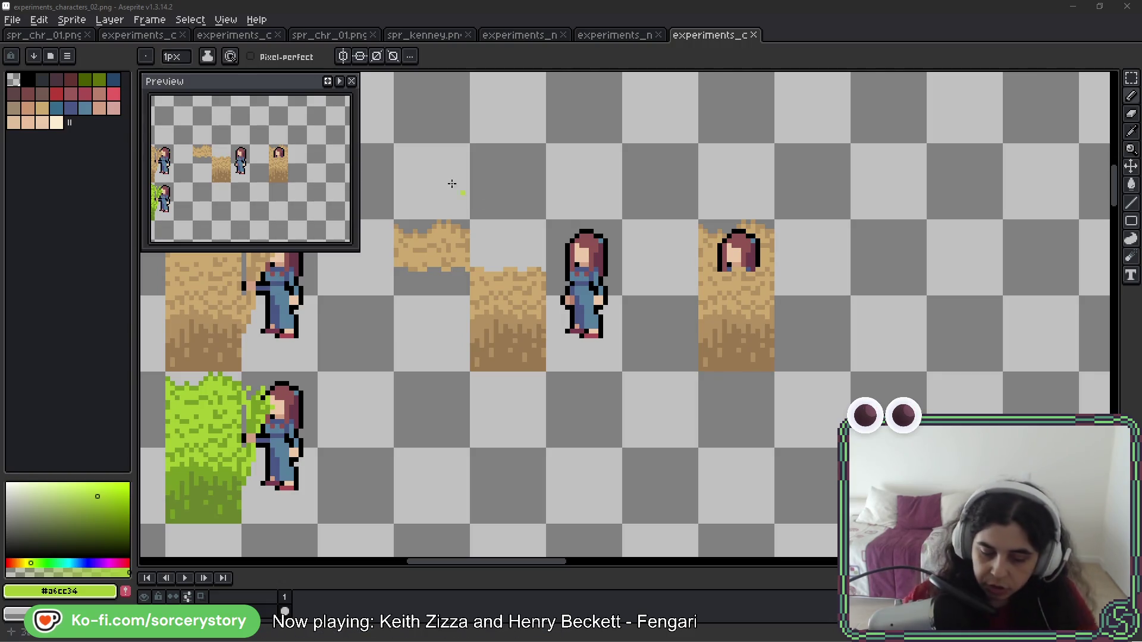
# Draw temporary green circles around the two hay blocks, then undo them
pyautogui.click(421, 199)
pyautogui.moveTo(405, 201); pyautogui.dragTo(424, 196)
pyautogui.moveTo(470, 273)
pyautogui.mouseDown()
pyautogui.moveTo(517, 377)
pyautogui.moveTo(458, 279)
pyautogui.mouseUp()
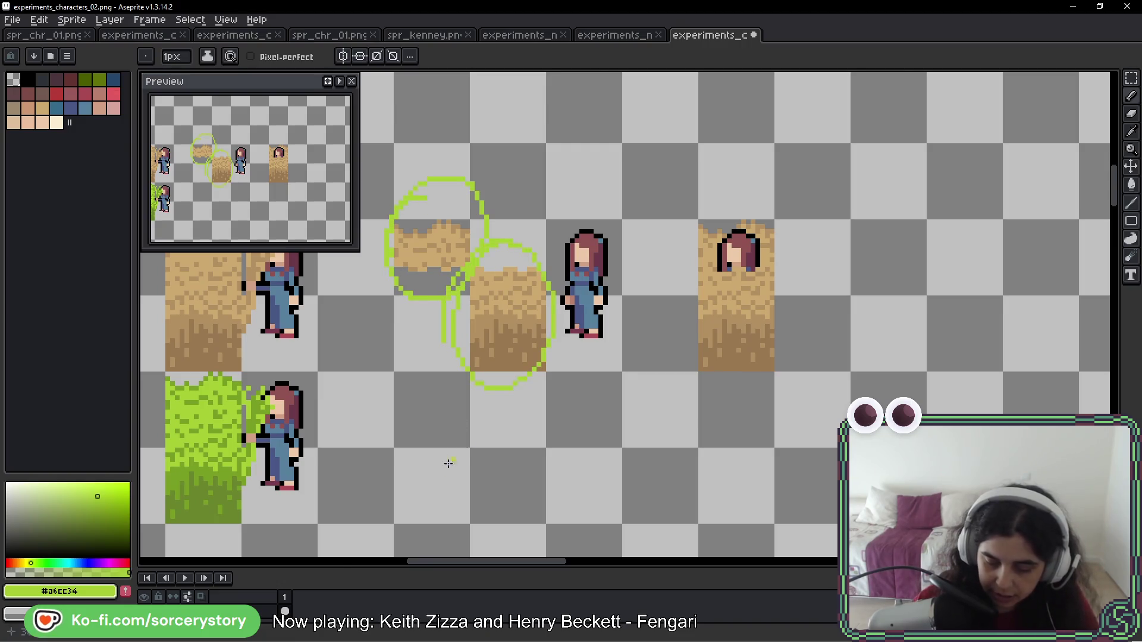
pyautogui.moveTo(340, 570)
pyautogui.mouseDown()
pyautogui.moveTo(362, 586)
pyautogui.moveTo(364, 629)
pyautogui.mouseUp()
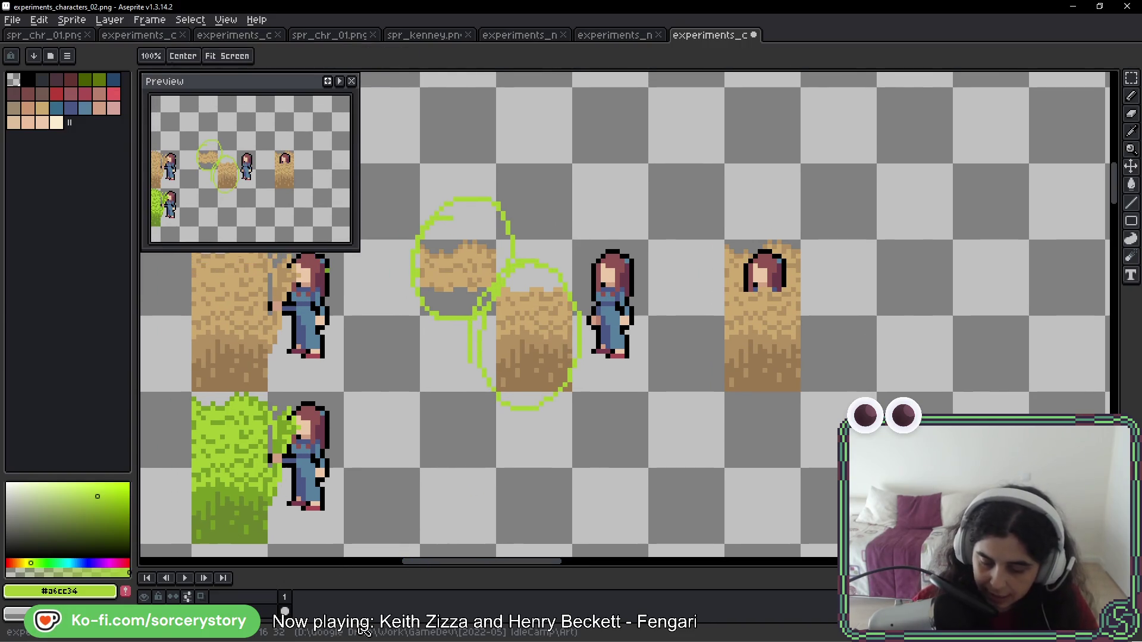
pyautogui.hotkey('ctrl', 'z')
pyautogui.hotkey('ctrl', 'z')
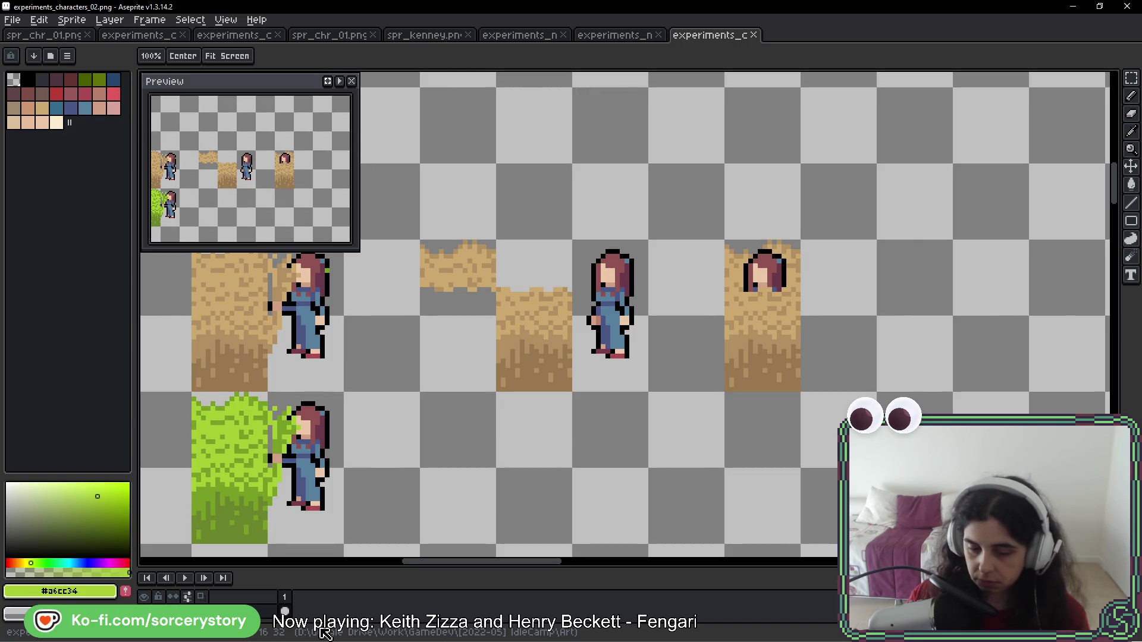
# Switch to the spr_chr_01.png tab and pan the character sheet into view
pyautogui.press('b')
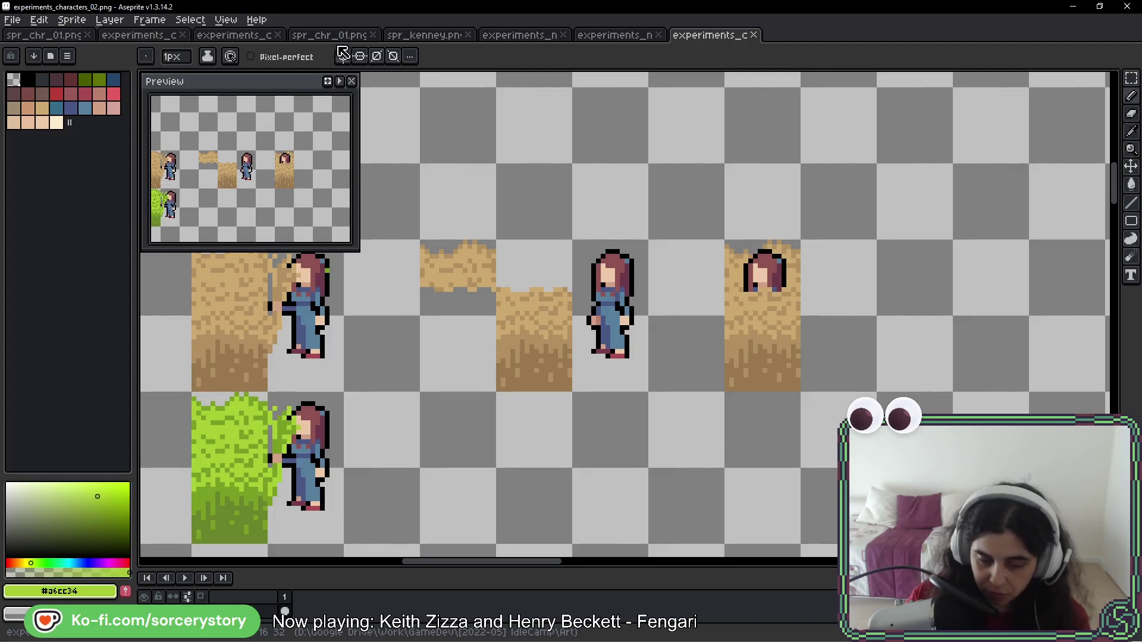
pyautogui.click(333, 36)
pyautogui.moveTo(254, 287)
pyautogui.mouseDown()
pyautogui.moveTo(471, 165)
pyautogui.moveTo(470, 148)
pyautogui.moveTo(486, 157)
pyautogui.mouseUp()
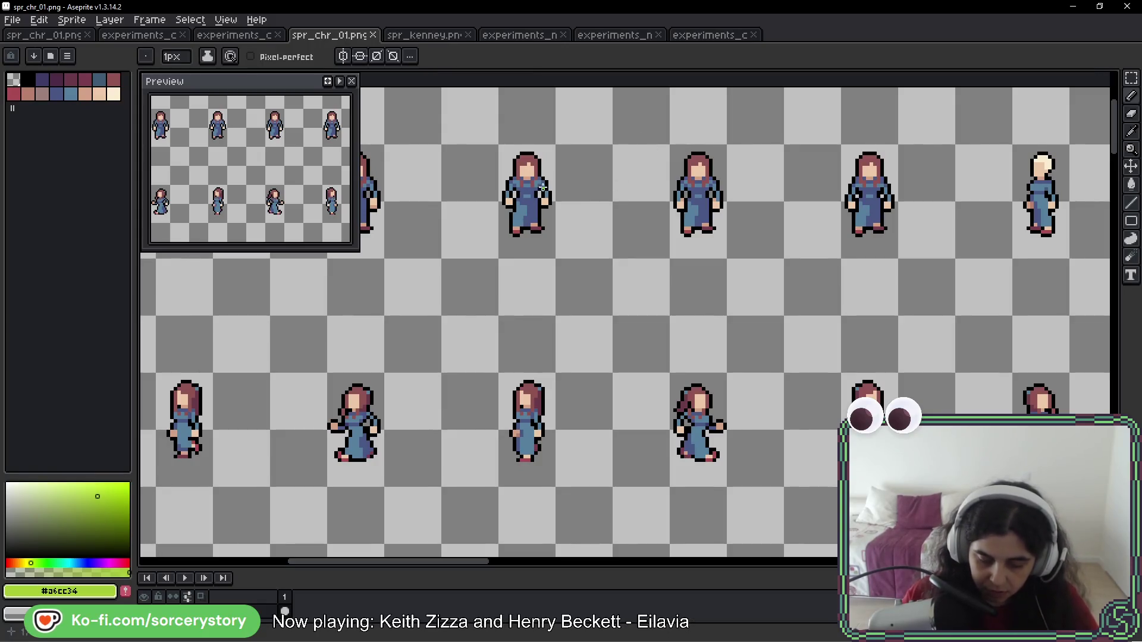
# Zoom out to browse spr_chr_01.png, then return to the experiments_characters_02 tab
pyautogui.scroll(-1, 513, 284)
pyautogui.scroll(-1, 512, 284)
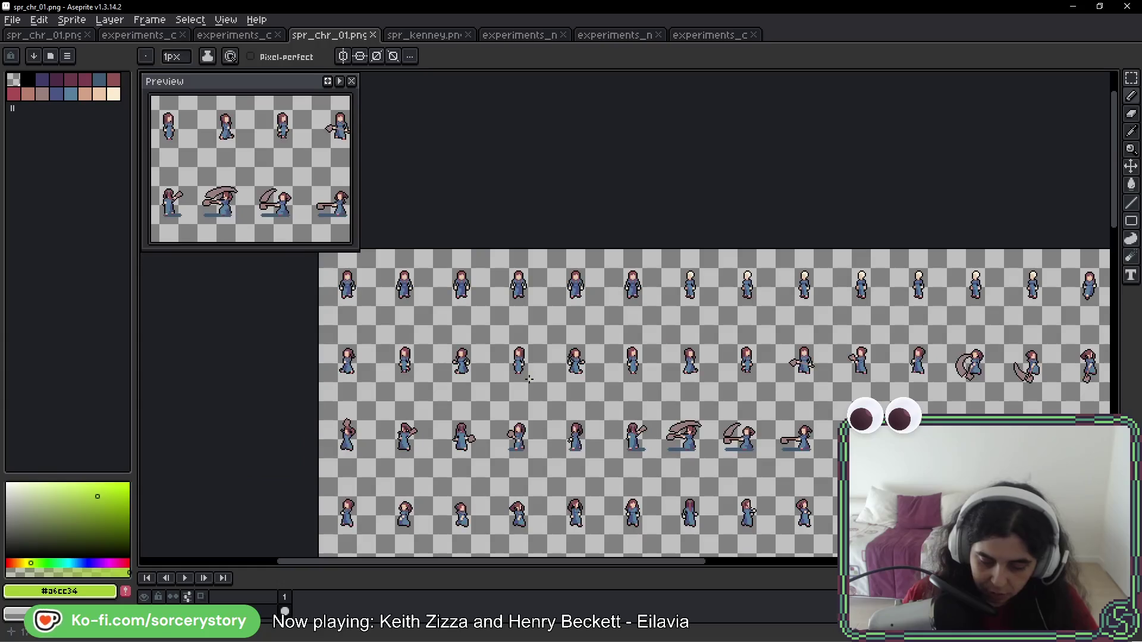
pyautogui.scroll(-3, 539, 418)
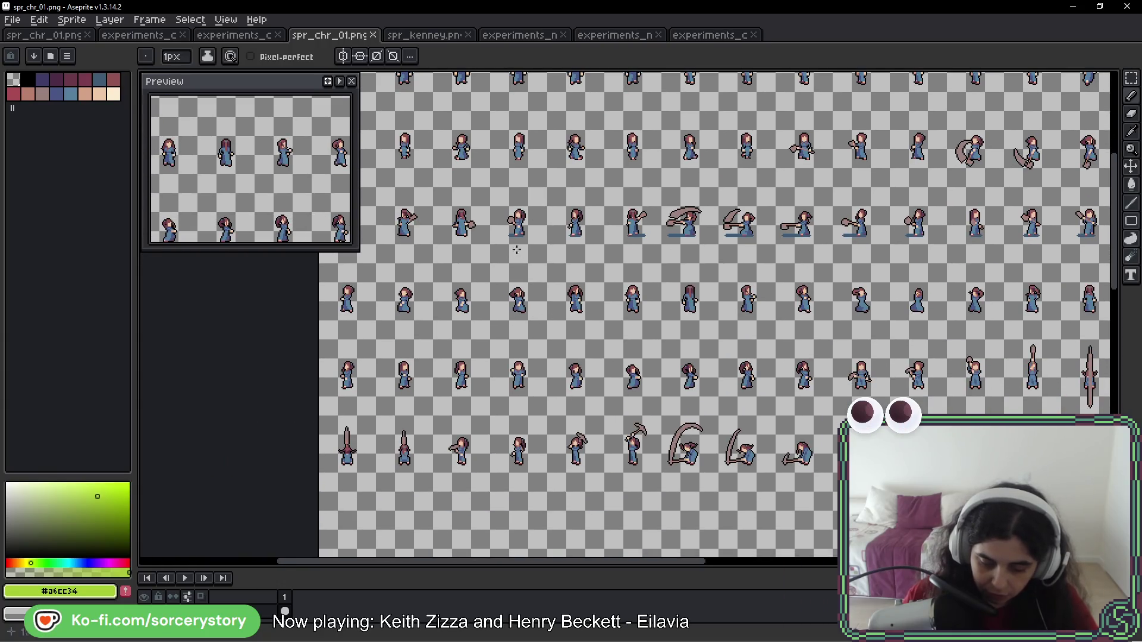
pyautogui.scroll(2, 517, 279)
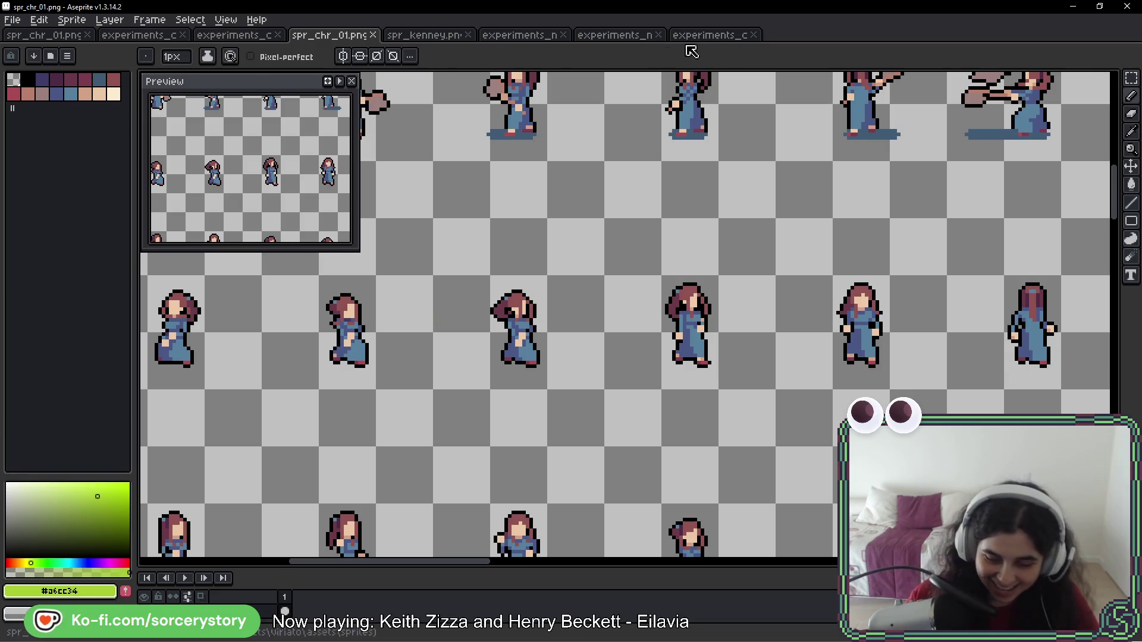
pyautogui.click(737, 35)
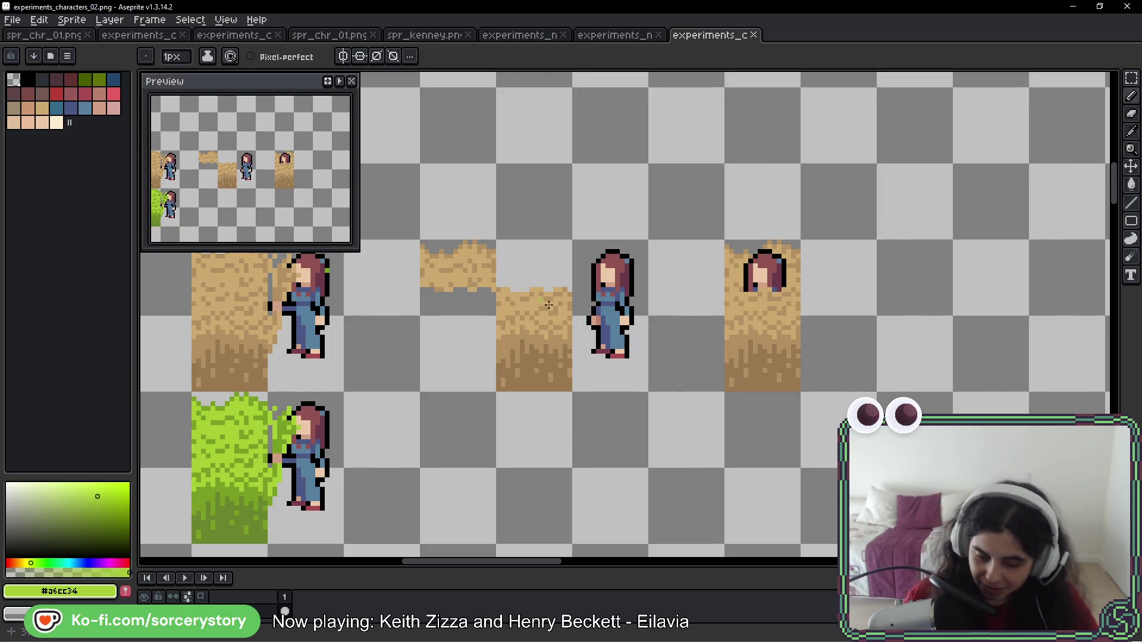
# Eyedrop the tan hay colour and paint a tan pixel beside the girl's hand
pyautogui.moveTo(474, 286); pyautogui.dragTo(521, 273)
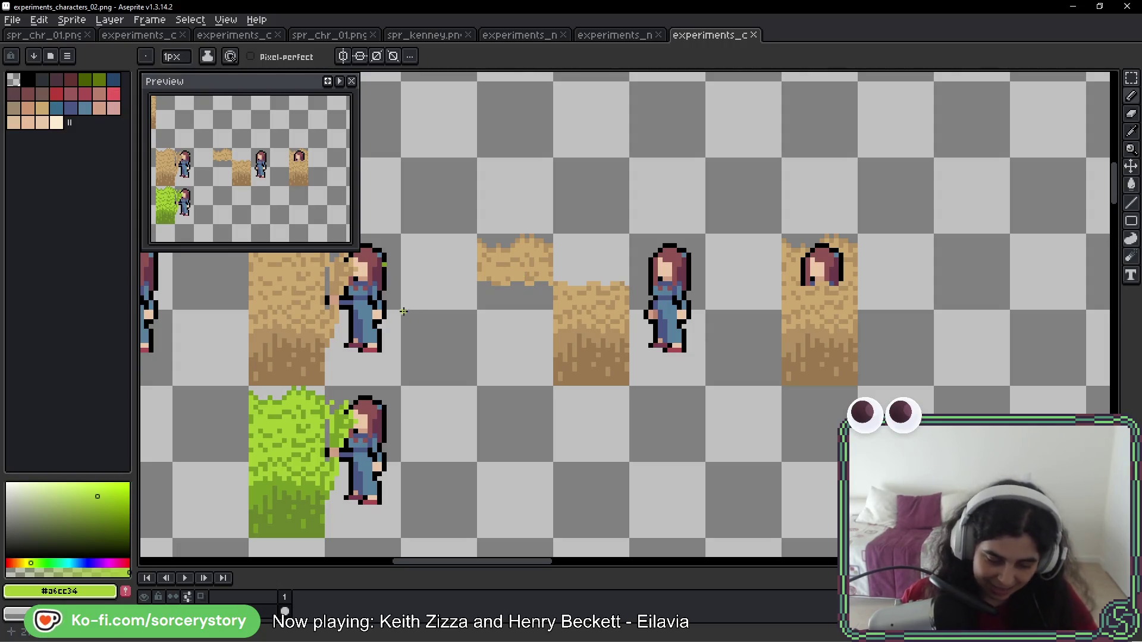
pyautogui.scroll(3, 534, 322)
pyautogui.keyDown('alt'); pyautogui.click(581, 286); pyautogui.keyUp('alt')
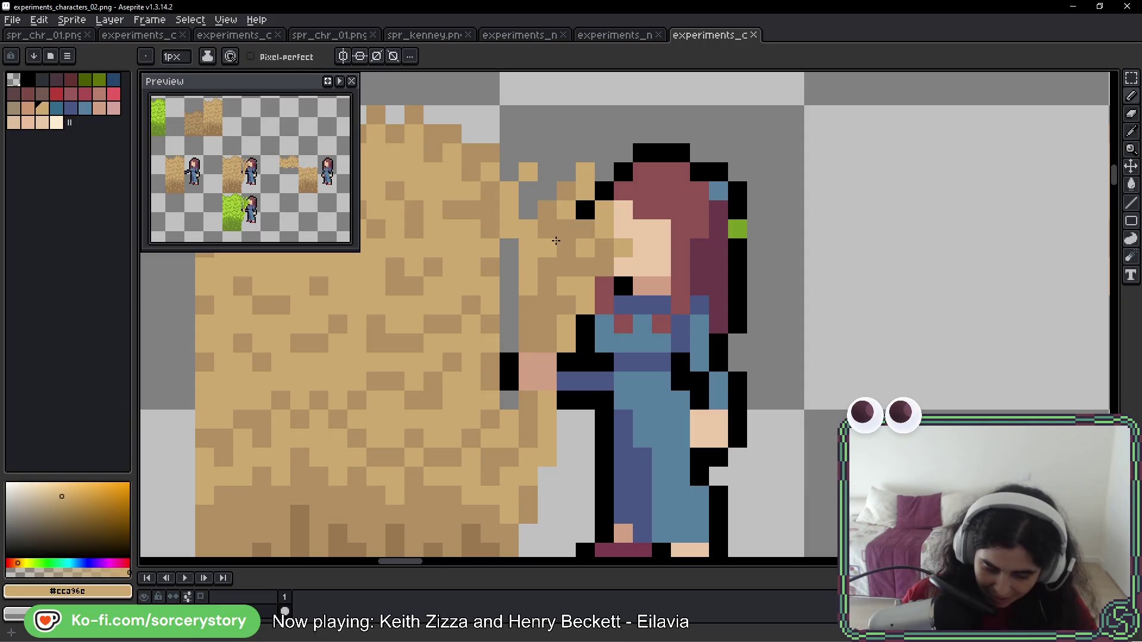
pyautogui.click(547, 247)
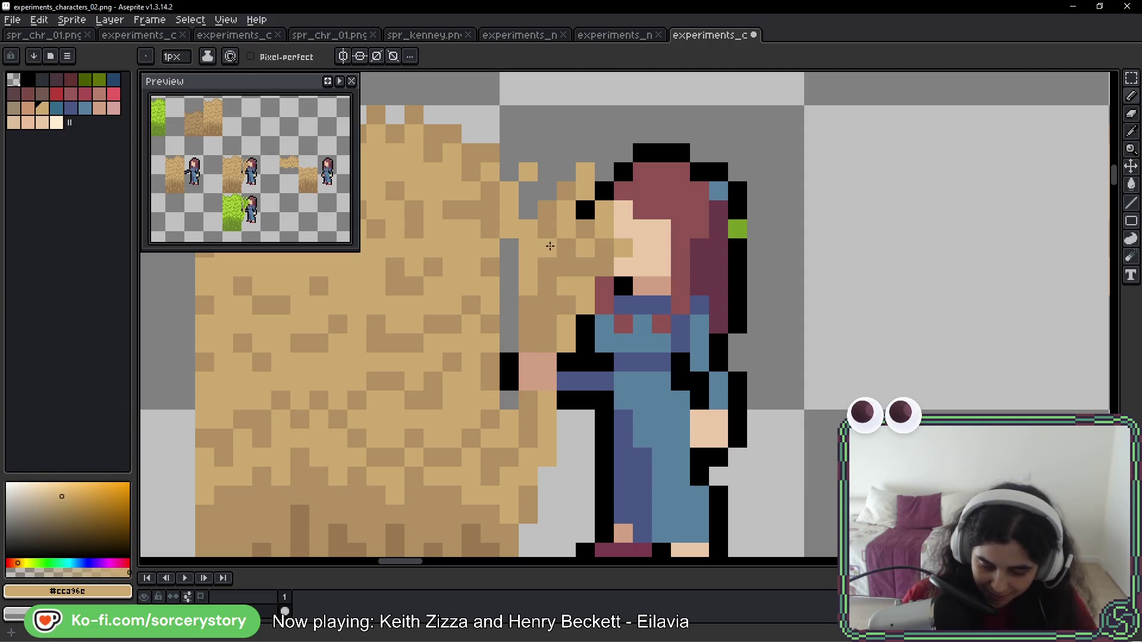
# Eyedrop the bright grass green and paint green pixels near the girl's hand and grass edge
pyautogui.scroll(-3, 584, 338)
pyautogui.moveTo(584, 337); pyautogui.dragTo(607, 101)
pyautogui.scroll(2, 582, 268)
pyautogui.keyDown('alt'); pyautogui.click(580, 240); pyautogui.keyUp('alt')
pyautogui.click(580, 239)
pyautogui.click(567, 258)
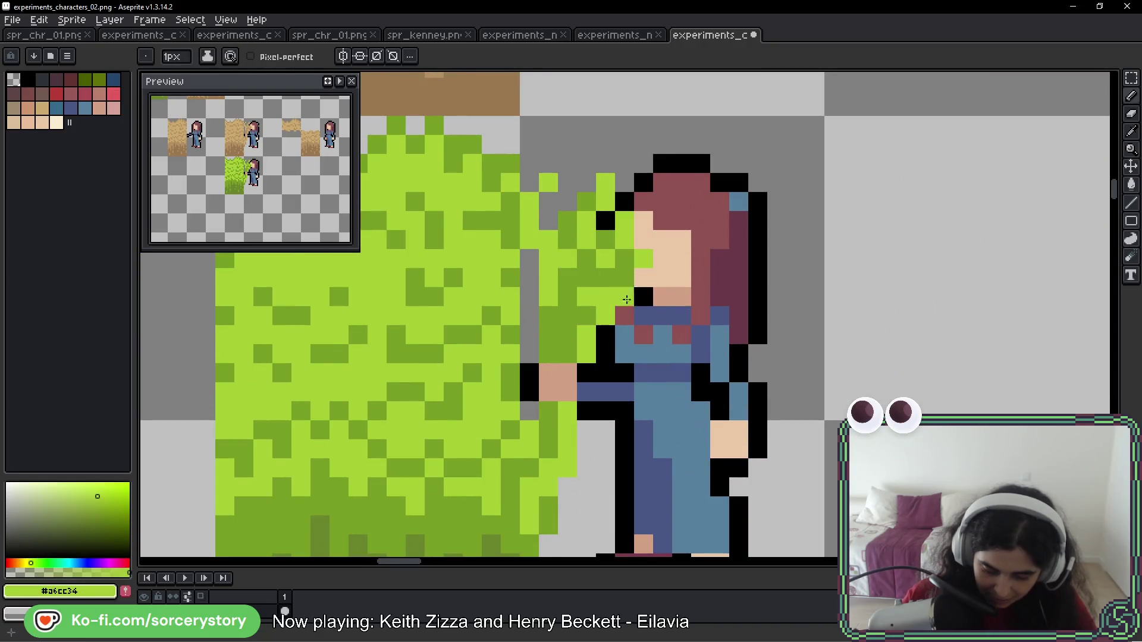
# Draw a green circle around the upper girl frame beside the second dirt tile
pyautogui.scroll(-5, 653, 298)
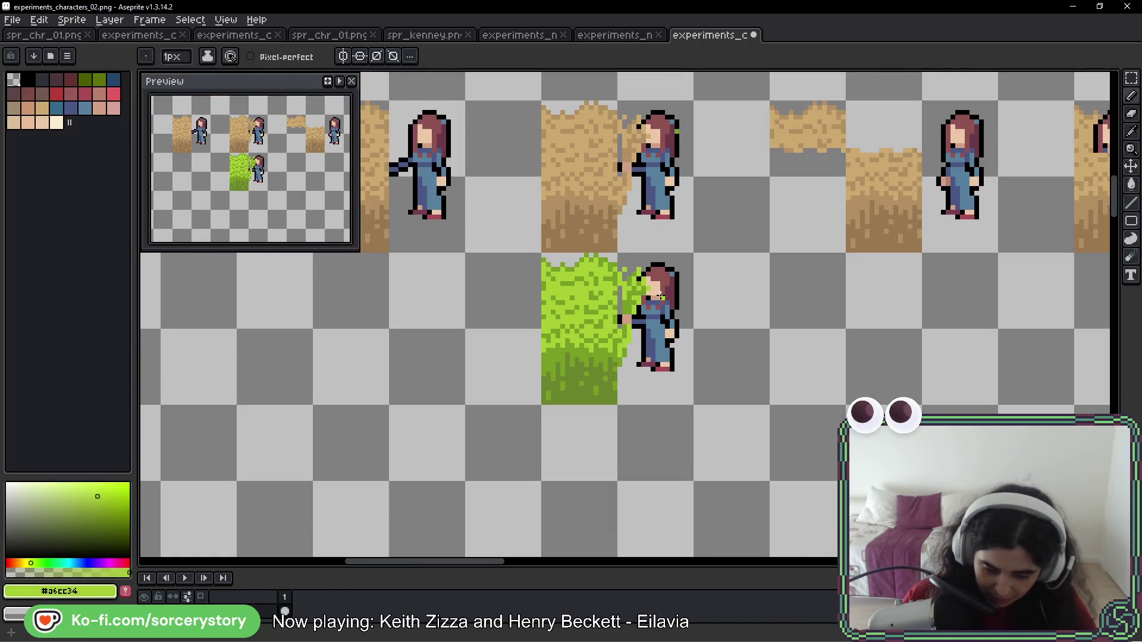
pyautogui.moveTo(816, 248)
pyautogui.mouseDown()
pyautogui.moveTo(474, 301)
pyautogui.moveTo(628, 285)
pyautogui.mouseUp()
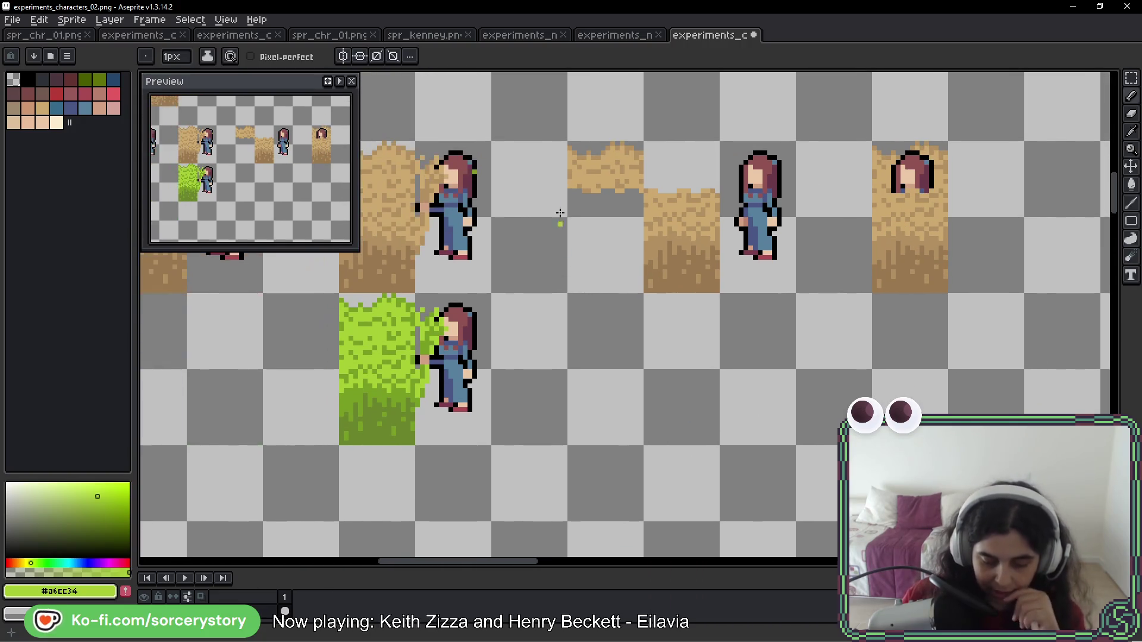
pyautogui.moveTo(467, 128)
pyautogui.mouseDown()
pyautogui.moveTo(393, 179)
pyautogui.moveTo(375, 226)
pyautogui.mouseUp()
pyautogui.moveTo(457, 193); pyautogui.dragTo(589, 188)
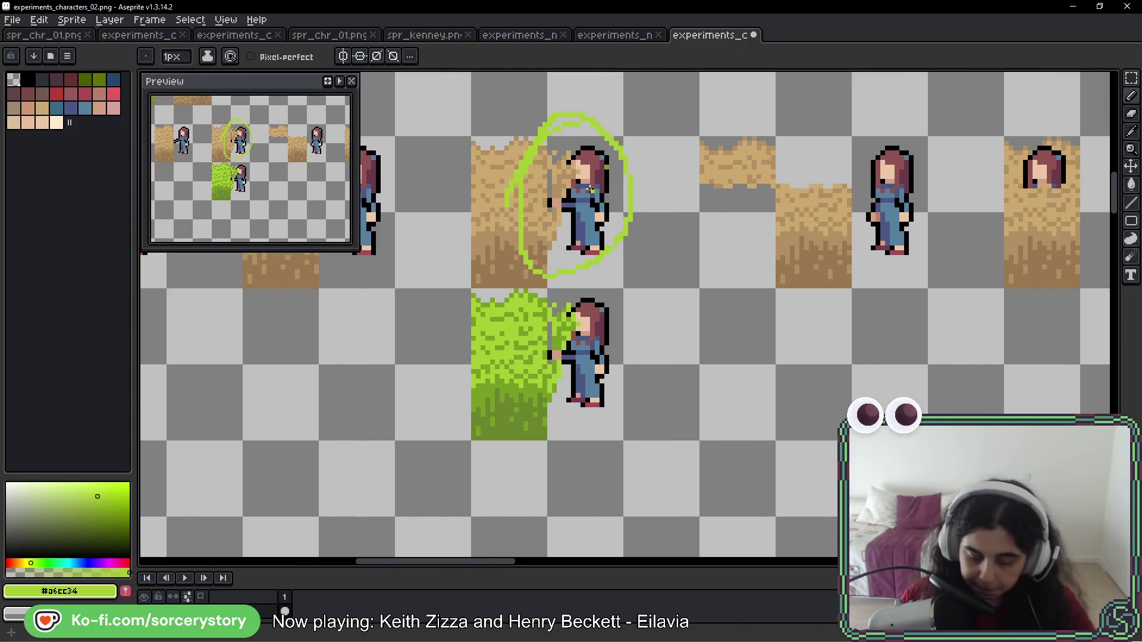
# Undo the temporary green loops drawn around the girls
pyautogui.hotkey('ctrl', 'z')
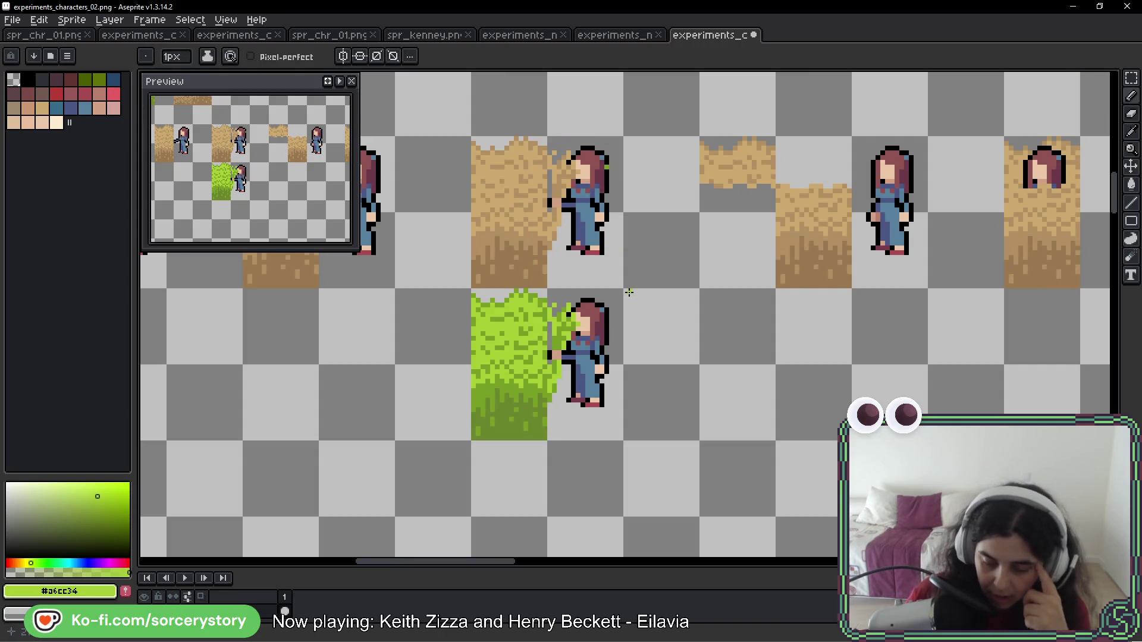
pyautogui.moveTo(797, 161)
pyautogui.mouseDown()
pyautogui.moveTo(845, 142)
pyautogui.moveTo(787, 333)
pyautogui.mouseUp()
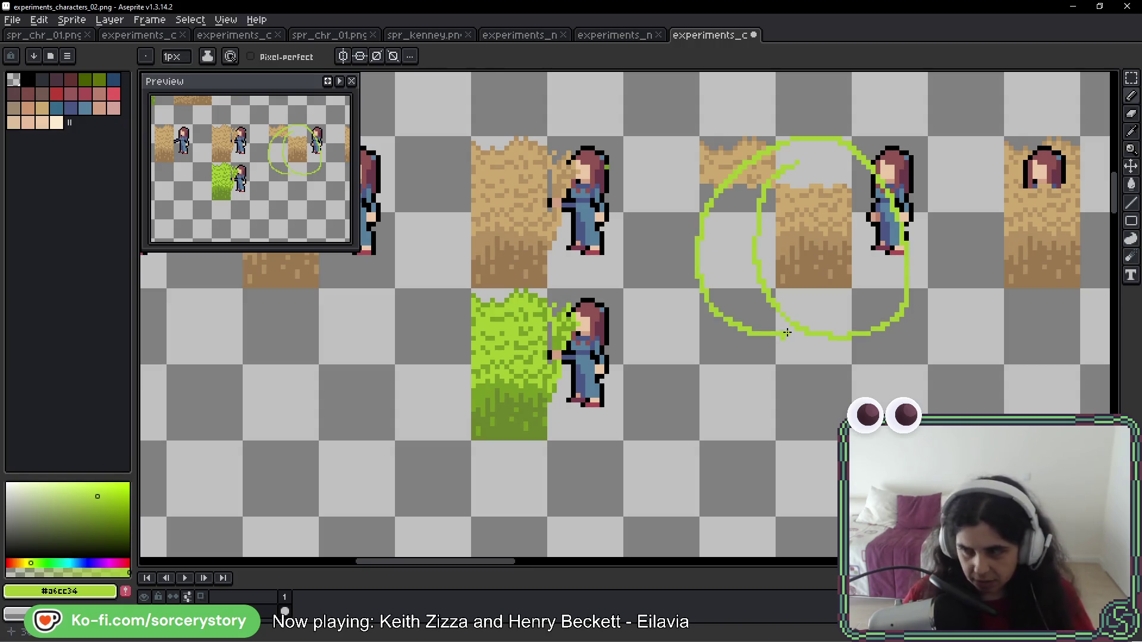
pyautogui.hotkey('ctrl', 'z')
pyautogui.moveTo(629, 243); pyautogui.dragTo(662, 217)
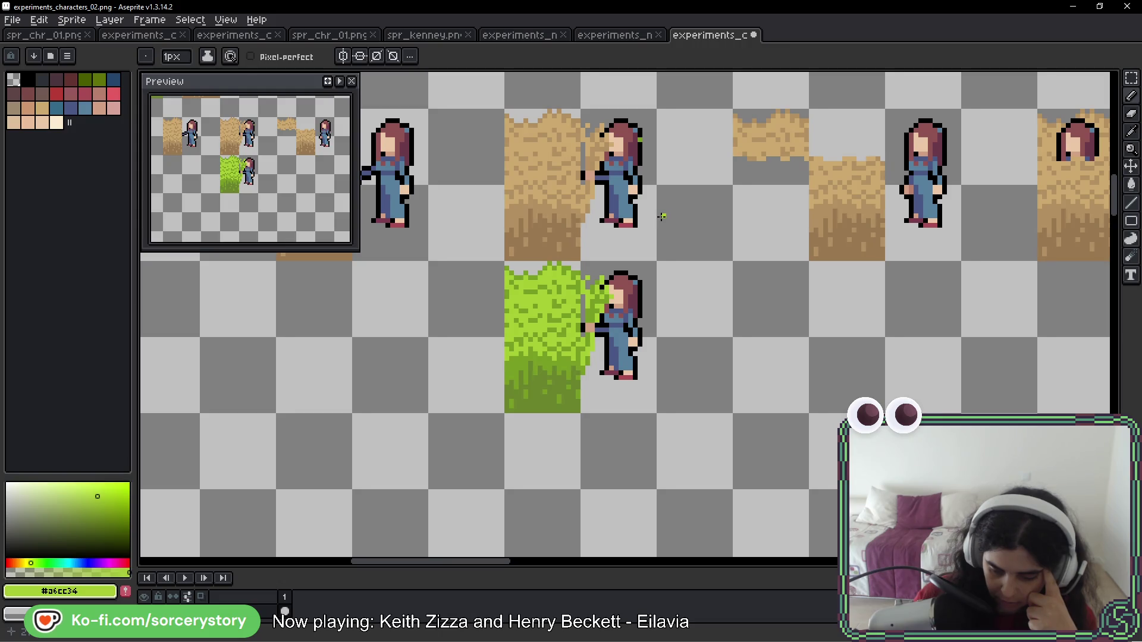
pyautogui.moveTo(653, 222)
pyautogui.mouseDown()
pyautogui.moveTo(694, 237)
pyautogui.moveTo(515, 243)
pyautogui.mouseUp()
pyautogui.scroll(1, 667, 342)
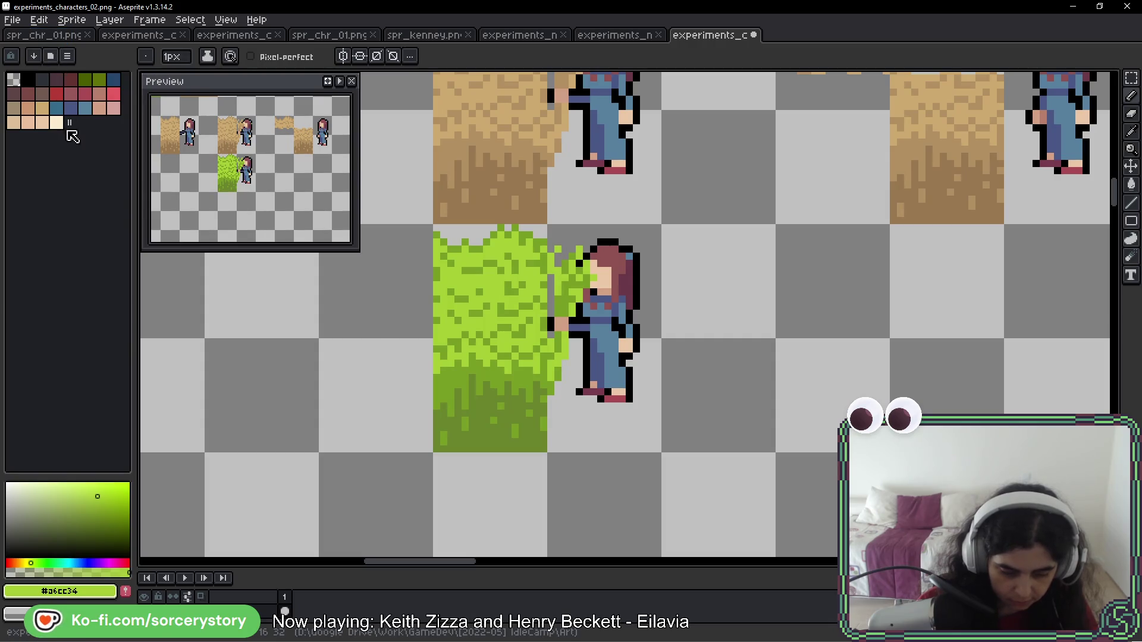
# Load a 32-colour preset palette and pick its mauve swatch
pyautogui.click(51, 57)
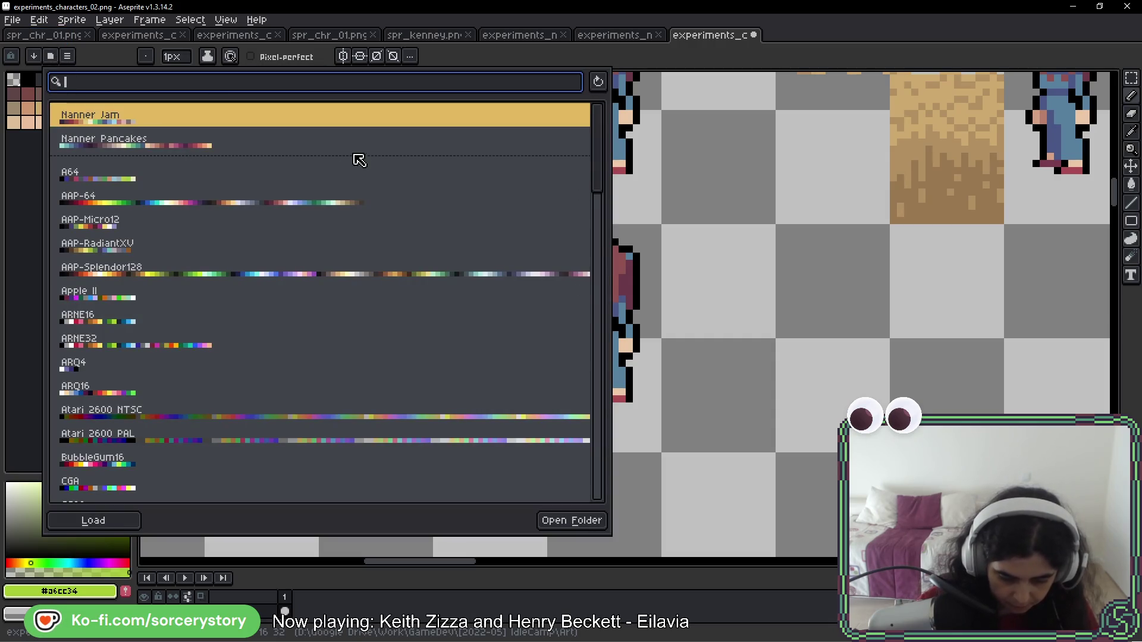
pyautogui.click(357, 173)
pyautogui.doubleClick(546, 378)
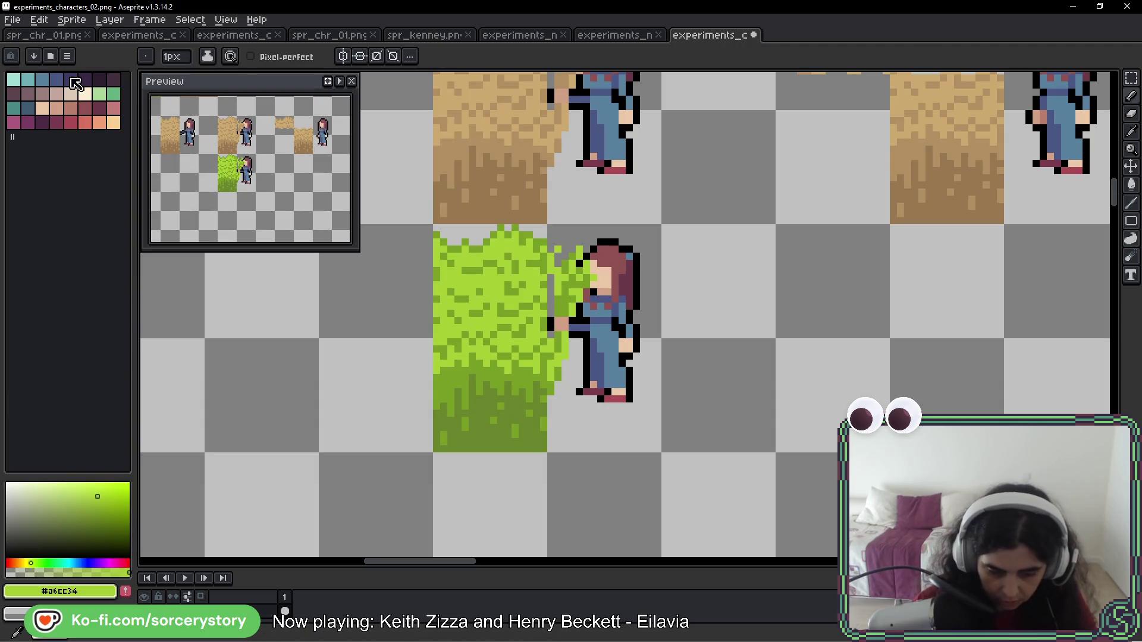
pyautogui.click(42, 94)
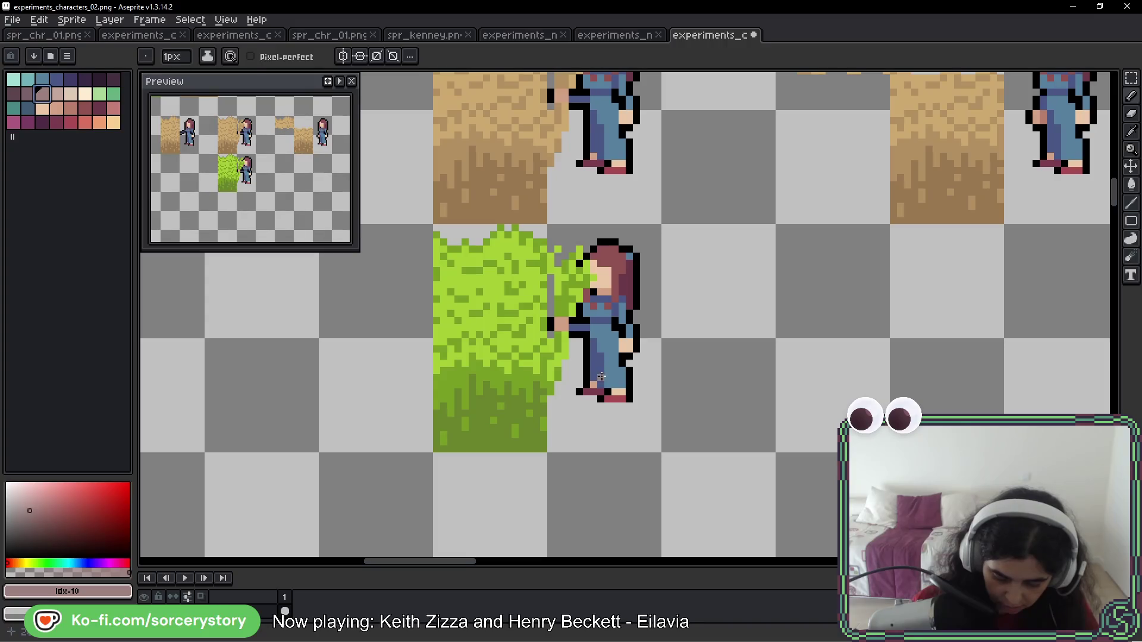
# Paint mauve shading up the grass-tile girl's leg and dress, then sample her dress blue
pyautogui.moveTo(609, 371)
pyautogui.mouseDown()
pyautogui.moveTo(585, 374)
pyautogui.moveTo(578, 356)
pyautogui.mouseUp()
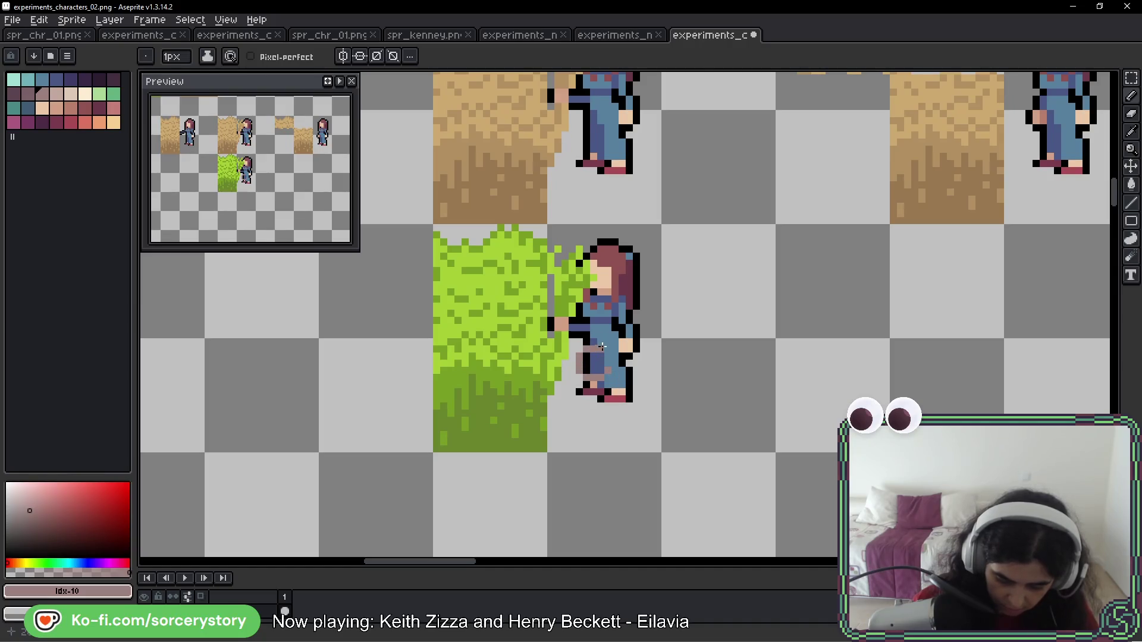
pyautogui.moveTo(586, 358); pyautogui.dragTo(597, 372)
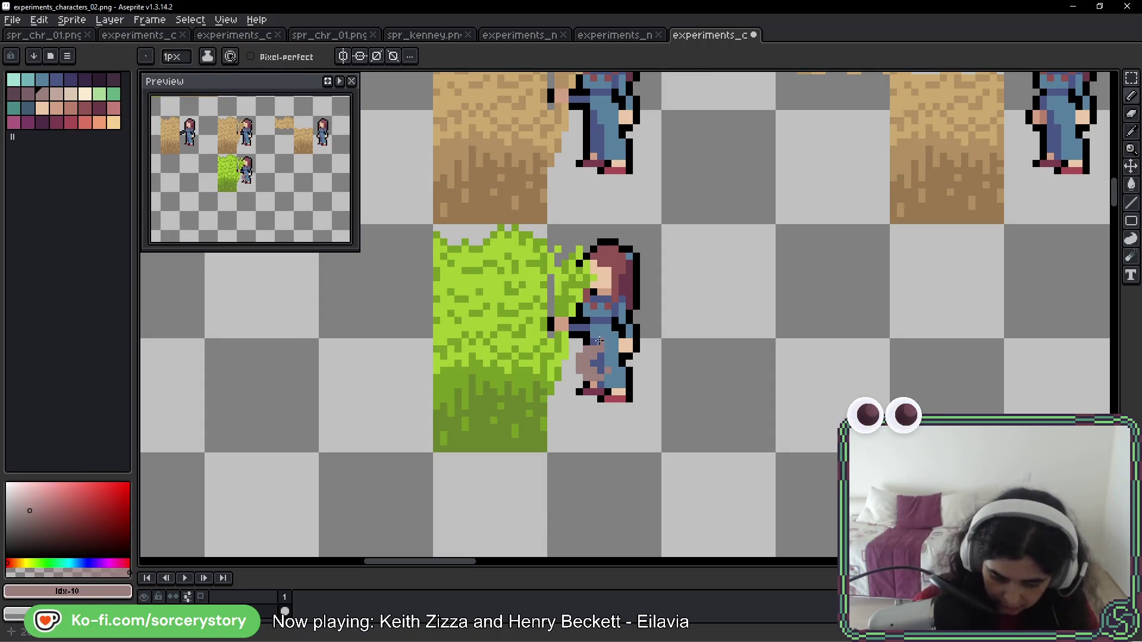
pyautogui.moveTo(598, 364)
pyautogui.mouseDown()
pyautogui.moveTo(595, 348)
pyautogui.moveTo(611, 344)
pyautogui.mouseUp()
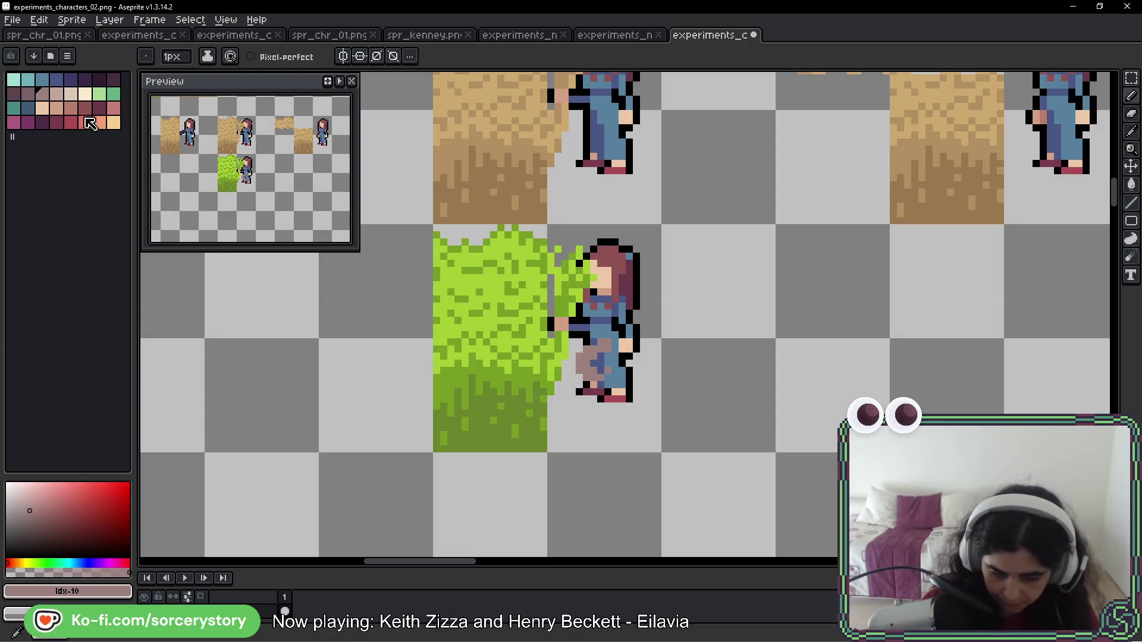
pyautogui.click(85, 108)
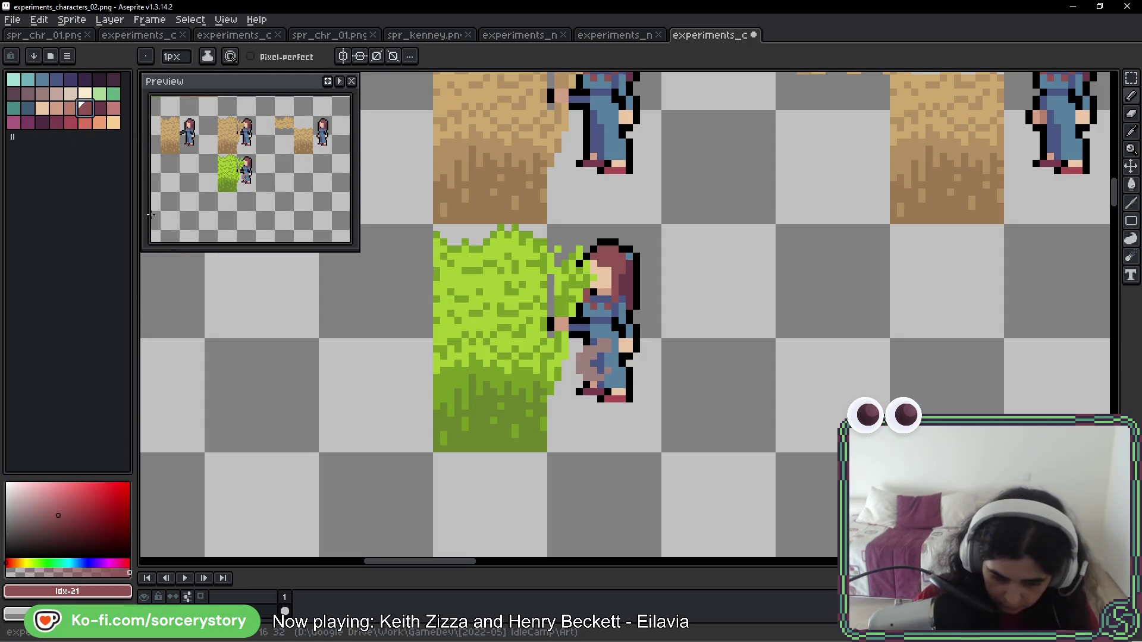
pyautogui.press('[')
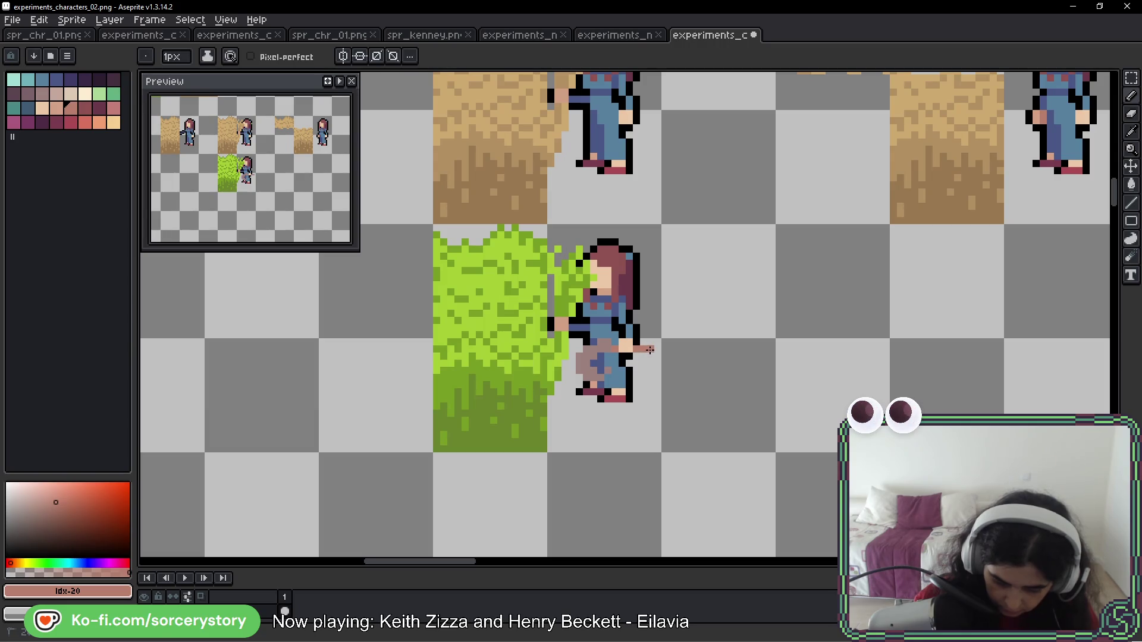
pyautogui.keyDown('alt'); pyautogui.click(611, 143); pyautogui.keyUp('alt')
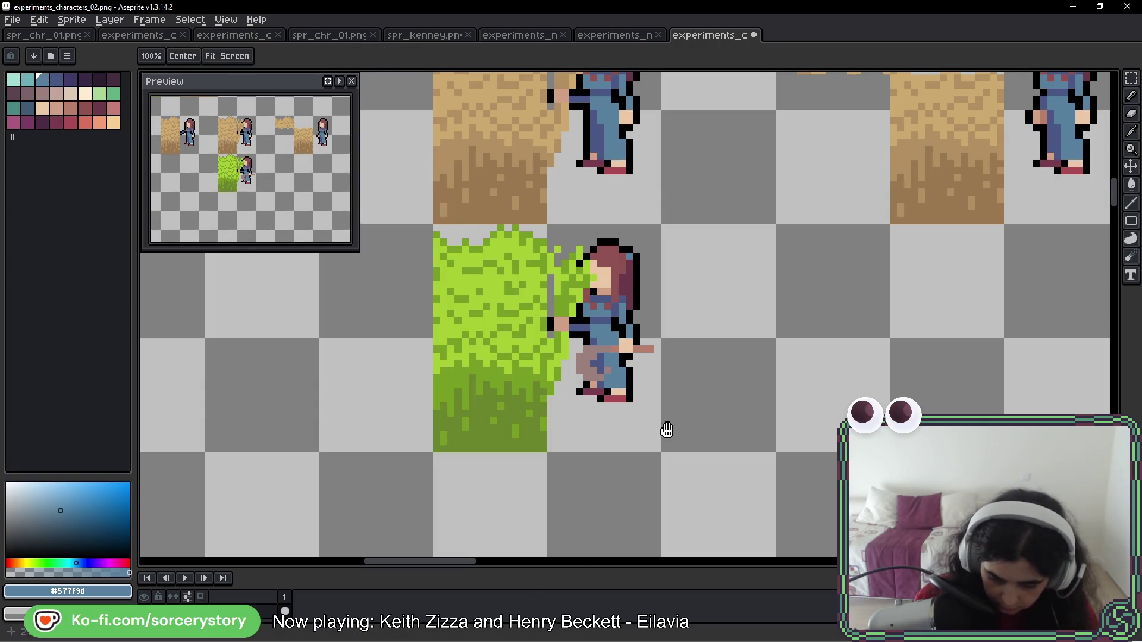
# Draw black outline pixels under and at the tip of the grass-tile girl's outstretched arm
pyautogui.moveTo(668, 429); pyautogui.dragTo(670, 387)
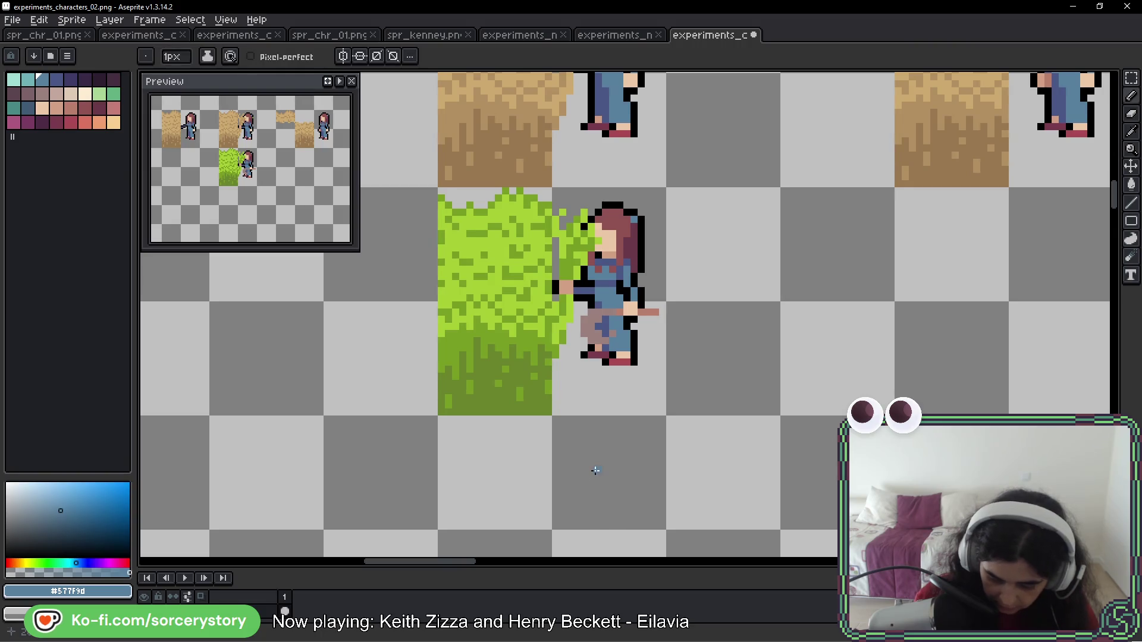
pyautogui.keyDown('alt'); pyautogui.click(593, 299); pyautogui.keyUp('alt')
pyautogui.moveTo(586, 310); pyautogui.dragTo(577, 326)
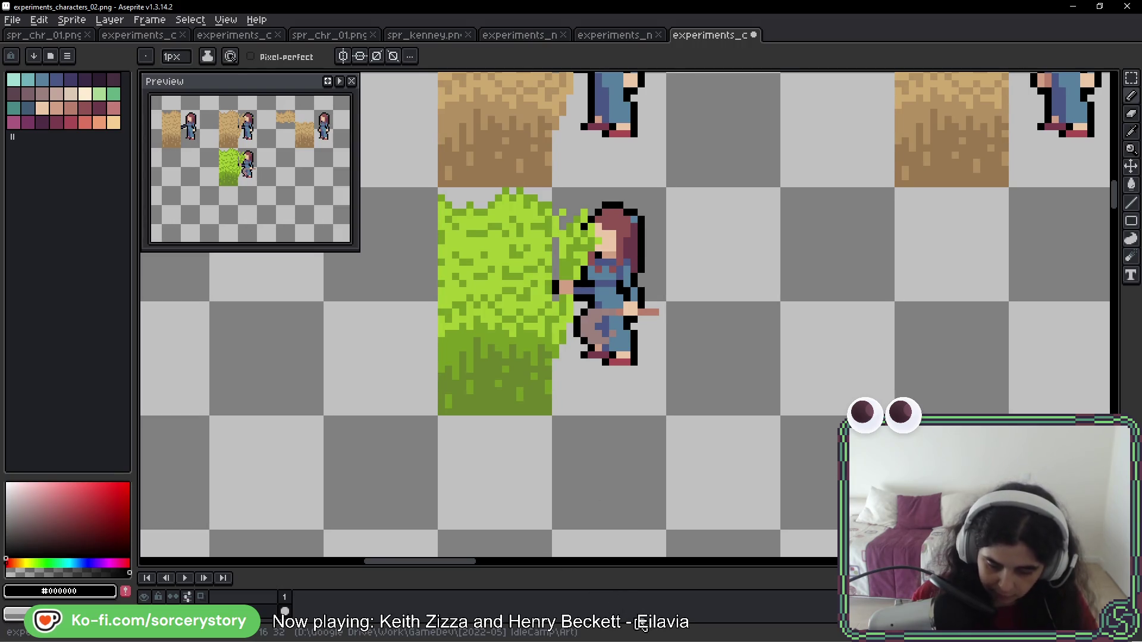
pyautogui.keyDown('alt'); pyautogui.click(612, 335); pyautogui.keyUp('alt')
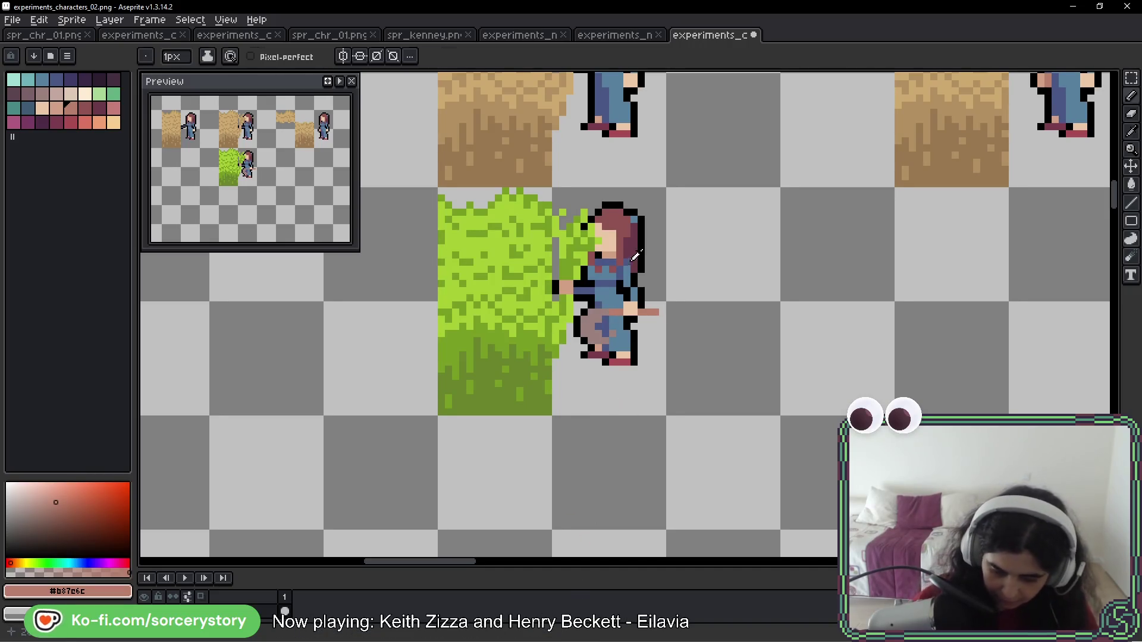
pyautogui.keyDown('alt'); pyautogui.click(642, 299); pyautogui.keyUp('alt')
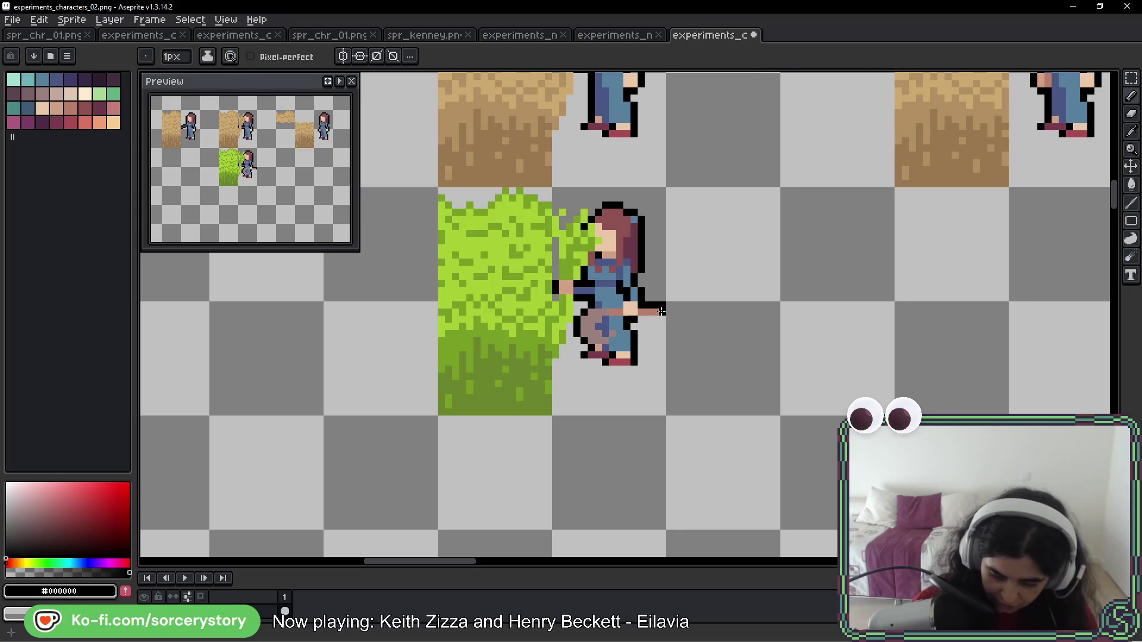
pyautogui.moveTo(663, 311); pyautogui.dragTo(643, 320)
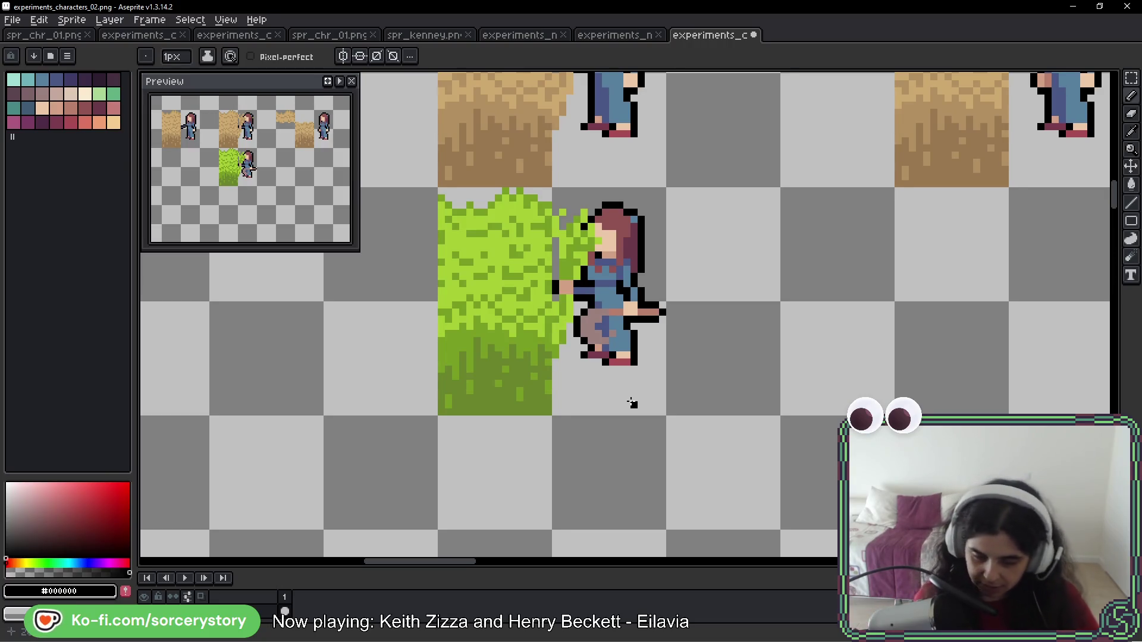
pyautogui.scroll(-4, 630, 369)
pyautogui.moveTo(469, 204); pyautogui.dragTo(605, 225)
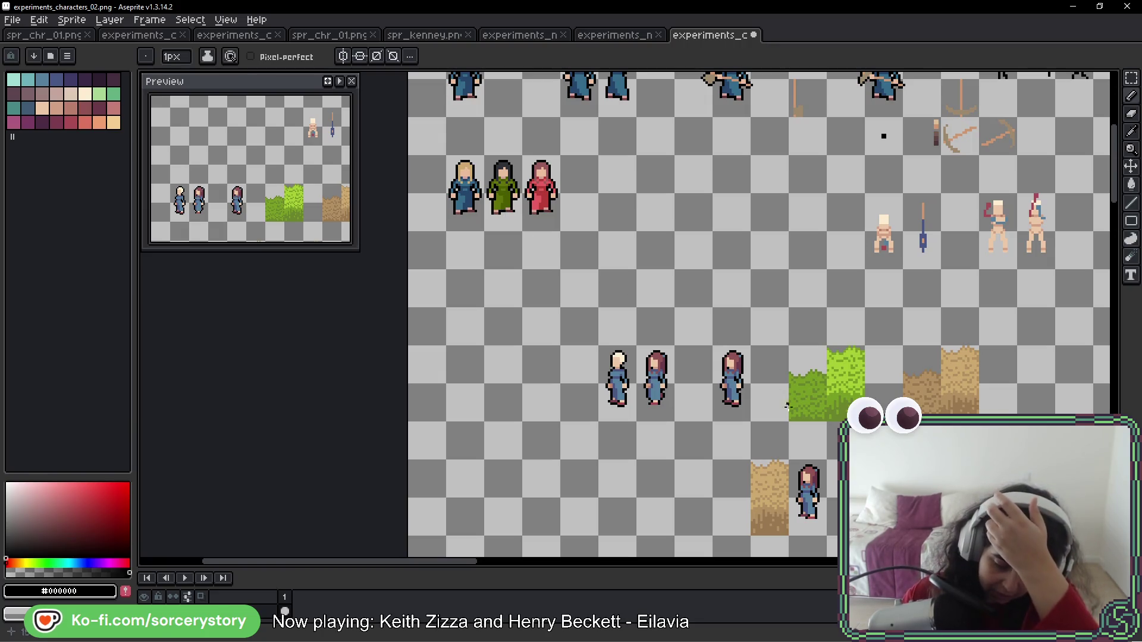
# Undo the stray black strokes over the grass-tile girl's legs
pyautogui.moveTo(789, 414); pyautogui.dragTo(687, 301)
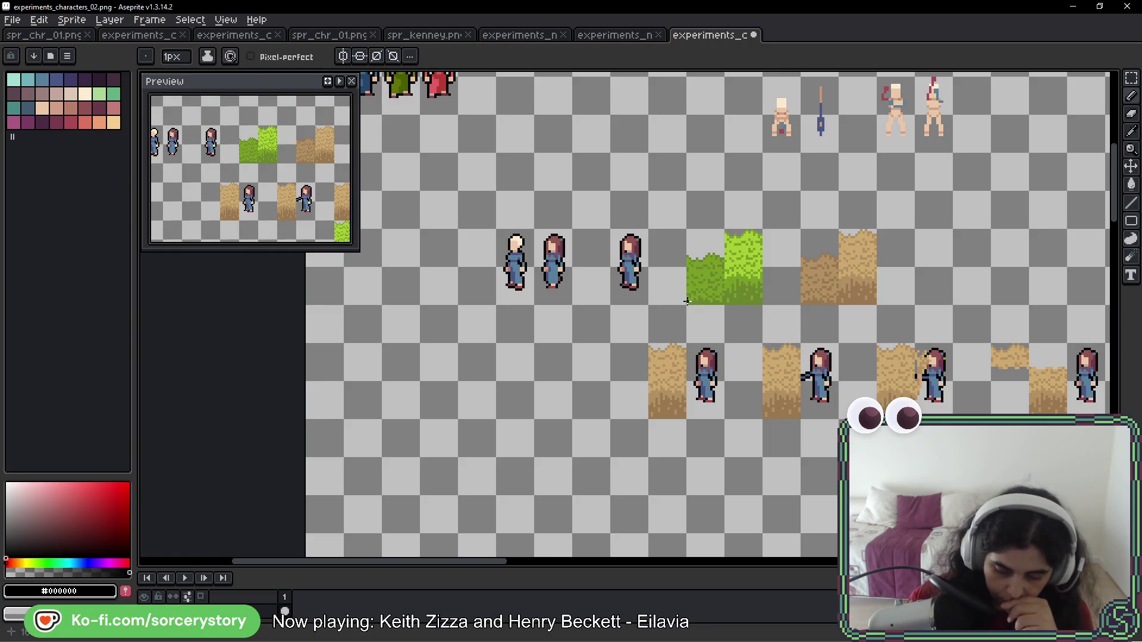
pyautogui.moveTo(686, 301); pyautogui.dragTo(361, 84)
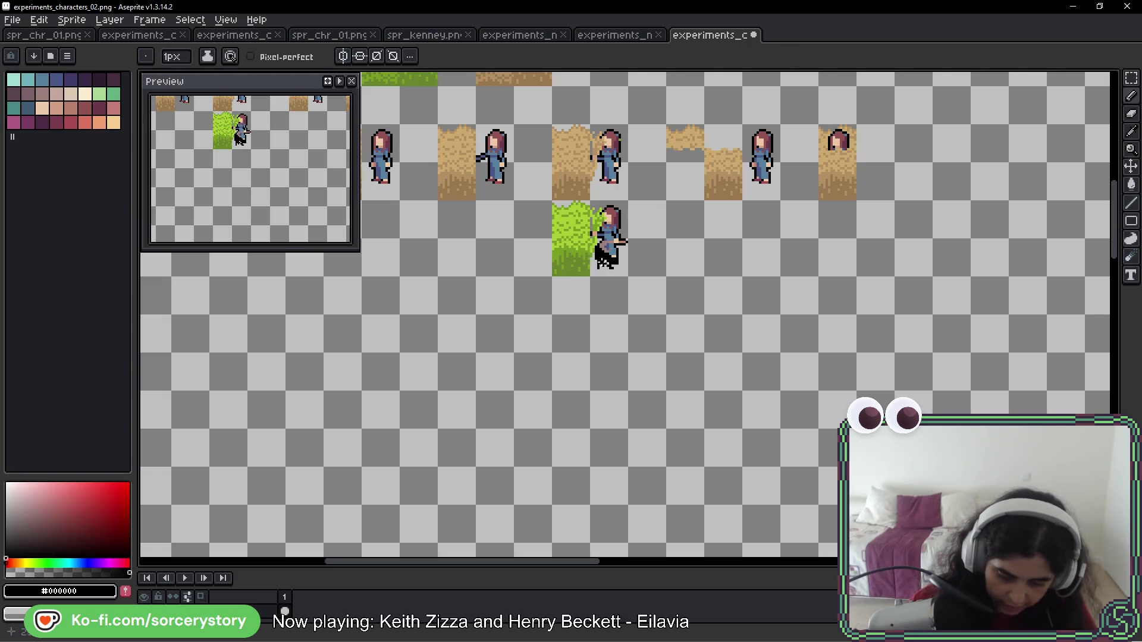
pyautogui.hotkey('ctrl', 'z')
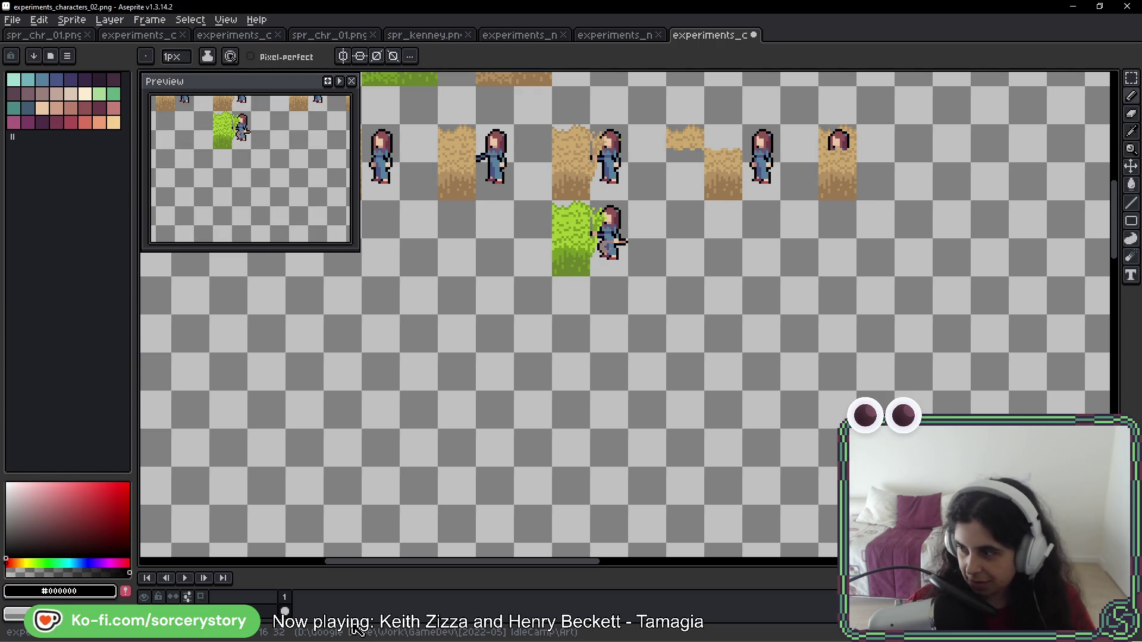
pyautogui.moveTo(678, 216); pyautogui.dragTo(670, 258)
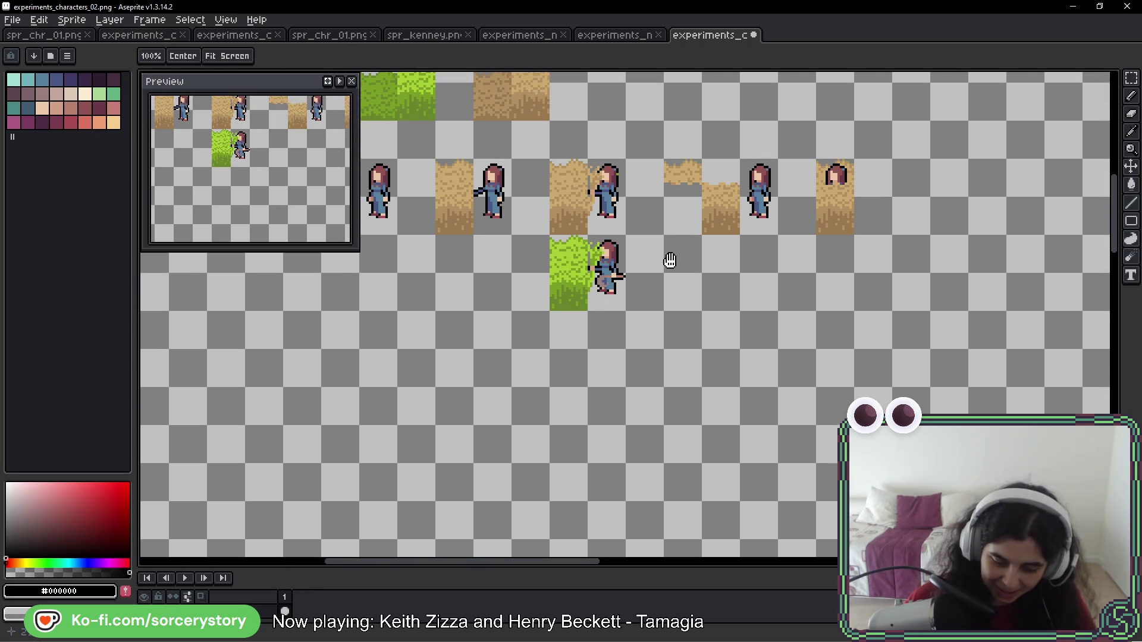
# Marquee-select the grass tile and girl cell and copy it one cell down
pyautogui.scroll(2, 643, 232)
pyautogui.scroll(3, 643, 232)
pyautogui.moveTo(505, 399); pyautogui.dragTo(606, 303)
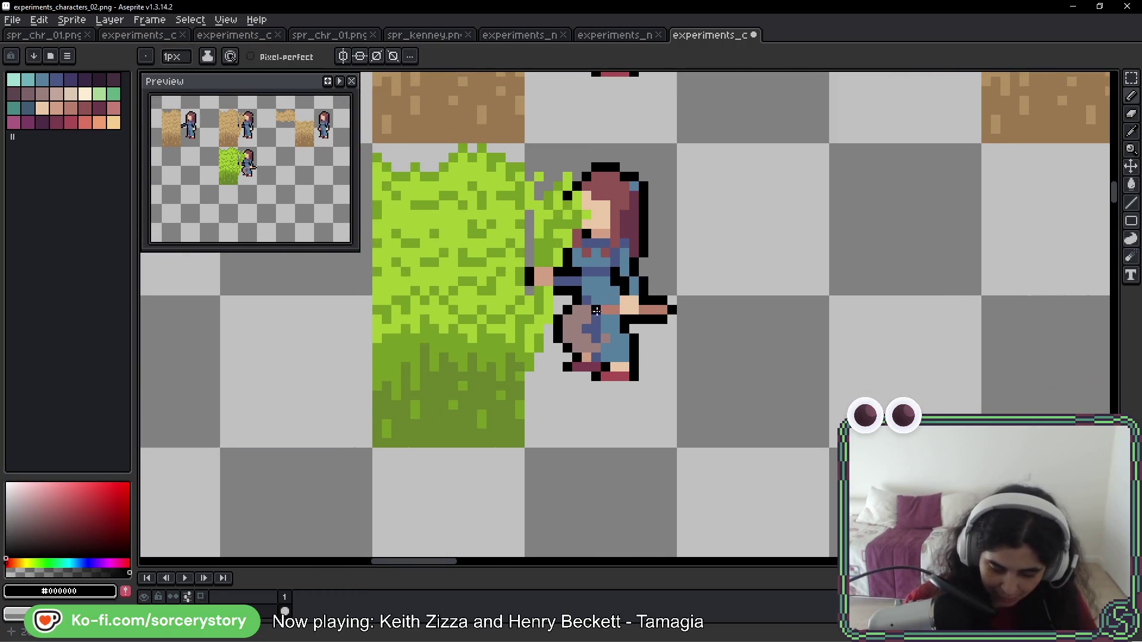
pyautogui.scroll(3, 606, 303)
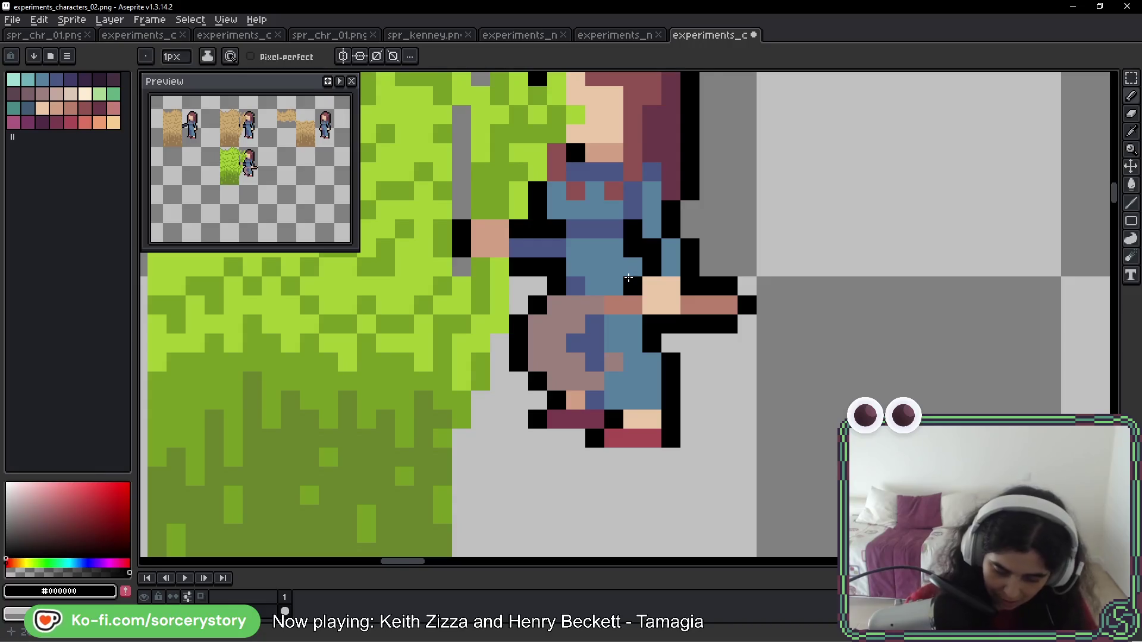
pyautogui.scroll(-2, 674, 273)
pyautogui.click(1132, 78)
pyautogui.moveTo(518, 196)
pyautogui.mouseDown()
pyautogui.moveTo(684, 267)
pyautogui.moveTo(647, 266)
pyautogui.moveTo(647, 495)
pyautogui.mouseUp()
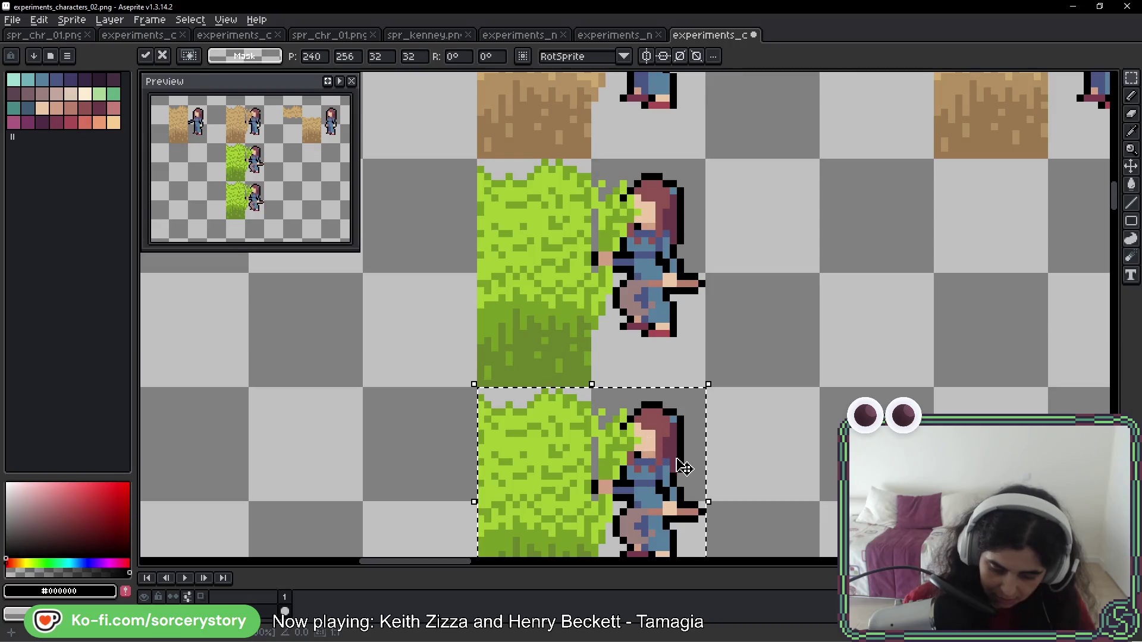
# Paint black pixels on the copied girl's legs and foot for a second working pose
pyautogui.scroll(-3, 684, 475)
pyautogui.scroll(1, 668, 348)
pyautogui.scroll(1, 666, 348)
pyautogui.press('b')
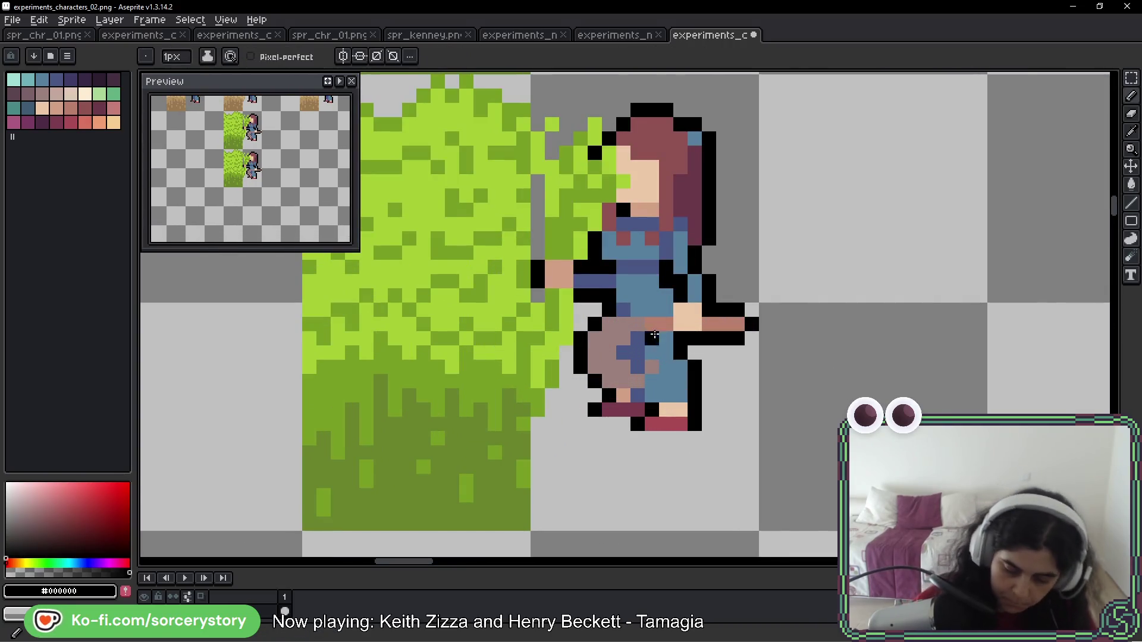
pyautogui.click(622, 309)
pyautogui.click(665, 338)
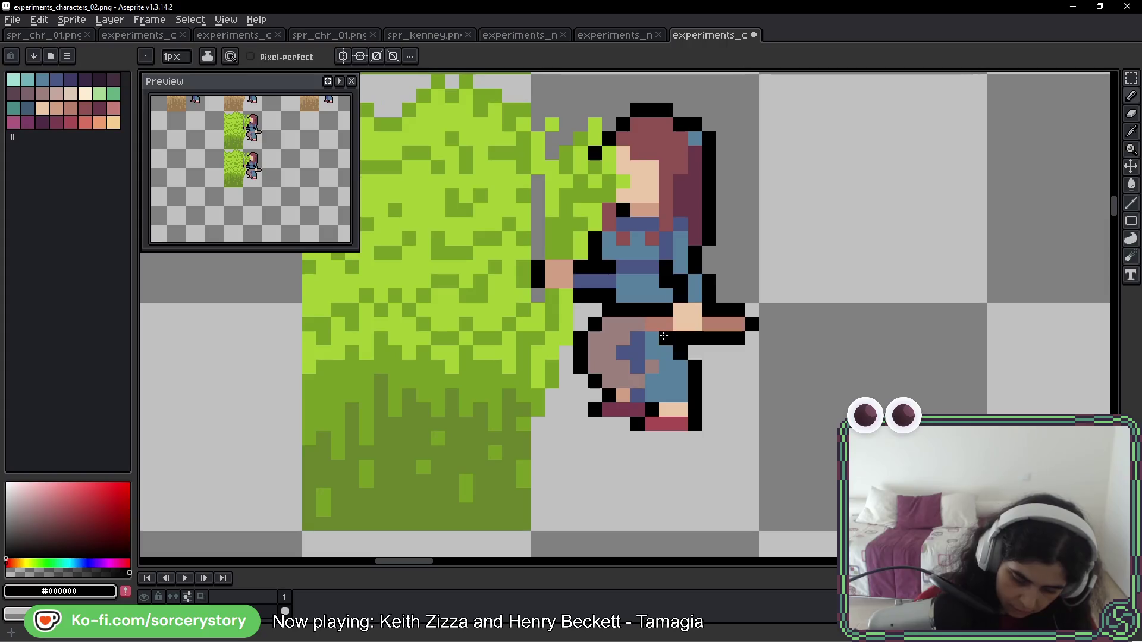
pyautogui.click(628, 352)
pyautogui.click(635, 364)
pyautogui.click(666, 366)
pyautogui.click(651, 353)
pyautogui.click(652, 381)
pyautogui.click(637, 394)
pyautogui.click(623, 395)
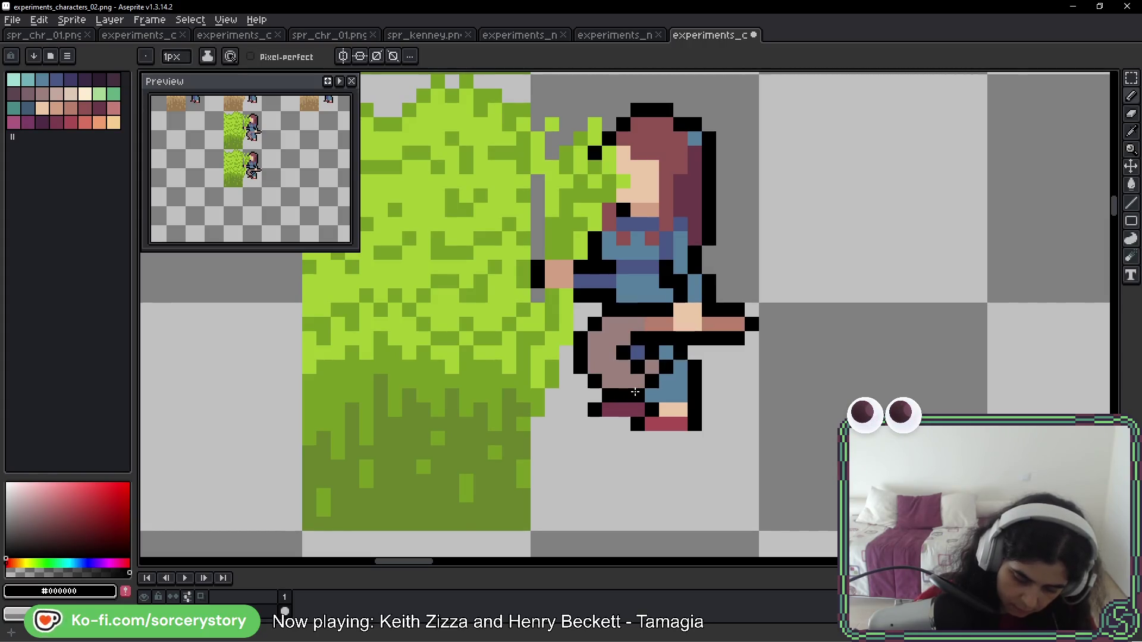
# Save the sprite sheet with Ctrl+S
pyautogui.scroll(-5, 834, 270)
pyautogui.moveTo(833, 270); pyautogui.dragTo(694, 296)
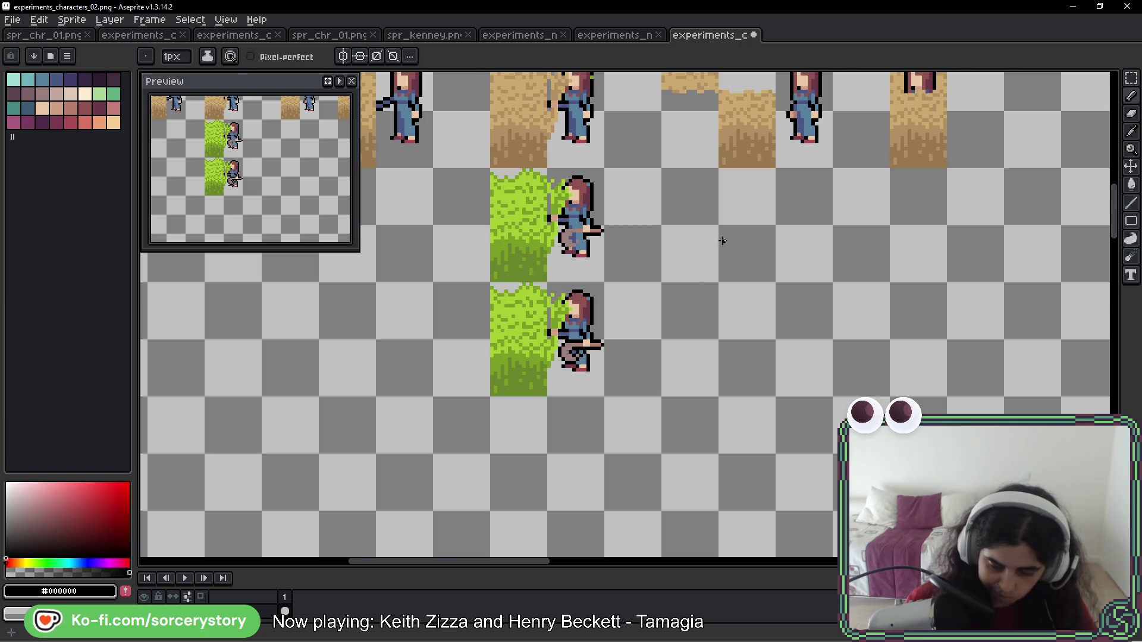
pyautogui.moveTo(719, 247); pyautogui.dragTo(729, 298)
pyautogui.hotkey('ctrl', 's')
pyautogui.moveTo(748, 339); pyautogui.dragTo(653, 327)
pyautogui.press('b')
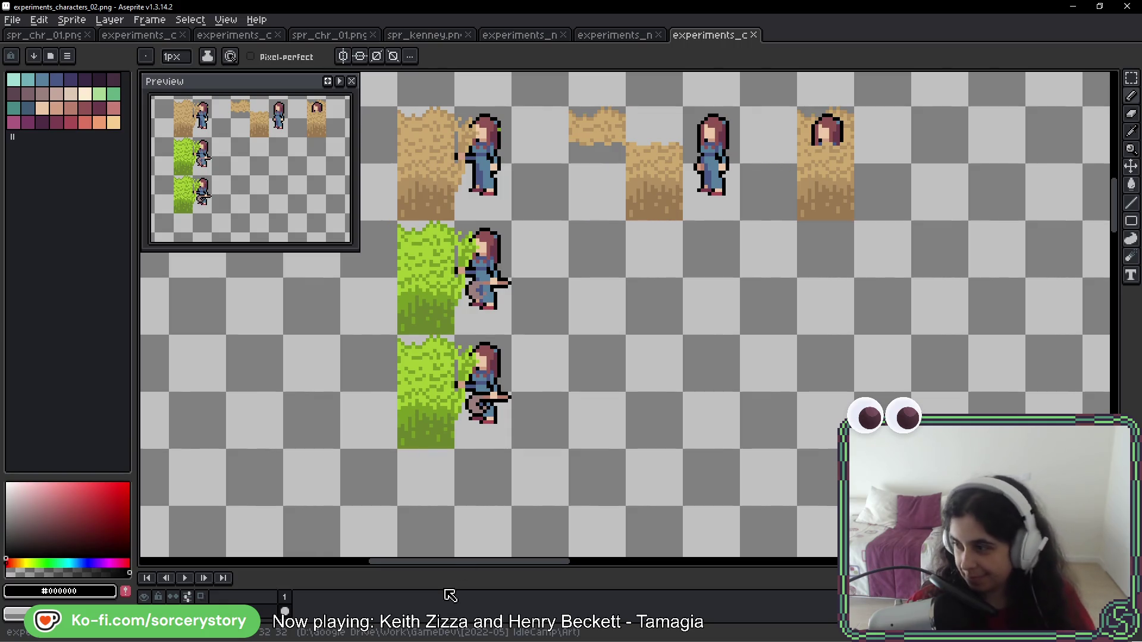
pyautogui.press('space')
pyautogui.moveTo(630, 288); pyautogui.dragTo(640, 259)
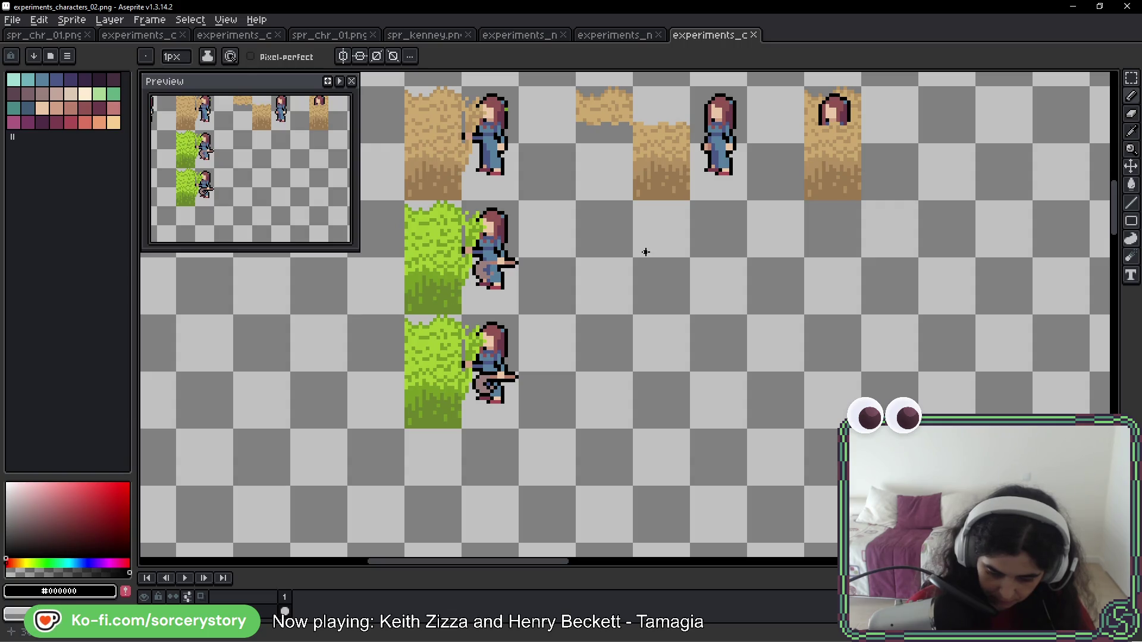
pyautogui.press('space')
pyautogui.moveTo(882, 122); pyautogui.dragTo(868, 135)
pyautogui.moveTo(861, 136); pyautogui.dragTo(857, 135)
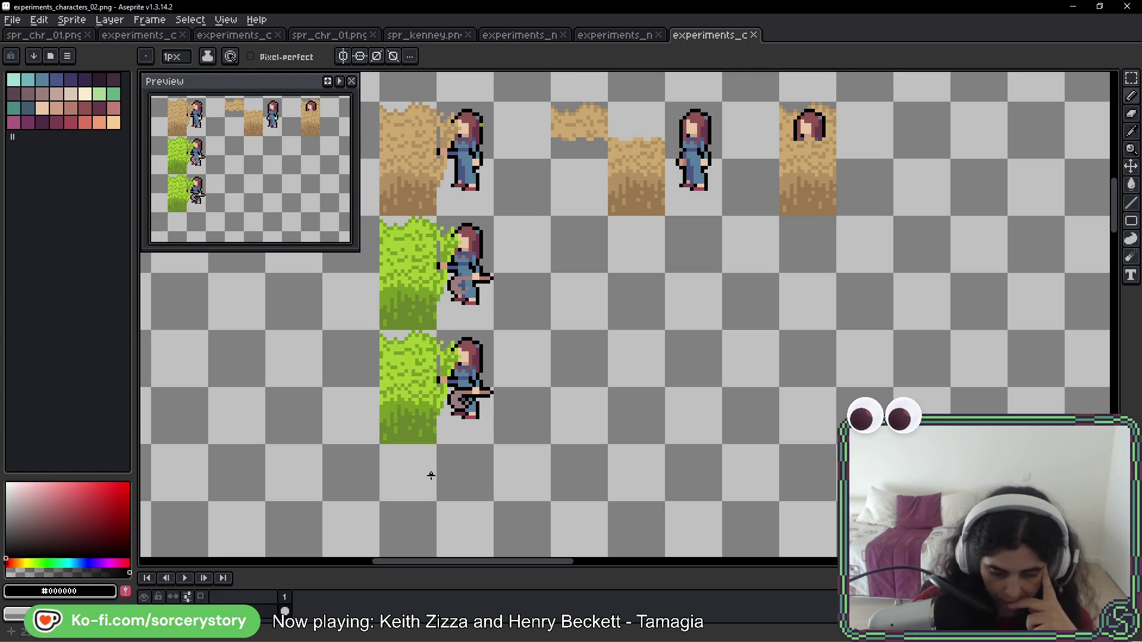
# Copy the dirt-and-grass frames column to the right and flip it horizontally
pyautogui.click(1131, 78)
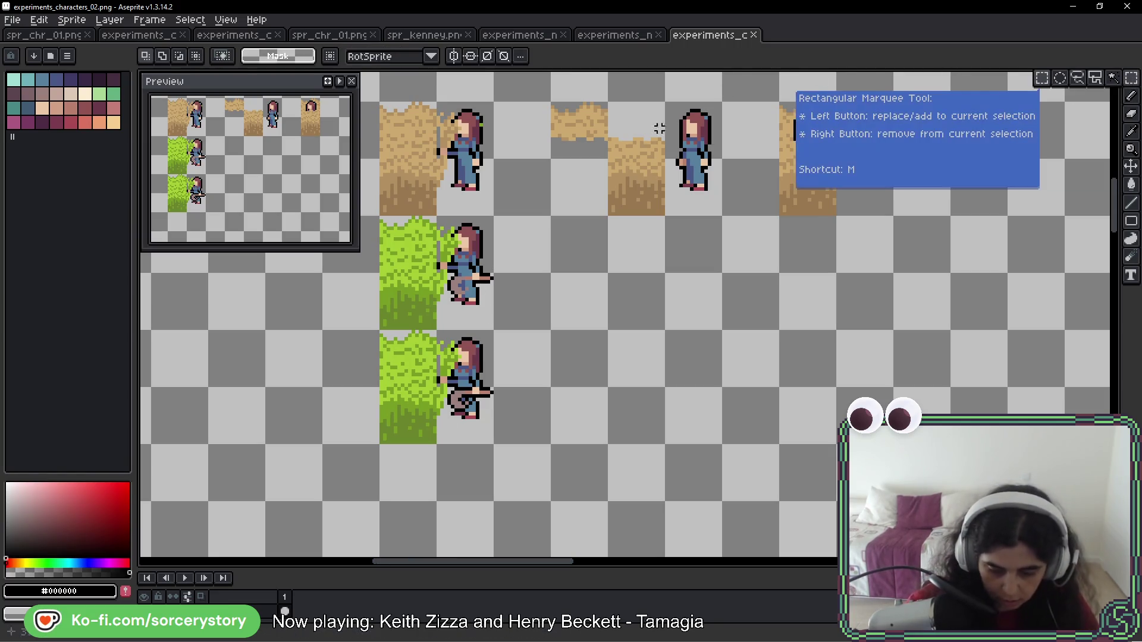
pyautogui.moveTo(381, 103); pyautogui.dragTo(493, 387)
pyautogui.moveTo(470, 203)
pyautogui.mouseDown()
pyautogui.moveTo(582, 546)
pyautogui.moveTo(638, 370)
pyautogui.mouseUp()
pyautogui.hotkey('shift', 'h')
pyautogui.press('Up')
pyautogui.press('Up')
pyautogui.press('Up')
pyautogui.press('Down')
pyautogui.press('Down')
pyautogui.press('Down')
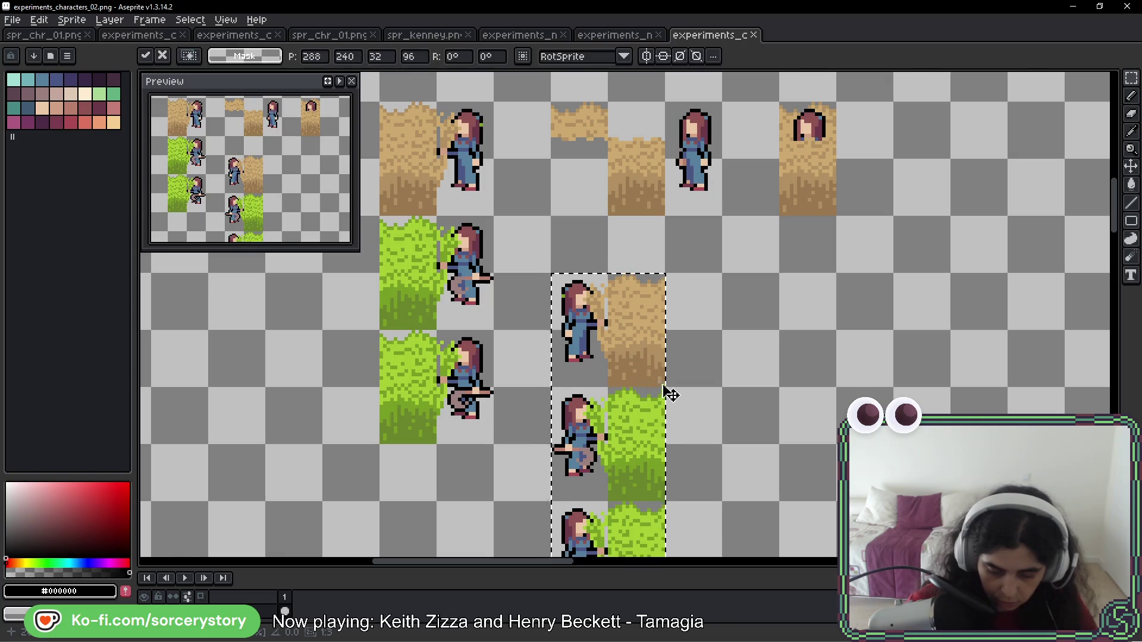
# Move the dirt row and mirrored column up to line up with the existing rows
pyautogui.moveTo(668, 400); pyautogui.dragTo(688, 238)
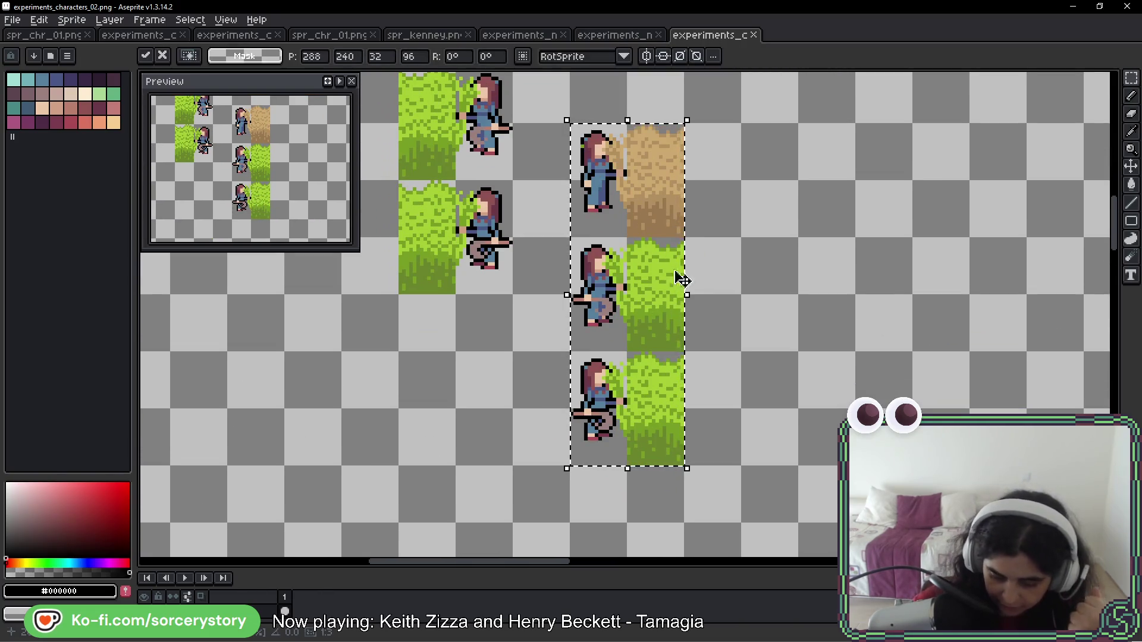
pyautogui.scroll(4, 667, 257)
pyautogui.scroll(-2, 660, 342)
pyautogui.moveTo(590, 195)
pyautogui.mouseDown()
pyautogui.moveTo(738, 262)
pyautogui.moveTo(778, 247)
pyautogui.mouseUp()
pyautogui.scroll(2, 765, 344)
pyautogui.moveTo(765, 344); pyautogui.dragTo(742, 242)
pyautogui.hotkey('ctrl', 'd')
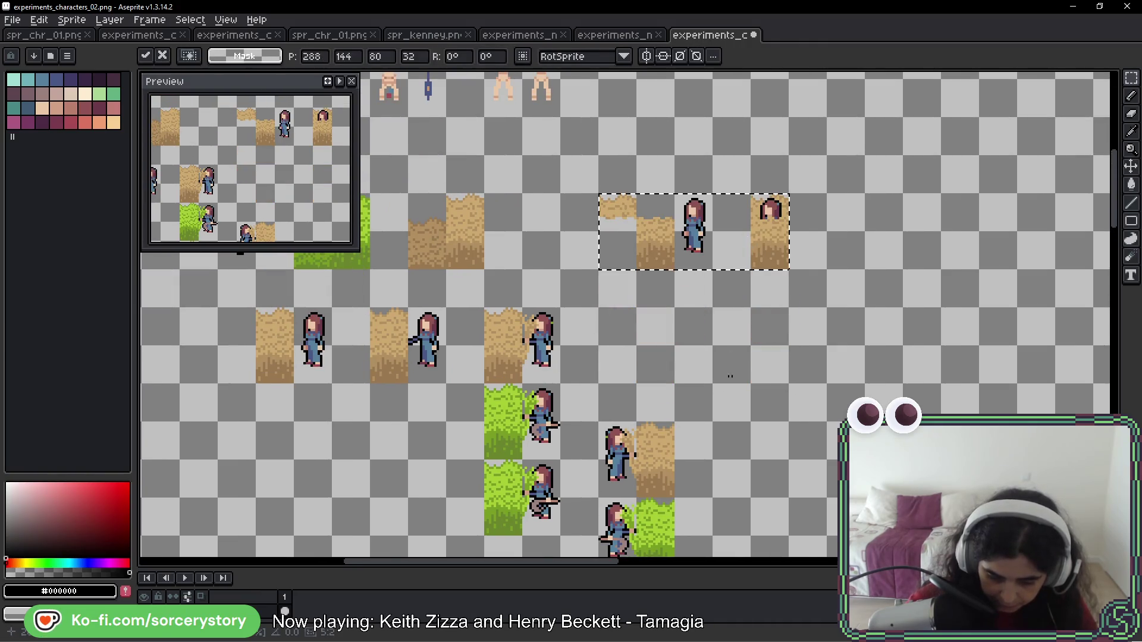
pyautogui.scroll(-3, 682, 237)
pyautogui.moveTo(604, 276); pyautogui.dragTo(665, 488)
pyautogui.moveTo(638, 381)
pyautogui.mouseDown()
pyautogui.moveTo(638, 268)
pyautogui.moveTo(709, 235)
pyautogui.mouseUp()
pyautogui.hotkey('ctrl', 'd')
# Select the right-hand mirrored and middle frame columns to check their alignment
pyautogui.scroll(2, 639, 268)
pyautogui.scroll(1, 642, 269)
pyautogui.scroll(-1, 714, 238)
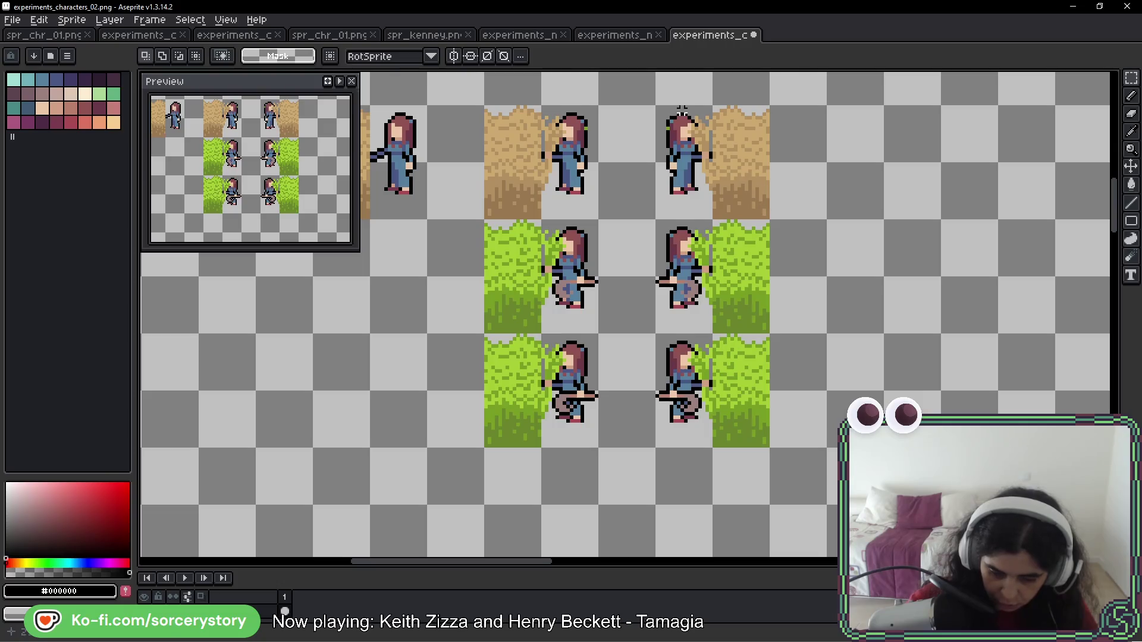
pyautogui.moveTo(802, 95)
pyautogui.mouseDown()
pyautogui.moveTo(635, 382)
pyautogui.moveTo(614, 515)
pyautogui.mouseUp()
pyautogui.hotkey('ctrl', 'd')
pyautogui.moveTo(623, 80)
pyautogui.mouseDown()
pyautogui.moveTo(438, 441)
pyautogui.moveTo(427, 490)
pyautogui.mouseUp()
pyautogui.hotkey('ctrl', 'd')
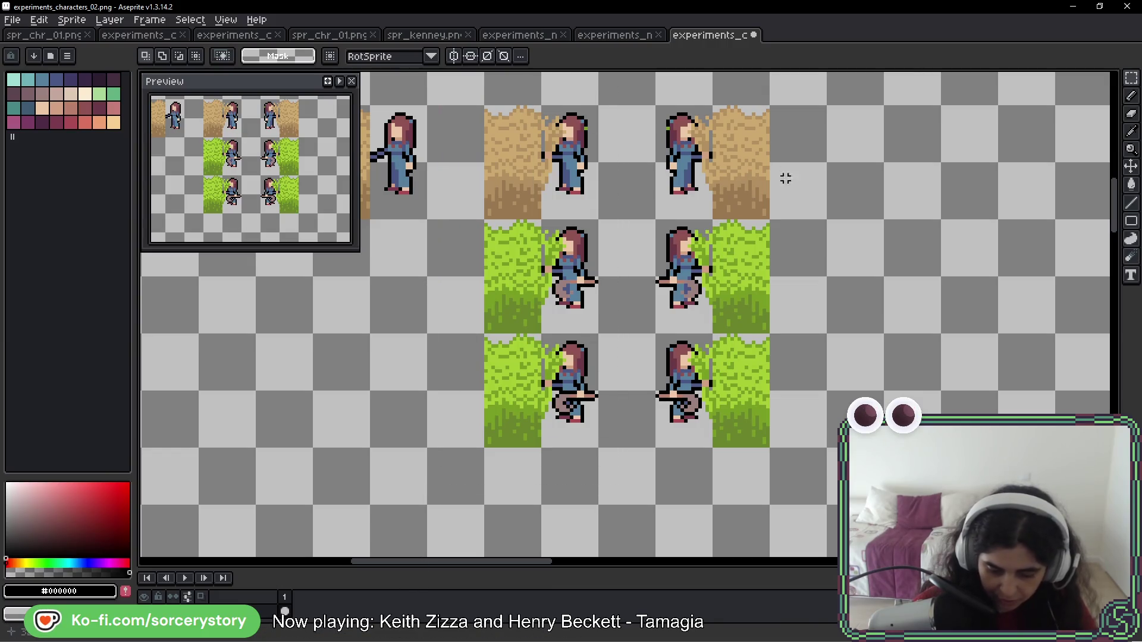
pyautogui.moveTo(837, 219); pyautogui.dragTo(760, 234)
pyautogui.press('b')
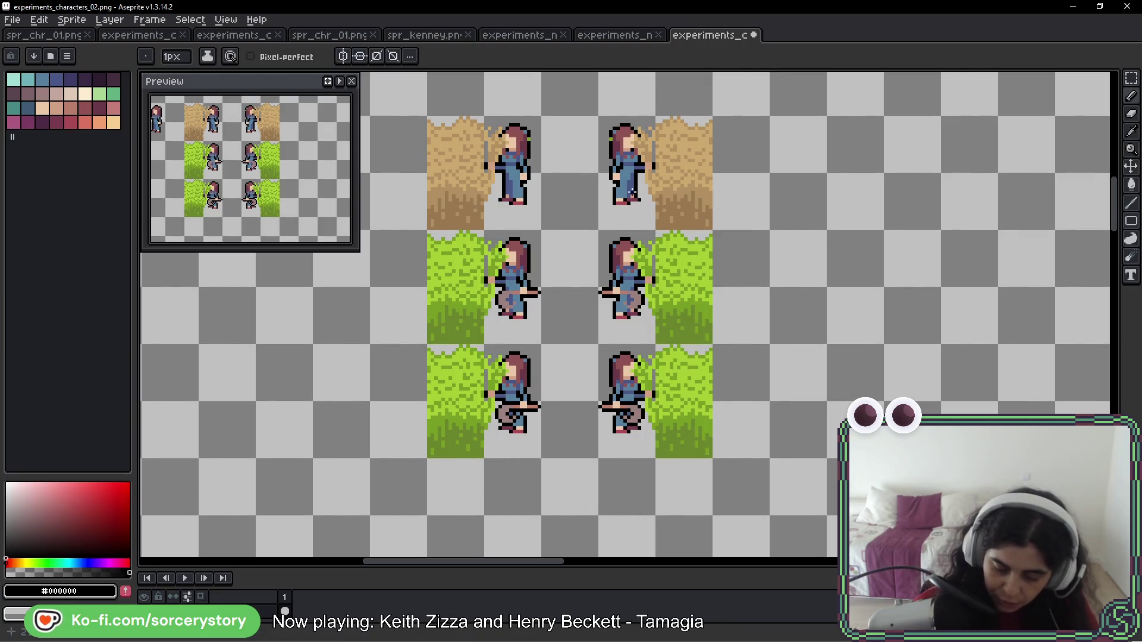
pyautogui.press('space')
pyautogui.moveTo(535, 158); pyautogui.dragTo(757, 292)
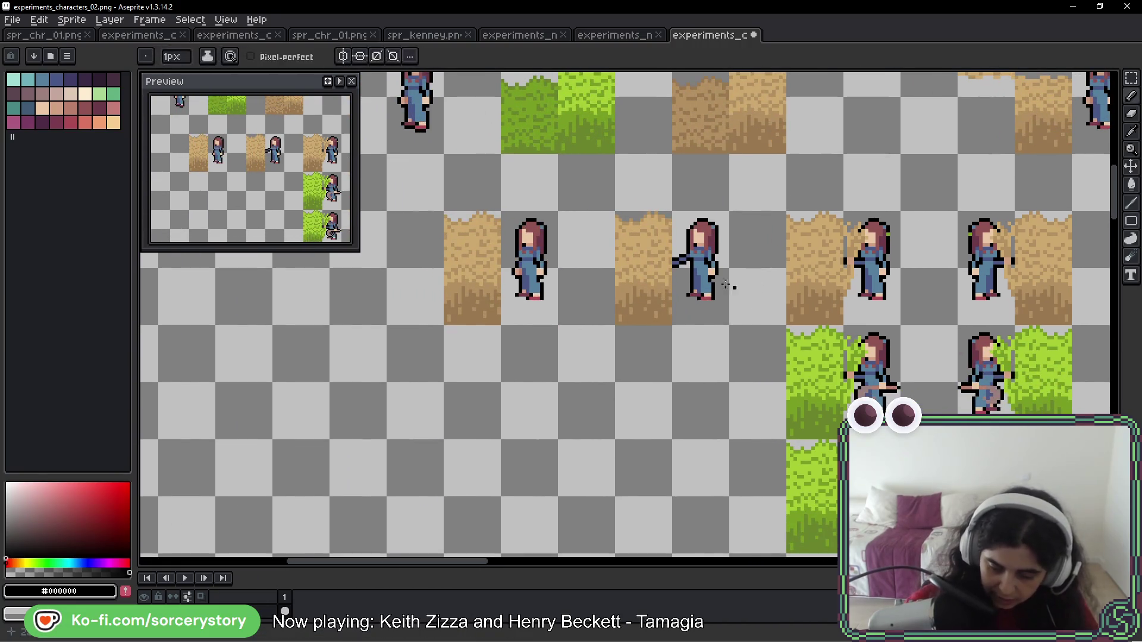
pyautogui.scroll(2, 545, 290)
pyautogui.moveTo(534, 132)
pyautogui.mouseDown()
pyautogui.moveTo(469, 241)
pyautogui.moveTo(538, 132)
pyautogui.moveTo(485, 297)
pyautogui.mouseUp()
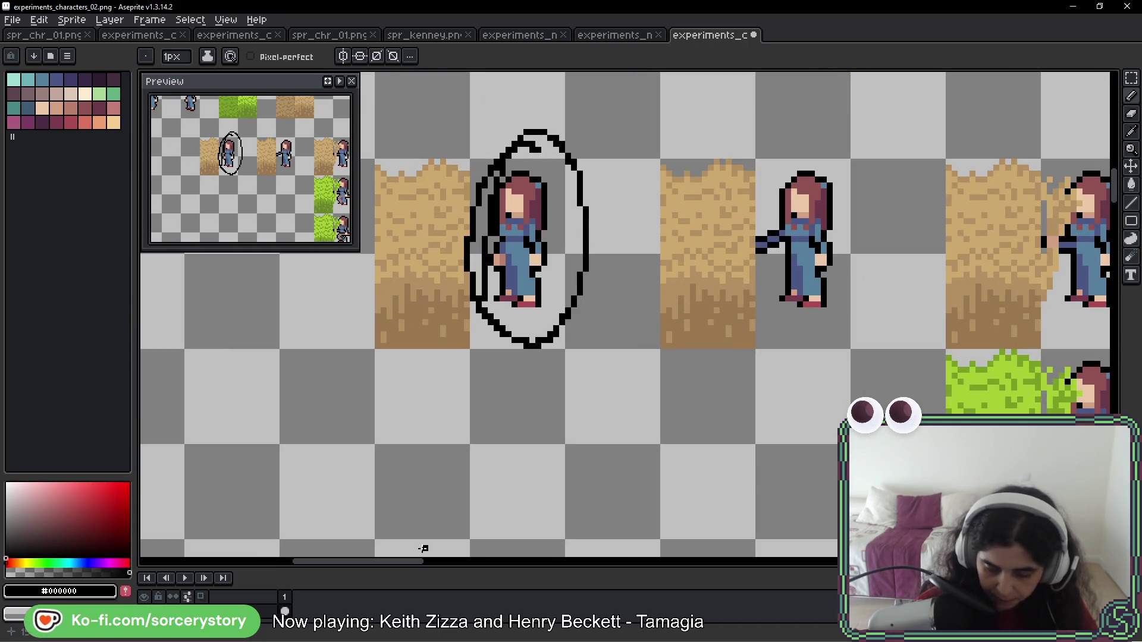
pyautogui.hotkey('ctrl', 'z')
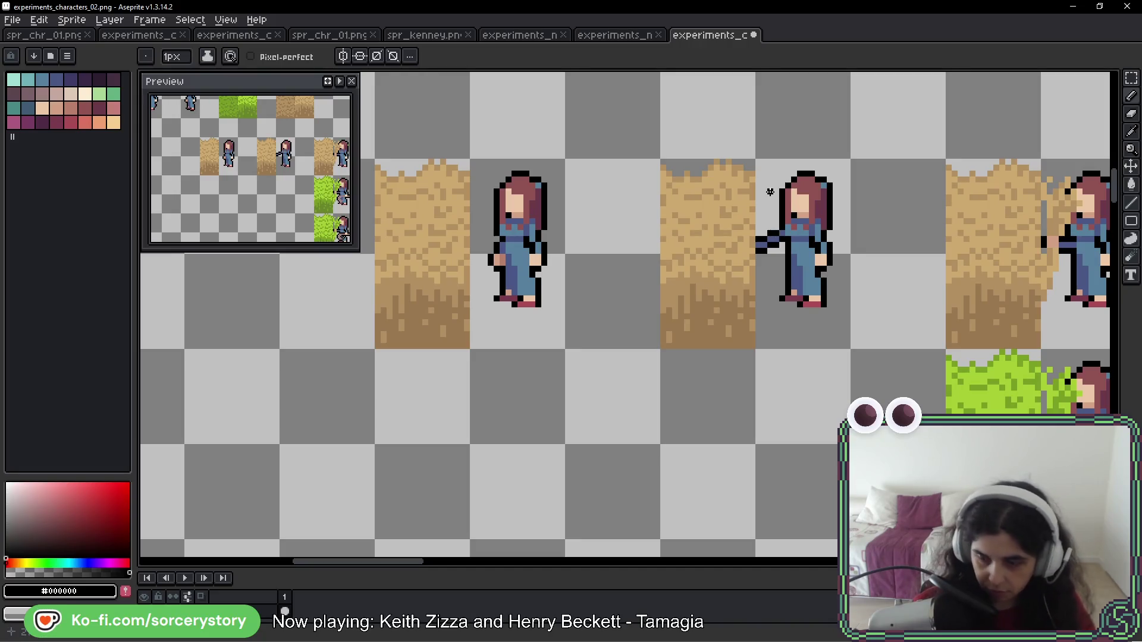
pyautogui.moveTo(880, 270)
pyautogui.mouseDown()
pyautogui.moveTo(904, 212)
pyautogui.moveTo(629, 242)
pyautogui.mouseUp()
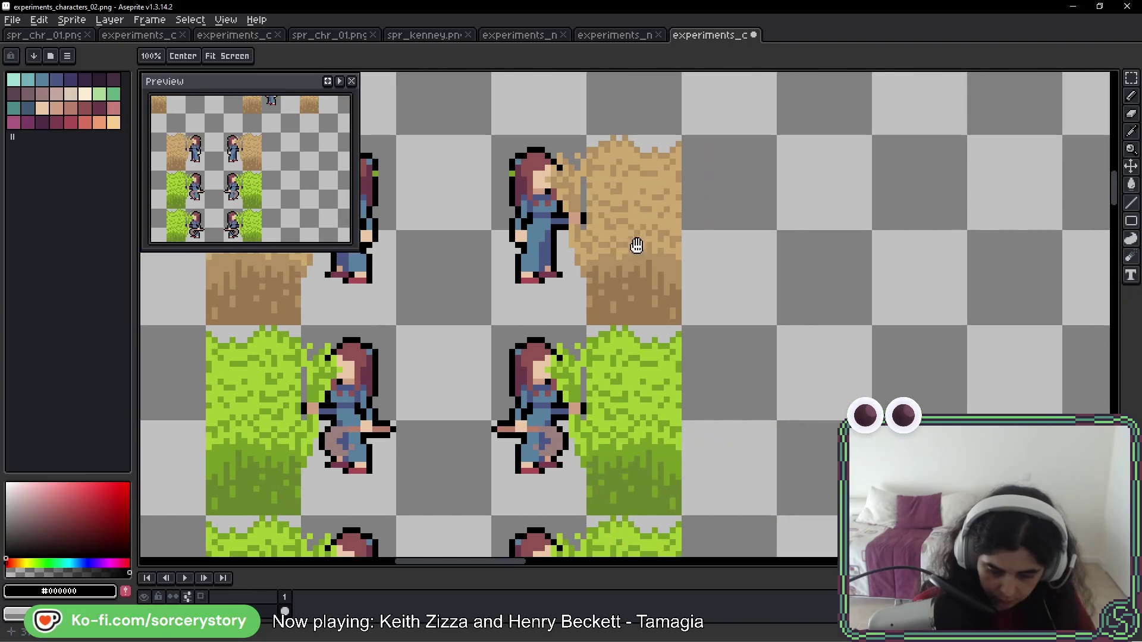
pyautogui.scroll(-1, 529, 180)
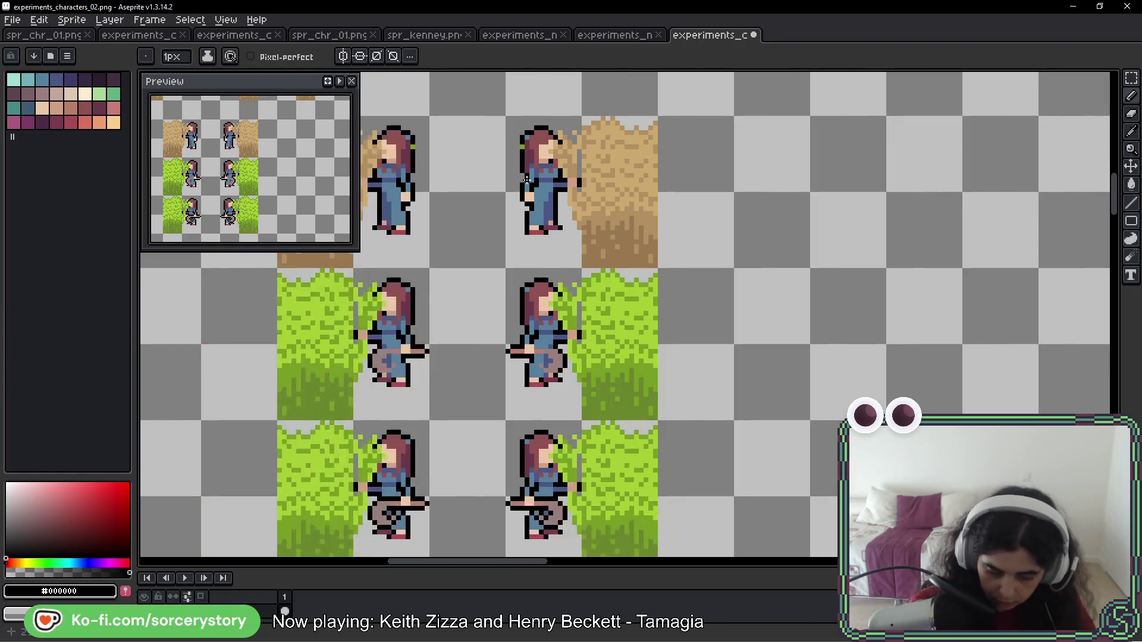
pyautogui.scroll(2, 529, 180)
pyautogui.scroll(1, 589, 196)
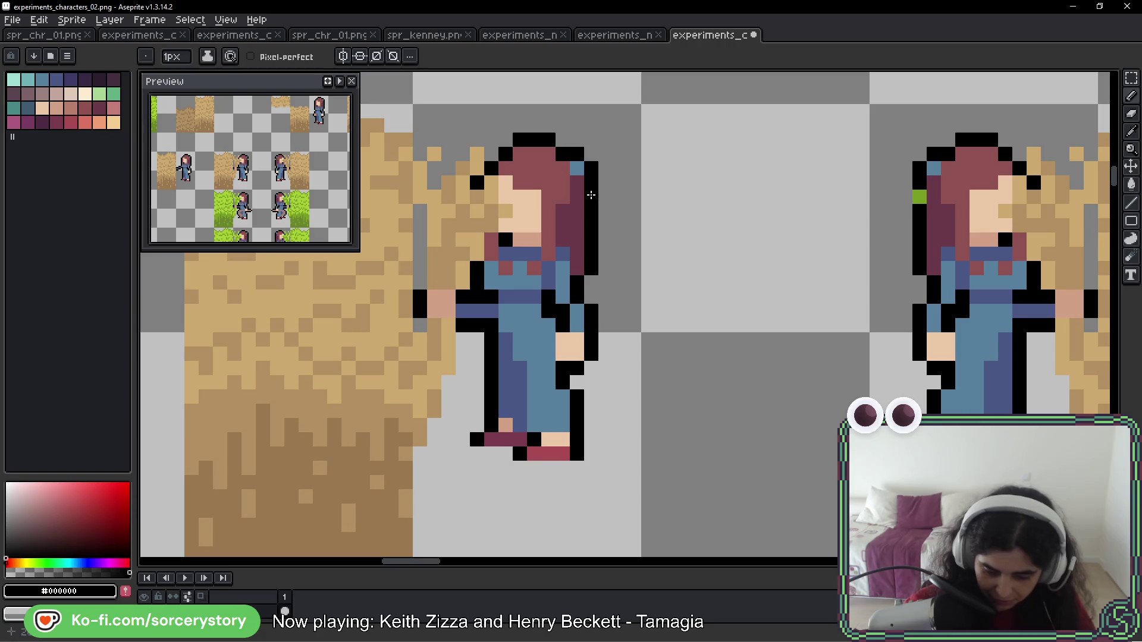
pyautogui.scroll(-3, 841, 213)
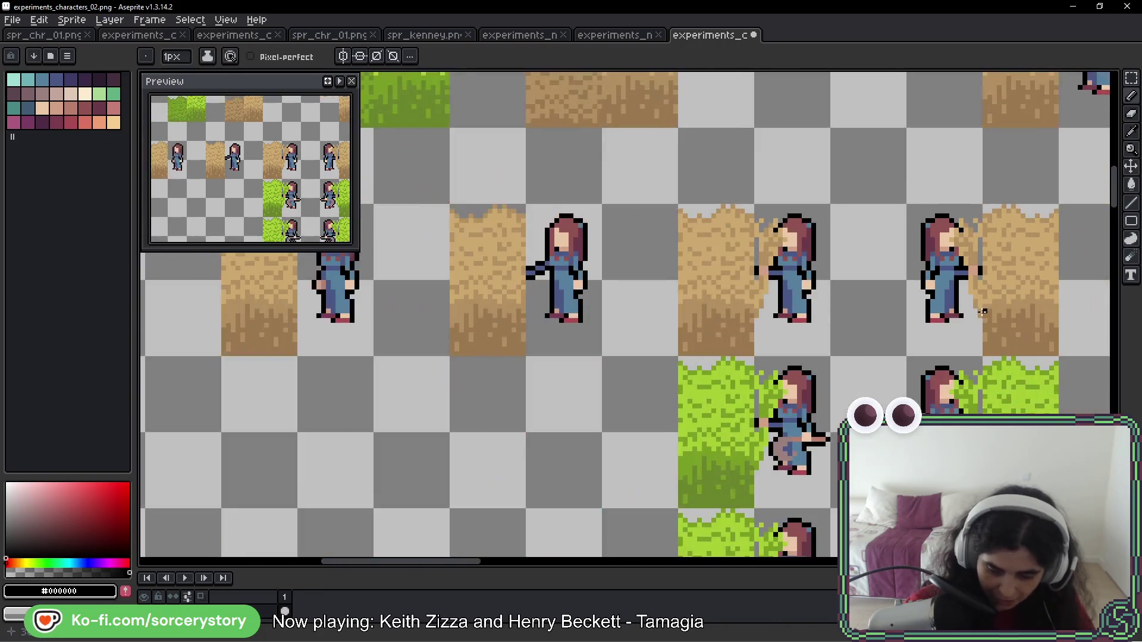
pyautogui.hscroll(3, 832, 205)
pyautogui.scroll(-1, 833, 205)
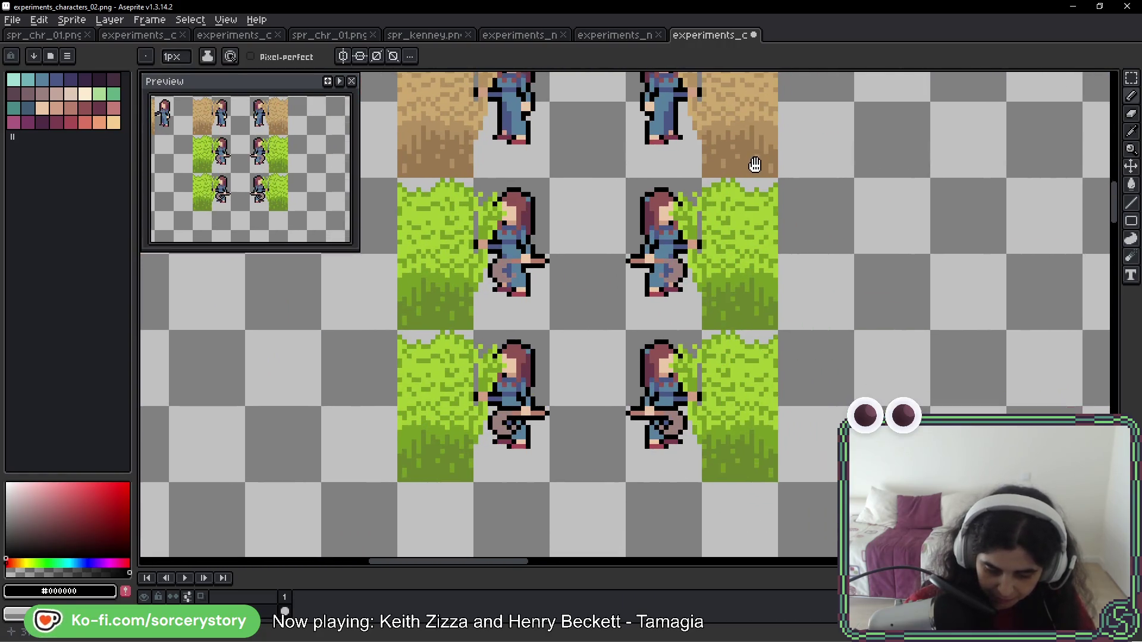
pyautogui.scroll(-1, 760, 226)
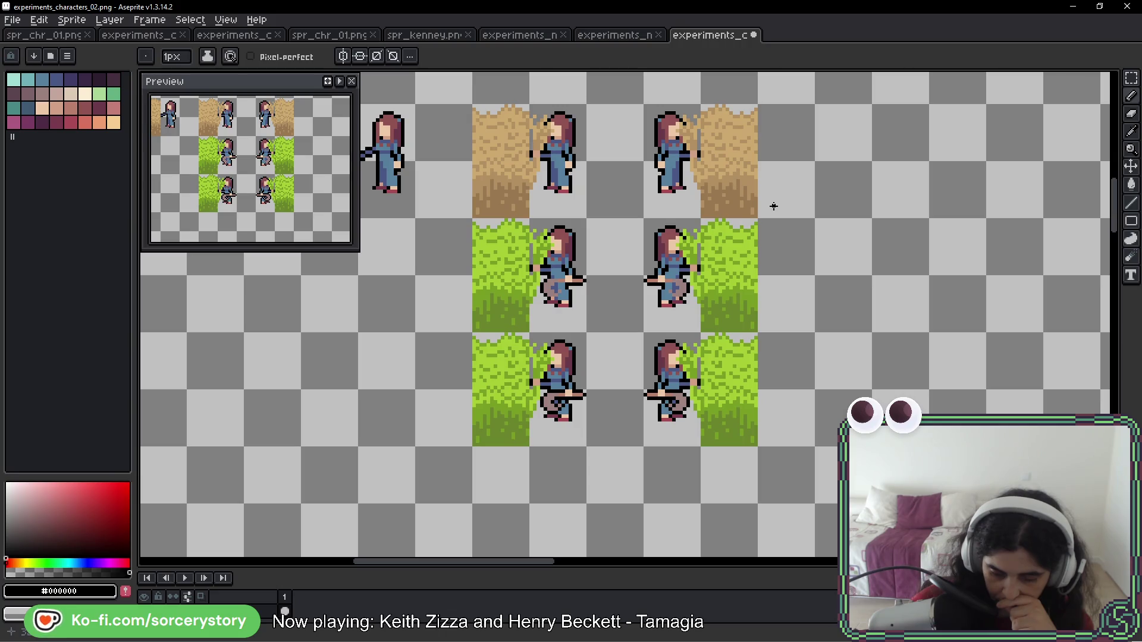
pyautogui.moveTo(671, 236); pyautogui.dragTo(818, 267)
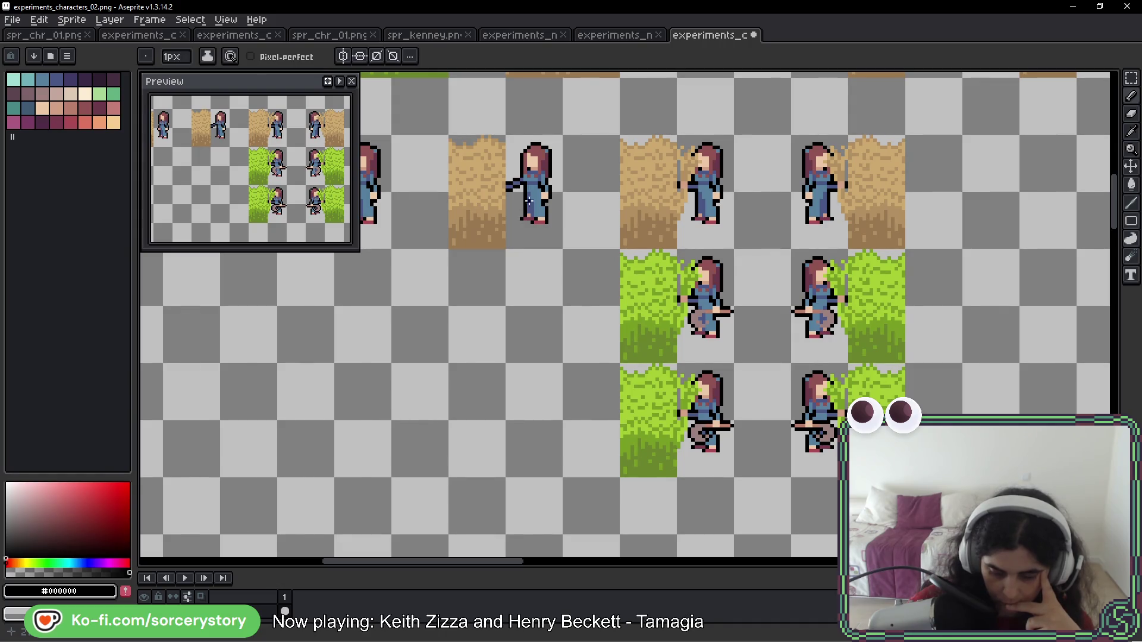
# Flip the lone dirt-tile frame horizontally so the girl faces the dirt
pyautogui.click(1131, 78)
pyautogui.moveTo(450, 137)
pyautogui.mouseDown()
pyautogui.moveTo(564, 249)
pyautogui.moveTo(1046, 262)
pyautogui.moveTo(633, 225)
pyautogui.moveTo(624, 188)
pyautogui.moveTo(664, 213)
pyautogui.mouseUp()
pyautogui.press('Escape')
pyautogui.hotkey('shift', 'h')
pyautogui.scroll(3, 625, 187)
pyautogui.hotkey('ctrl', 'd')
pyautogui.scroll(1, 642, 217)
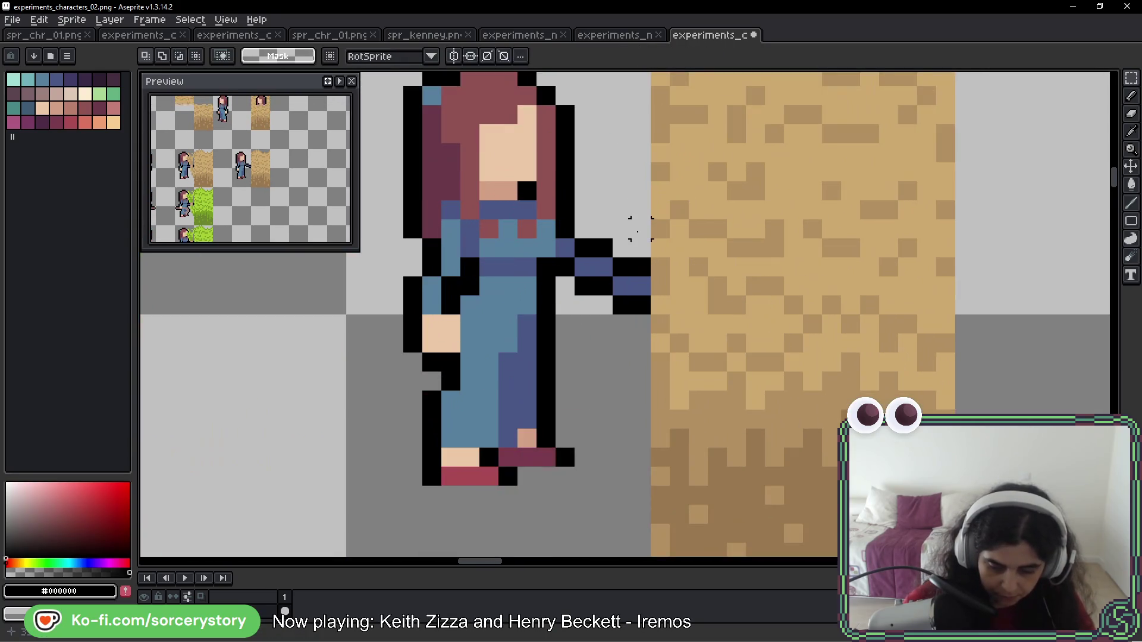
pyautogui.press('b')
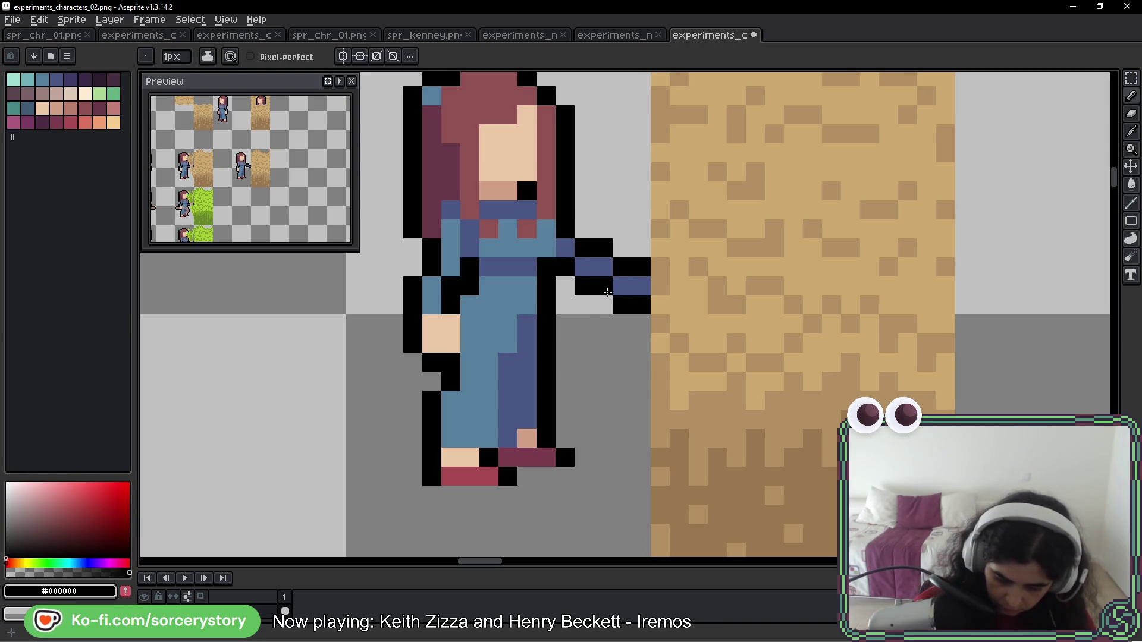
# Redraw the girl's arm and shoulder with blue sleeve pixels and a black outline
pyautogui.keyDown('alt'); pyautogui.click(591, 265); pyautogui.keyUp('alt')
pyautogui.click(640, 267)
pyautogui.keyDown('alt'); pyautogui.click(597, 283); pyautogui.keyUp('alt')
pyautogui.moveTo(622, 248)
pyautogui.mouseDown()
pyautogui.moveTo(641, 249)
pyautogui.moveTo(628, 294)
pyautogui.mouseUp()
pyautogui.rightClick(618, 304)
pyautogui.rightClick(635, 309)
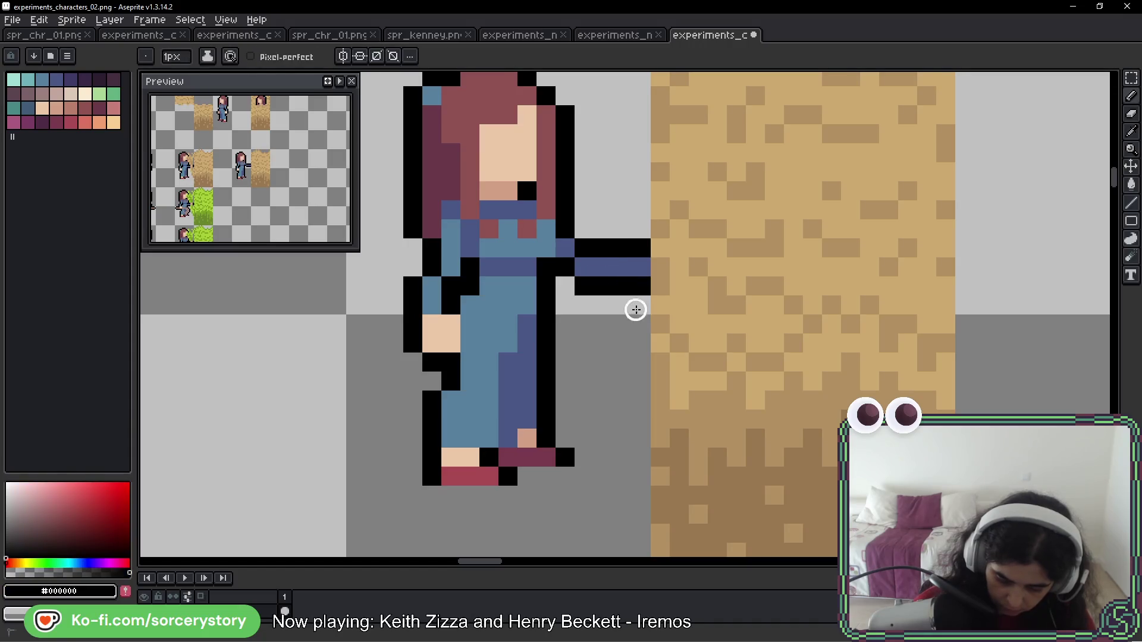
pyautogui.rightClick(585, 286)
pyautogui.click(584, 270)
pyautogui.keyDown('alt'); pyautogui.click(565, 248); pyautogui.keyUp('alt')
pyautogui.click(584, 249)
pyautogui.keyDown('alt'); pyautogui.click(568, 229); pyautogui.keyUp('alt')
pyautogui.click(583, 229)
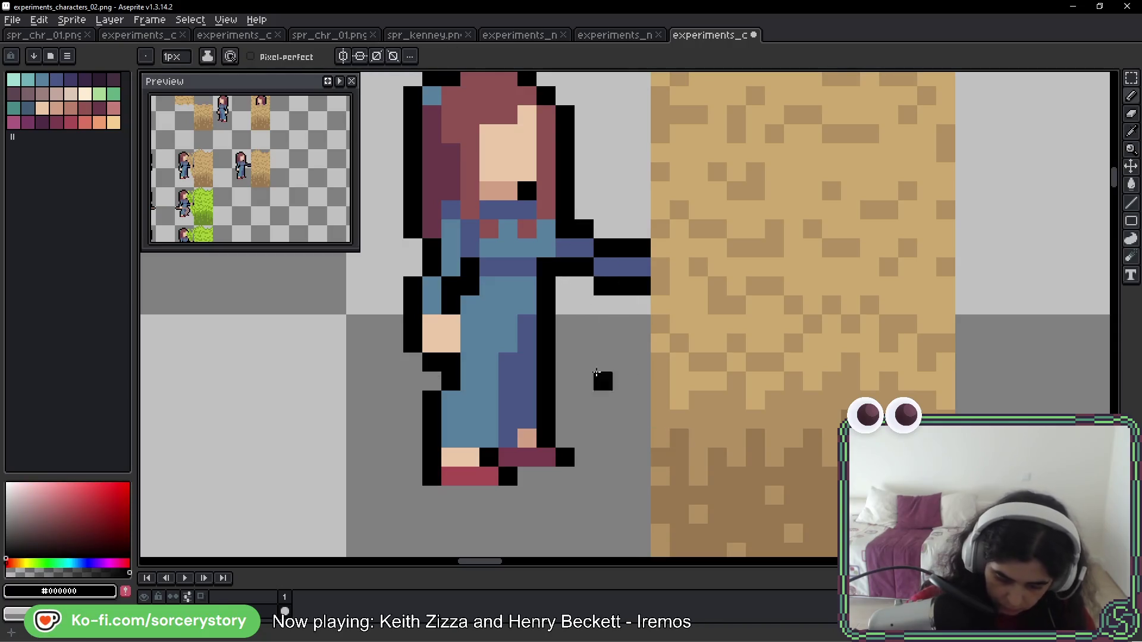
# Add a skin-coloured hand at the arm's end, outlined in black above and below
pyautogui.scroll(-5, 595, 350)
pyautogui.moveTo(562, 382); pyautogui.dragTo(713, 356)
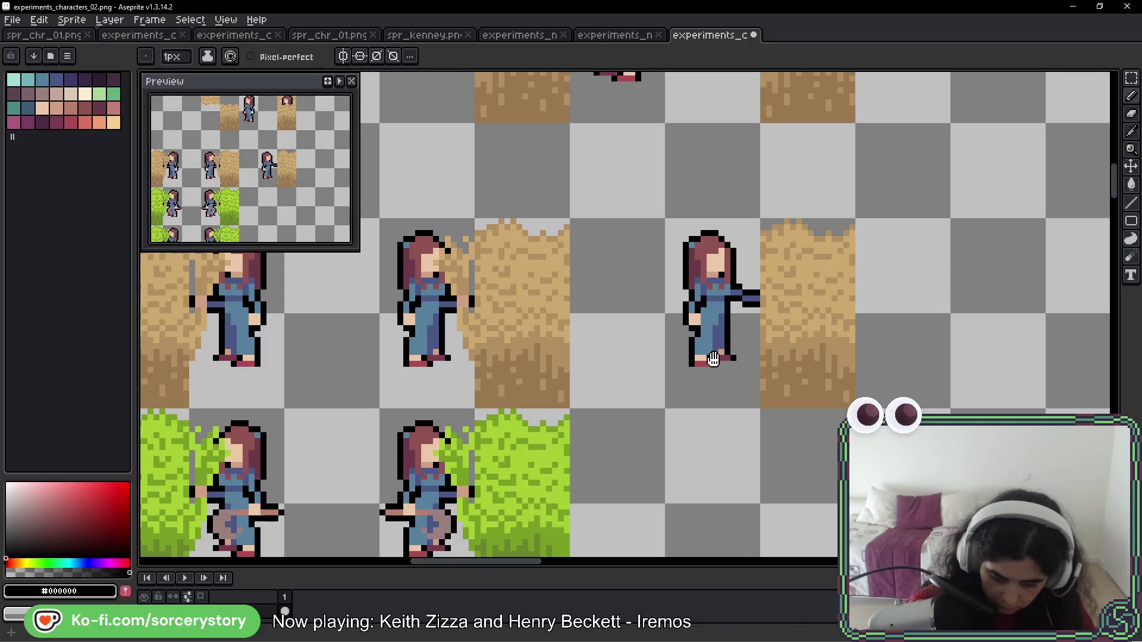
pyautogui.scroll(5, 761, 301)
pyautogui.press('alt')
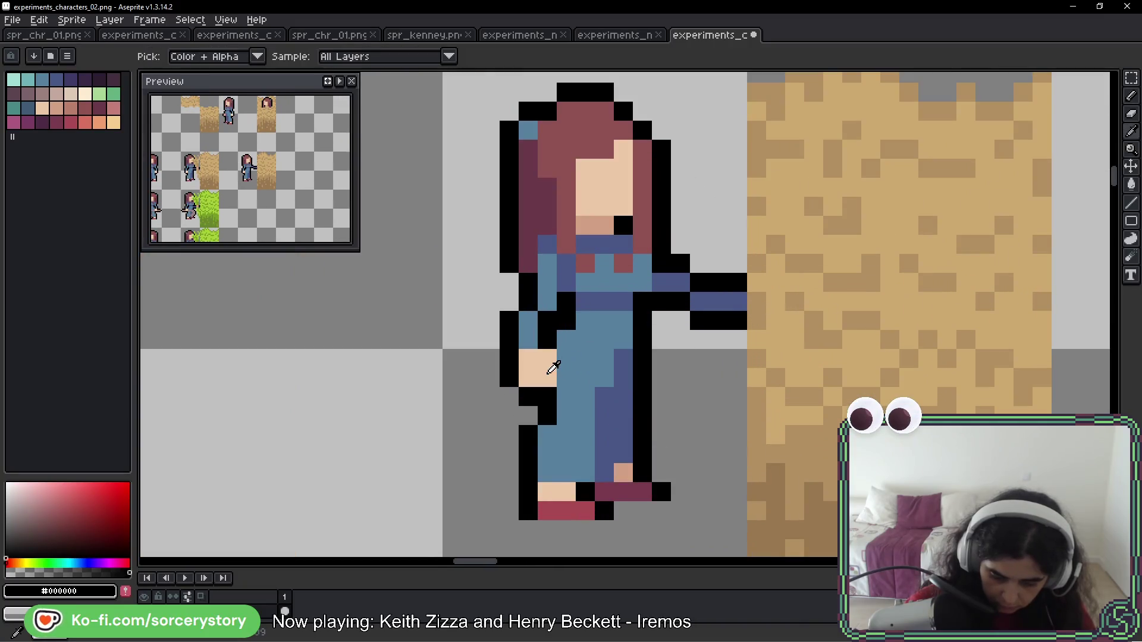
pyautogui.keyDown('alt'); pyautogui.click(604, 224); pyautogui.keyUp('alt')
pyautogui.click(745, 287)
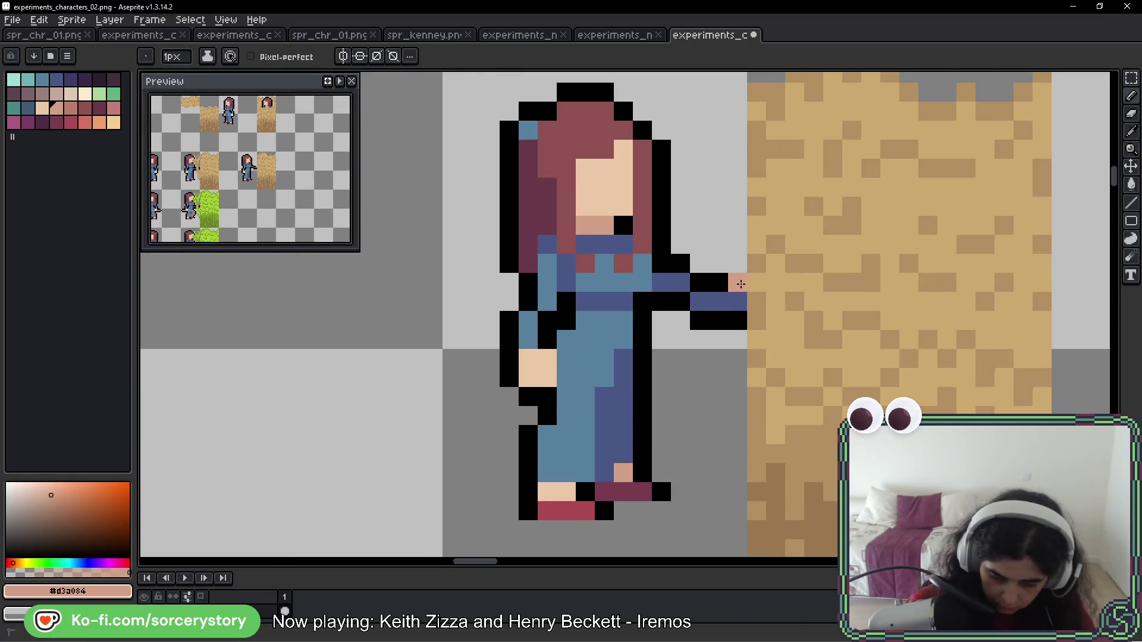
pyautogui.keyDown('alt'); pyautogui.click(720, 280); pyautogui.keyUp('alt')
pyautogui.click(738, 263)
pyautogui.click(738, 338)
pyautogui.scroll(-5, 738, 339)
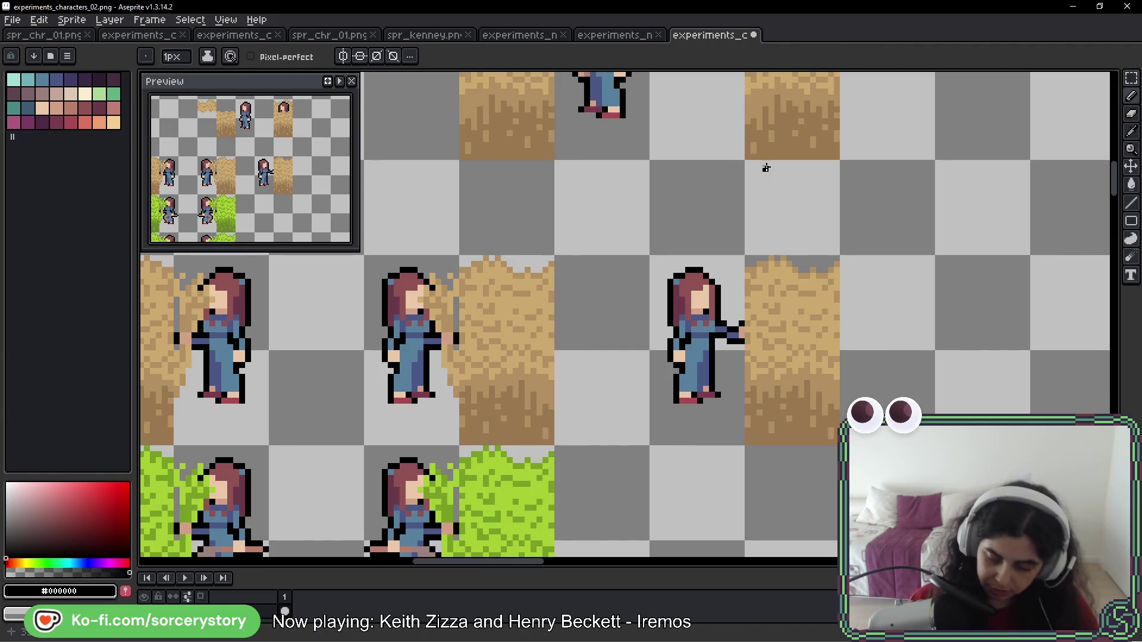
# Save the sprite sheet with Ctrl+S
pyautogui.moveTo(812, 268)
pyautogui.mouseDown()
pyautogui.moveTo(690, 236)
pyautogui.moveTo(694, 207)
pyautogui.mouseUp()
pyautogui.moveTo(708, 309); pyautogui.dragTo(704, 274)
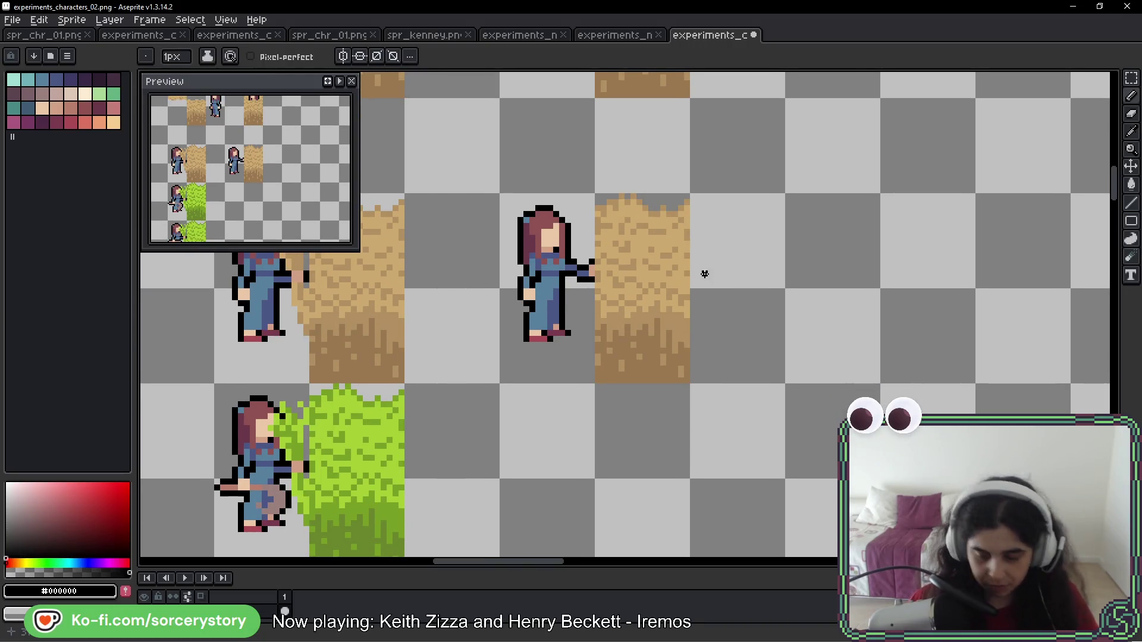
pyautogui.hotkey('ctrl', 's')
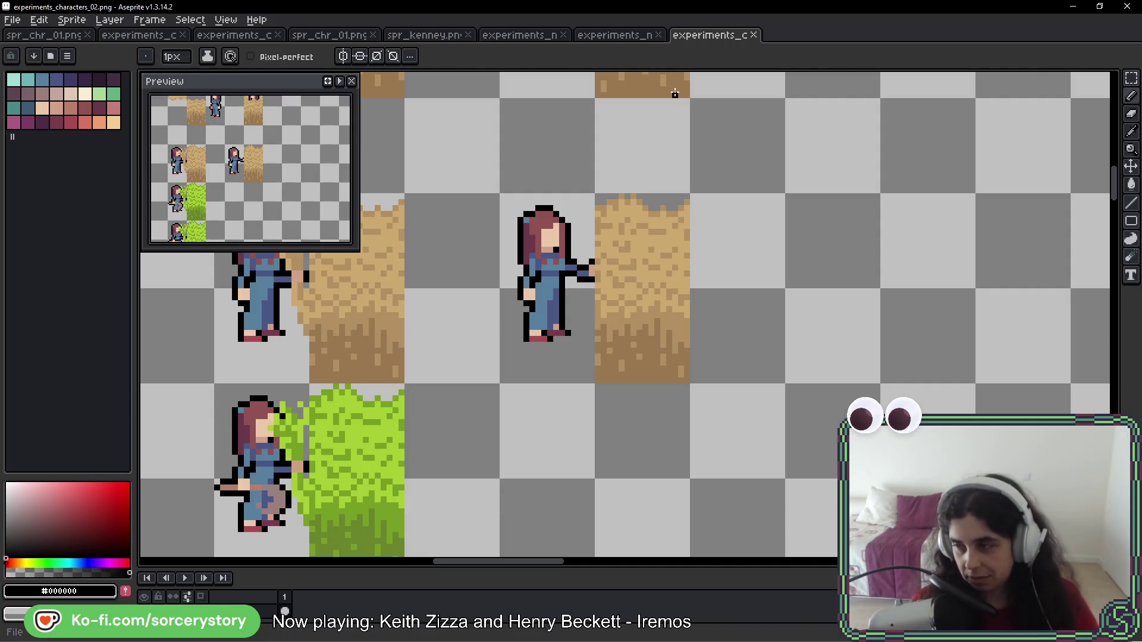
pyautogui.moveTo(737, 308)
pyautogui.mouseDown()
pyautogui.moveTo(757, 280)
pyautogui.moveTo(851, 222)
pyautogui.moveTo(854, 207)
pyautogui.mouseUp()
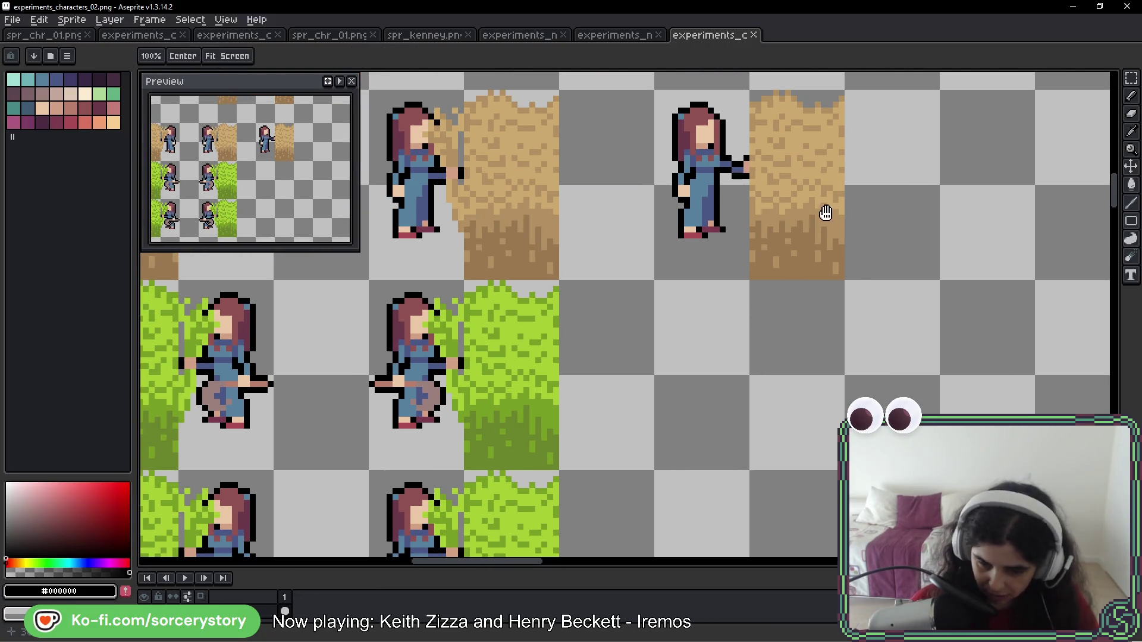
pyautogui.hscroll(-2, 759, 262)
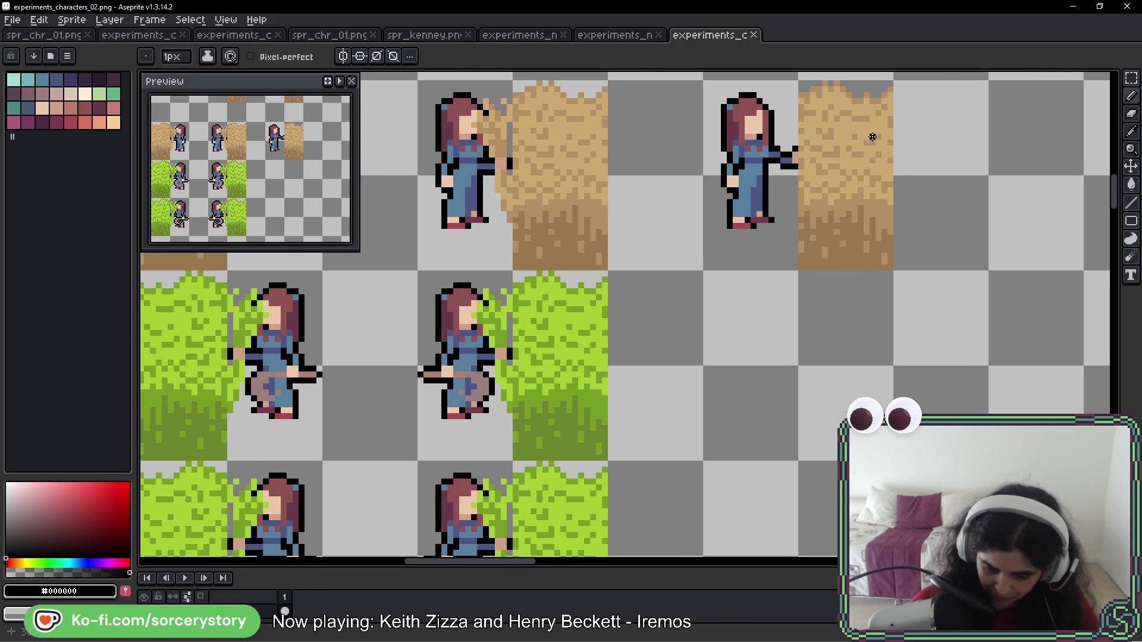
pyautogui.scroll(-2, 689, 238)
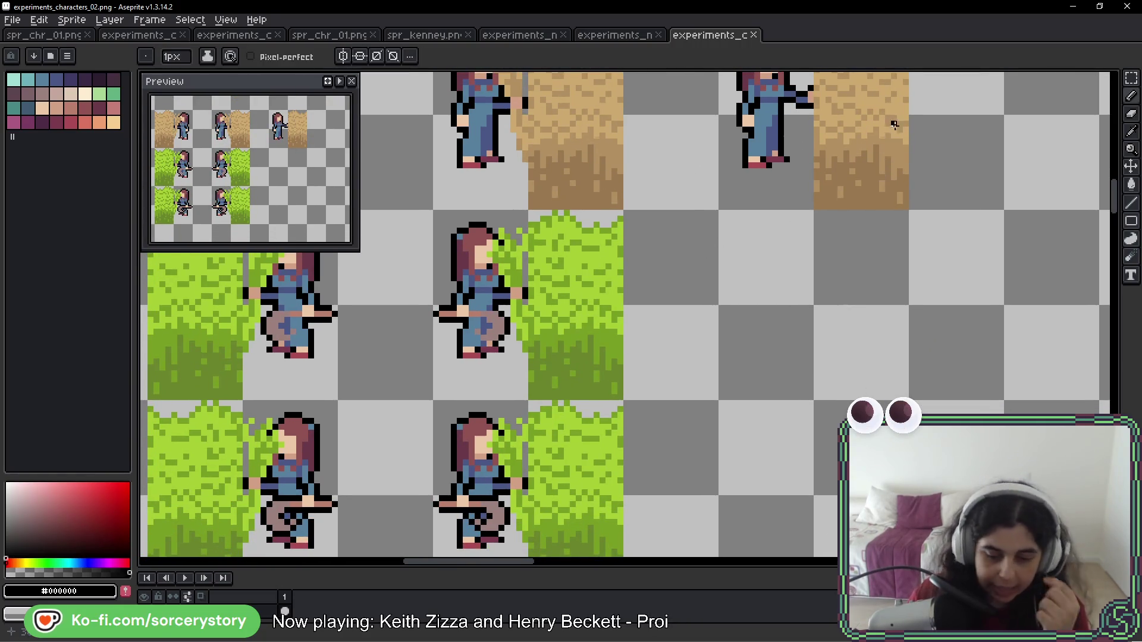
pyautogui.hscroll(3, 699, 225)
pyautogui.scroll(2, 700, 225)
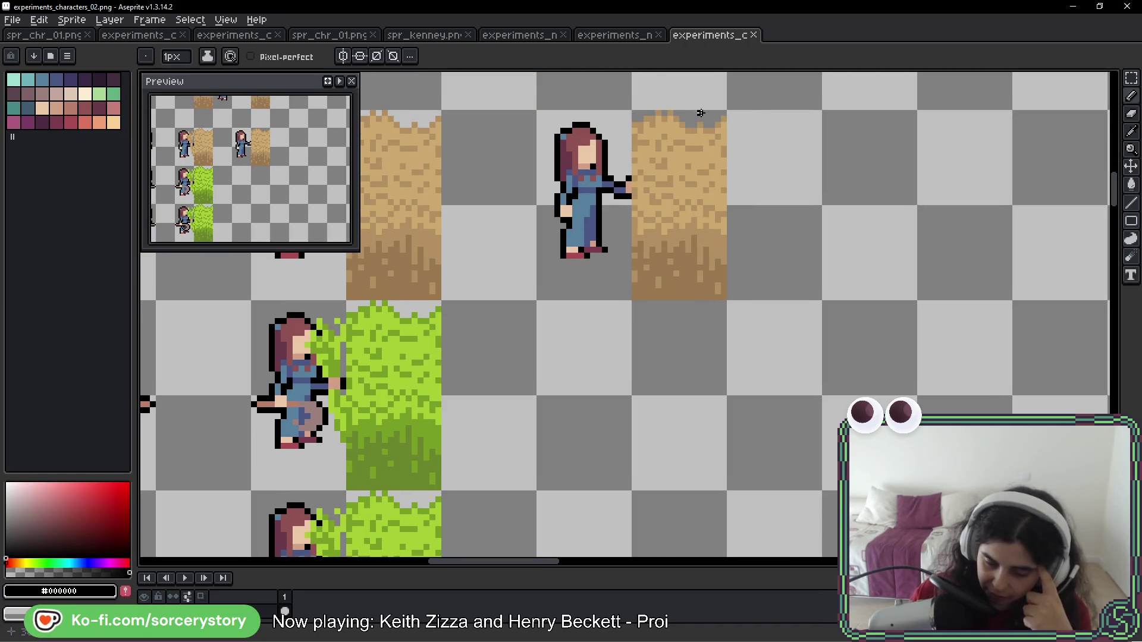
pyautogui.hscroll(-3, 580, 173)
# Sketch and undo pencil loops pointing out the mirrored sprite and the girls' arms
pyautogui.moveTo(981, 113)
pyautogui.mouseDown()
pyautogui.moveTo(780, 76)
pyautogui.moveTo(854, 107)
pyautogui.mouseUp()
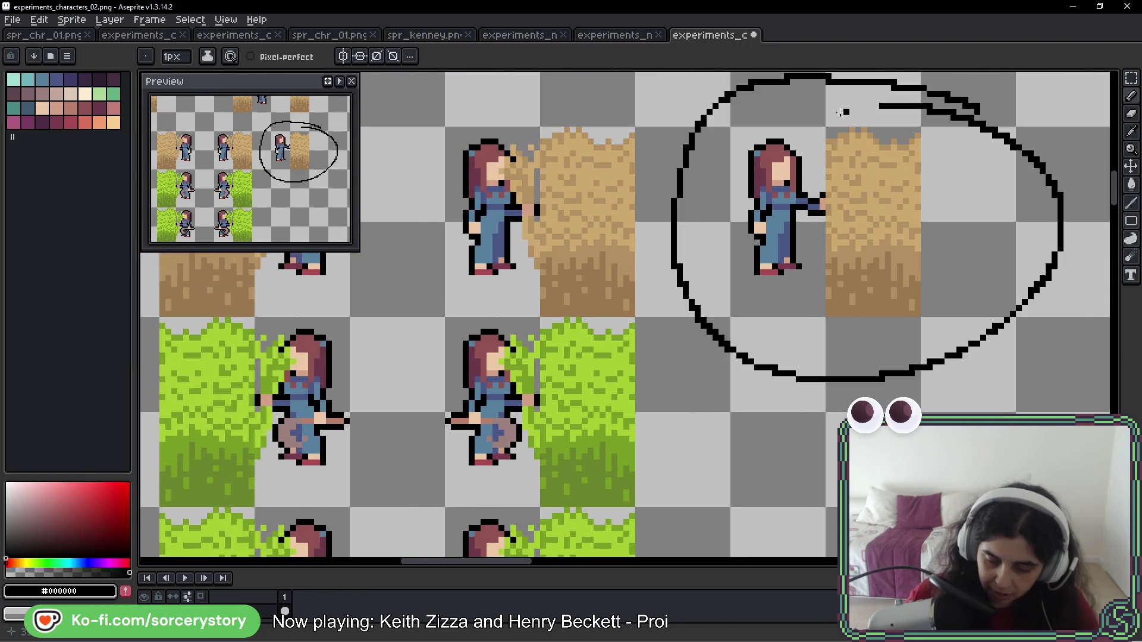
pyautogui.hotkey('ctrl', 'z')
pyautogui.hscroll(-1, 661, 274)
pyautogui.scroll(-1, 660, 274)
pyautogui.moveTo(697, 89)
pyautogui.mouseDown()
pyautogui.moveTo(507, 225)
pyautogui.moveTo(575, 101)
pyautogui.mouseUp()
pyautogui.hotkey('ctrl', 'z')
pyautogui.moveTo(737, 187); pyautogui.dragTo(558, 237)
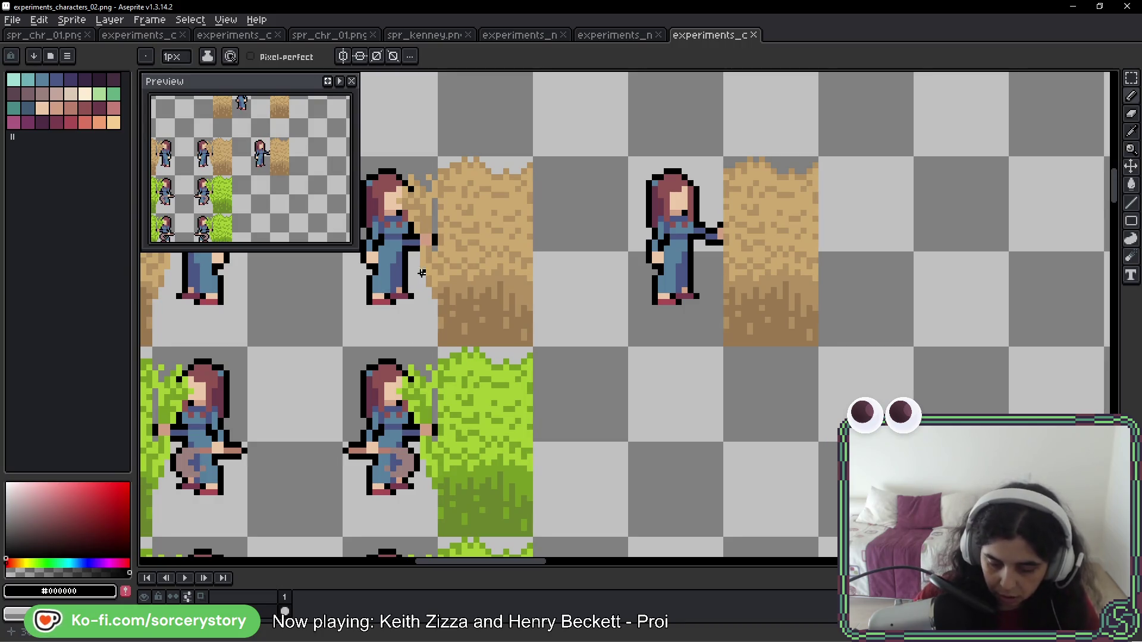
pyautogui.moveTo(413, 276); pyautogui.dragTo(375, 233)
pyautogui.hotkey('ctrl', 'z')
pyautogui.moveTo(444, 343); pyautogui.dragTo(628, 332)
pyautogui.moveTo(607, 278)
pyautogui.mouseDown()
pyautogui.moveTo(594, 196)
pyautogui.moveTo(609, 271)
pyautogui.mouseUp()
pyautogui.hotkey('ctrl', 'z')
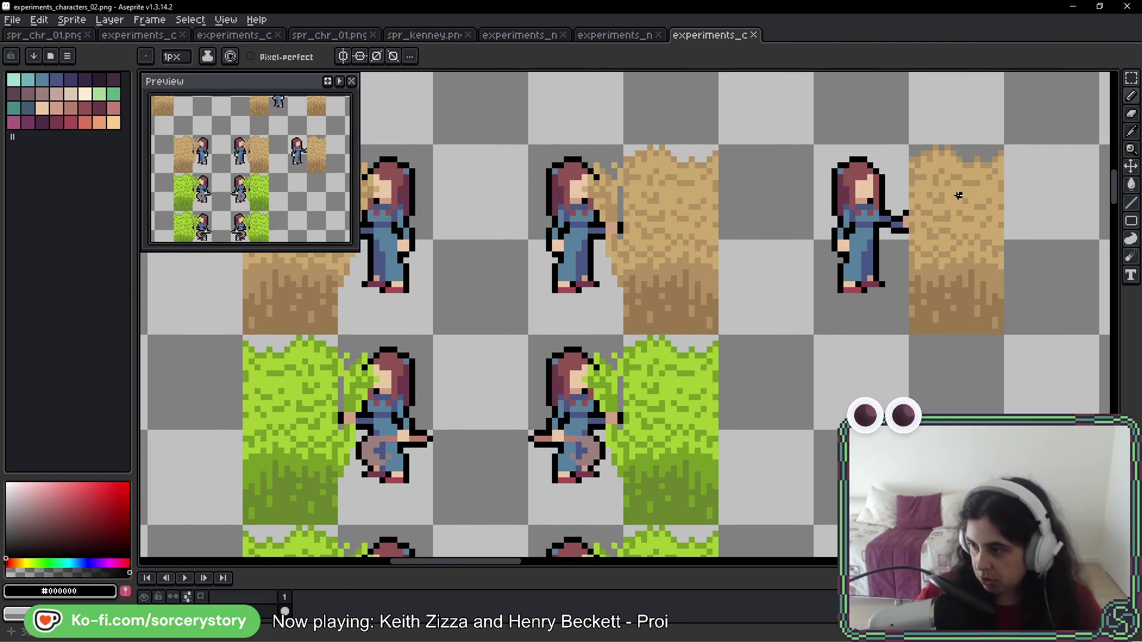
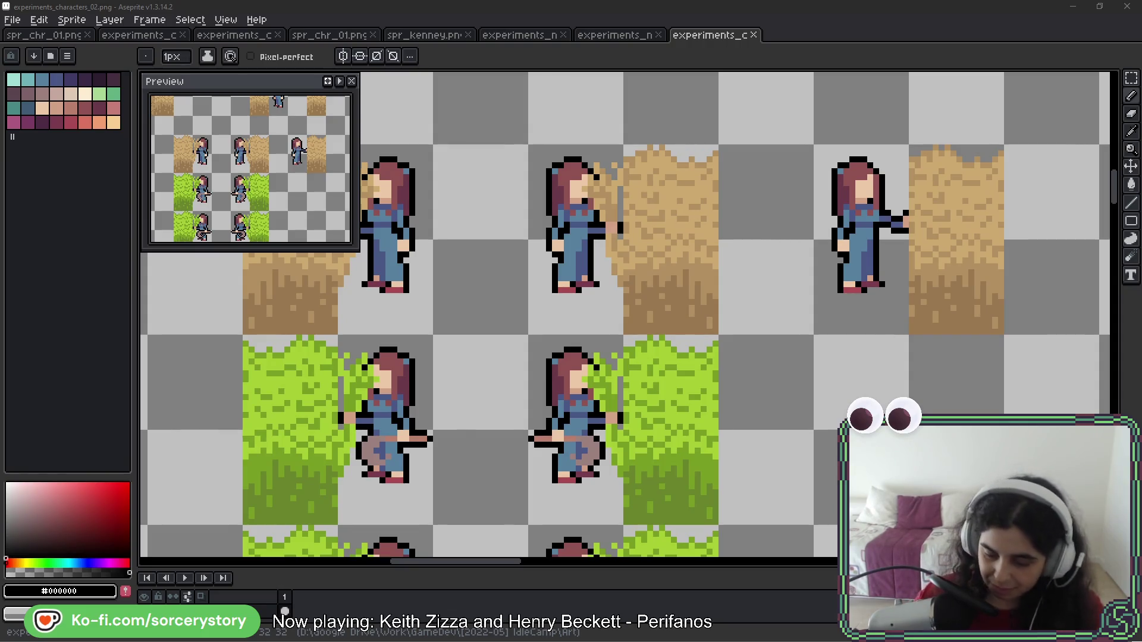
# Marquee-select the rightmost girl and hay-bale frame
pyautogui.press('space')
pyautogui.moveTo(875, 399)
pyautogui.mouseDown()
pyautogui.moveTo(838, 359)
pyautogui.moveTo(797, 387)
pyautogui.mouseUp()
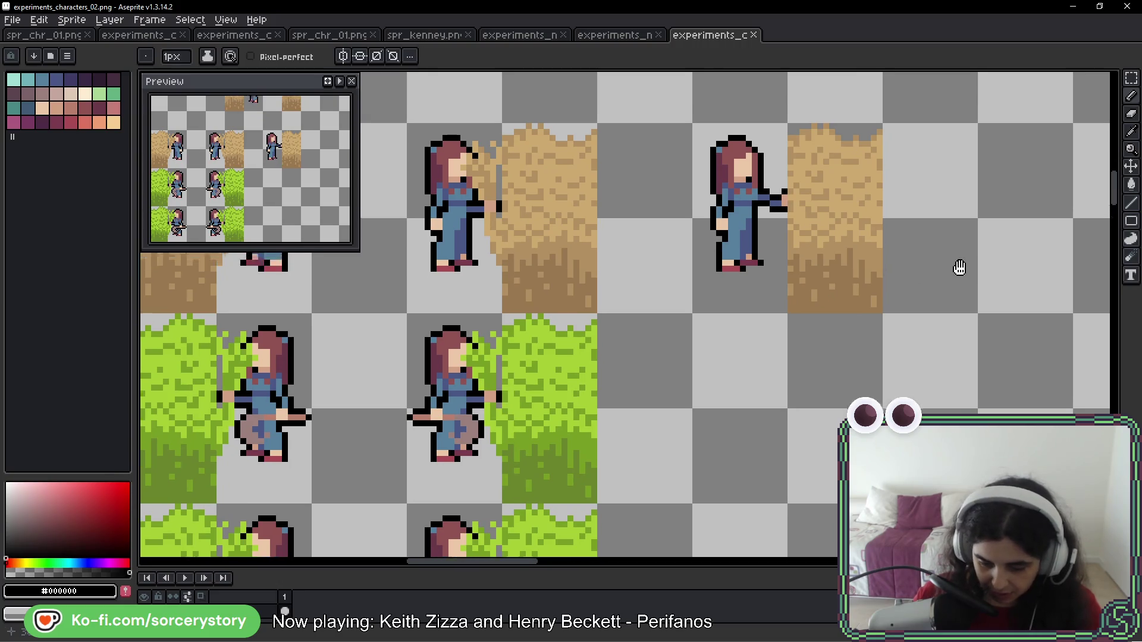
pyautogui.scroll(2, 958, 263)
pyautogui.press('m')
pyautogui.hscroll(2, 683, 326)
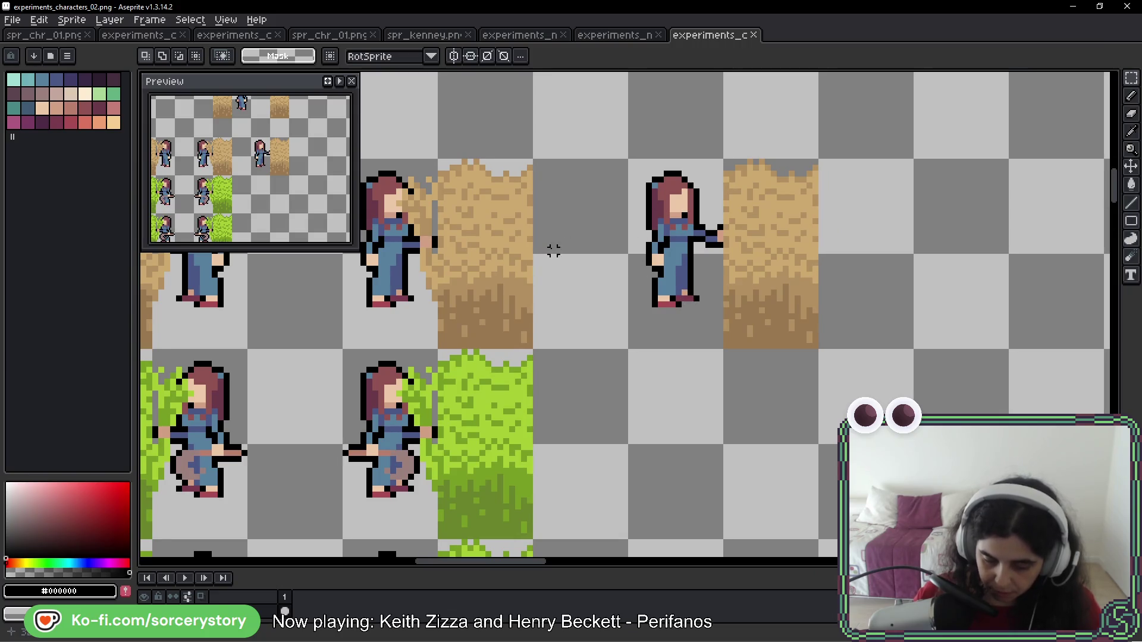
pyautogui.moveTo(553, 251); pyautogui.dragTo(662, 239)
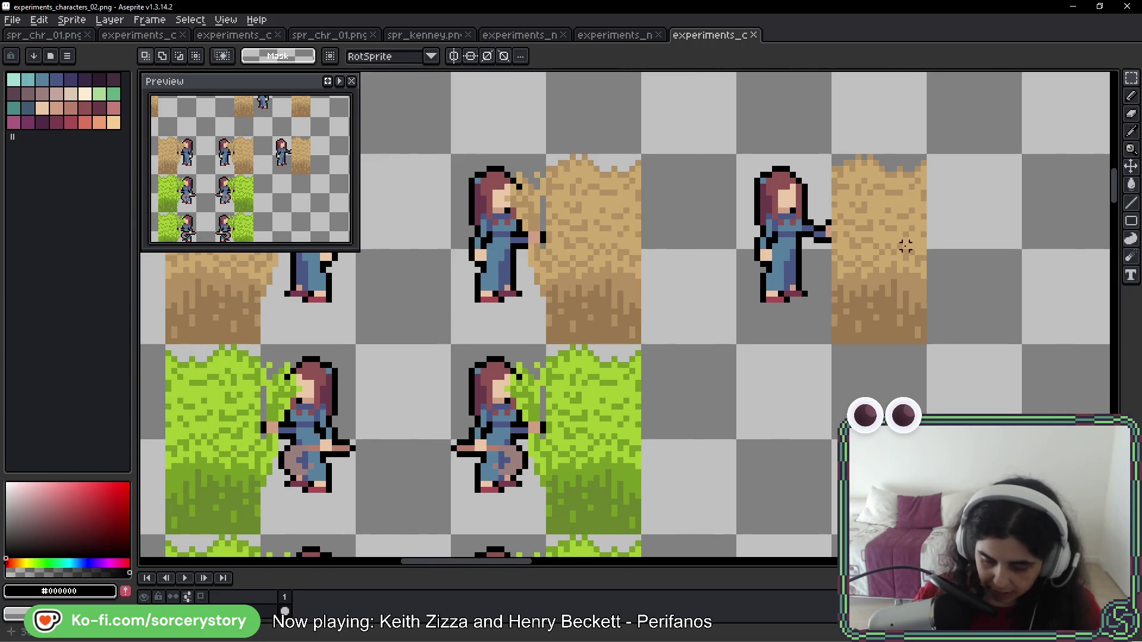
pyautogui.moveTo(903, 245); pyautogui.dragTo(685, 250)
pyautogui.moveTo(526, 169)
pyautogui.mouseDown()
pyautogui.moveTo(649, 315)
pyautogui.moveTo(1031, 316)
pyautogui.moveTo(934, 315)
pyautogui.mouseUp()
# Copy the girl and hay-bale frame three tiles to the right and commit it
pyautogui.hscroll(2, 630, 232)
pyautogui.scroll(-4, 511, 209)
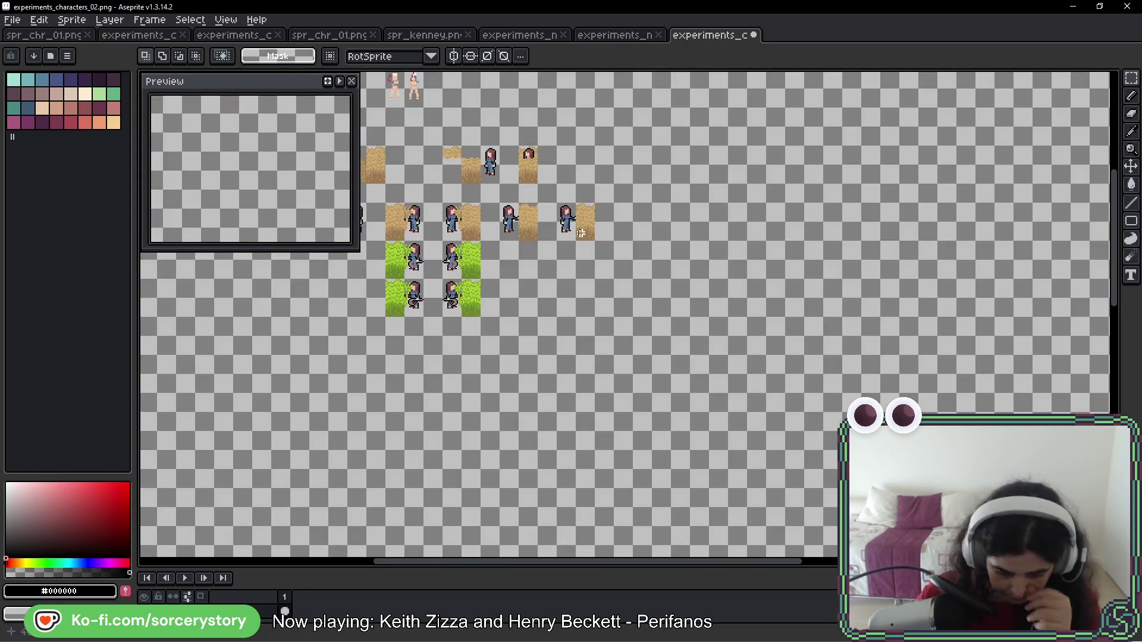
pyautogui.moveTo(483, 230); pyautogui.dragTo(641, 253)
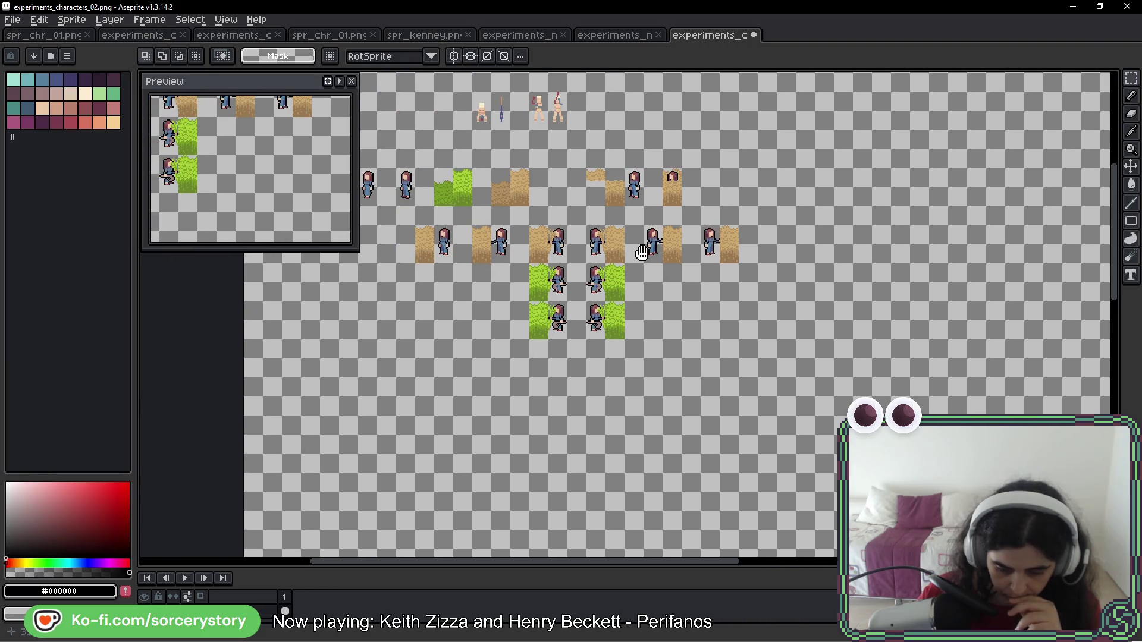
pyautogui.scroll(3, 661, 244)
pyautogui.moveTo(439, 211)
pyautogui.mouseDown()
pyautogui.moveTo(540, 305)
pyautogui.moveTo(708, 266)
pyautogui.moveTo(678, 279)
pyautogui.mouseUp()
pyautogui.press('Return')
pyautogui.scroll(-3, 771, 268)
pyautogui.scroll(3, 604, 306)
pyautogui.moveTo(603, 305)
pyautogui.mouseDown()
pyautogui.moveTo(912, 301)
pyautogui.moveTo(678, 293)
pyautogui.mouseUp()
pyautogui.hotkey('ctrl', 'd')
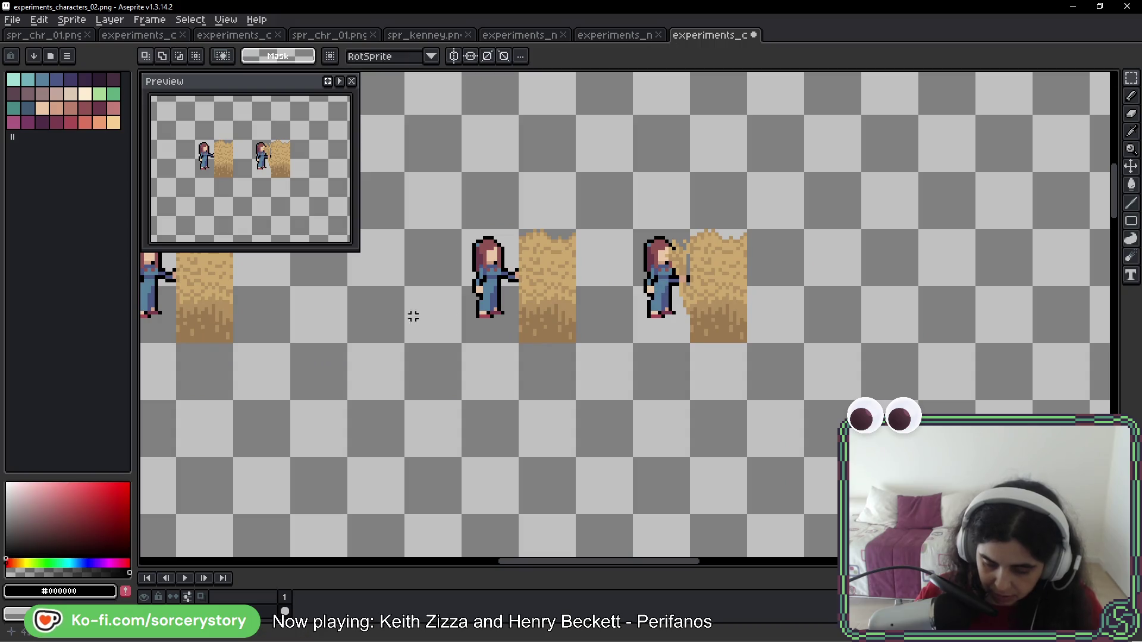
# Select the girl's sickle-holding arms and torso in a grass frame
pyautogui.moveTo(392, 320); pyautogui.dragTo(874, 284)
pyautogui.scroll(5, 543, 223)
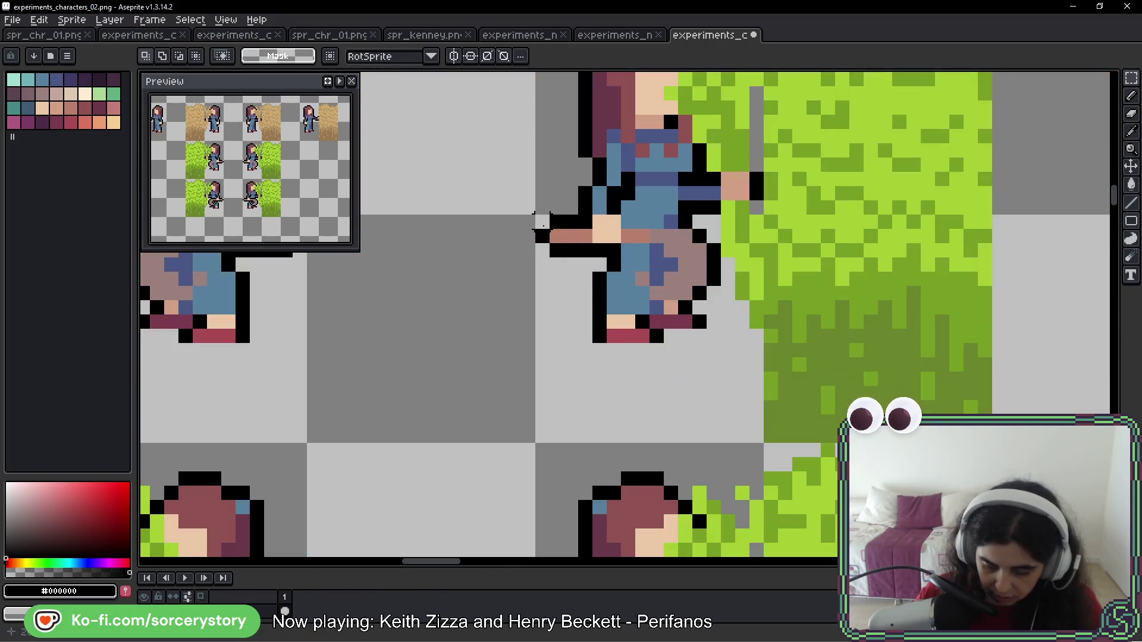
pyautogui.moveTo(542, 223)
pyautogui.mouseDown()
pyautogui.moveTo(682, 265)
pyautogui.moveTo(723, 319)
pyautogui.moveTo(714, 315)
pyautogui.moveTo(1094, 238)
pyautogui.moveTo(1096, 204)
pyautogui.moveTo(1058, 306)
pyautogui.moveTo(1071, 319)
pyautogui.moveTo(650, 301)
pyautogui.moveTo(635, 275)
pyautogui.mouseUp()
pyautogui.scroll(-1, 719, 314)
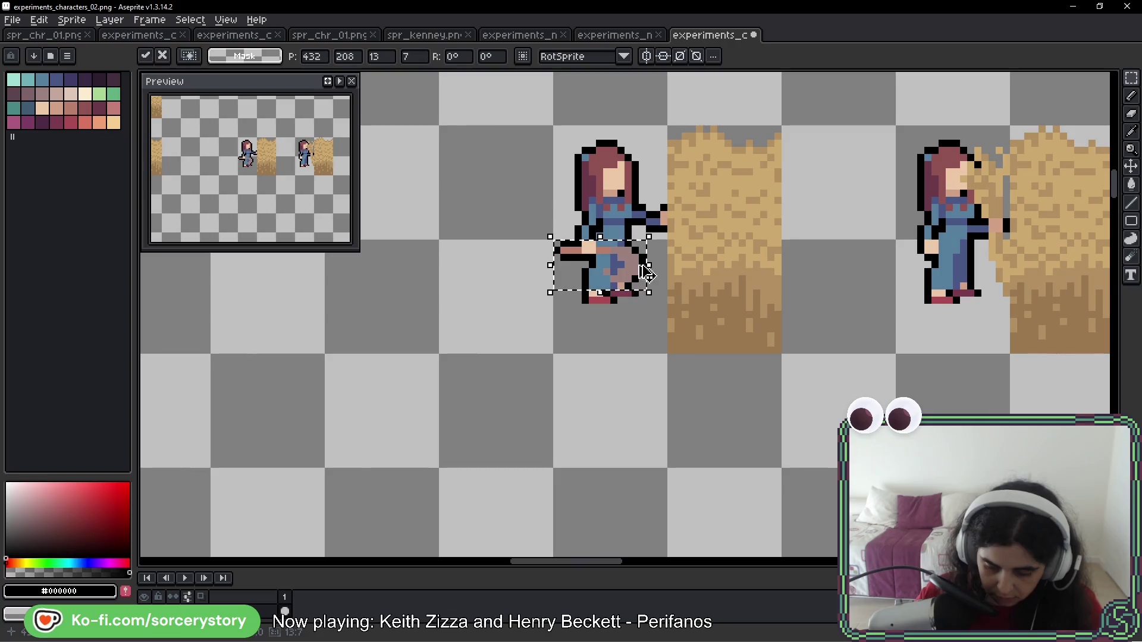
# Place the sickle-holding arms onto the hay-frame girl and commit them
pyautogui.moveTo(642, 272); pyautogui.dragTo(985, 274)
pyautogui.press('Return')
pyautogui.moveTo(1071, 287); pyautogui.dragTo(624, 292)
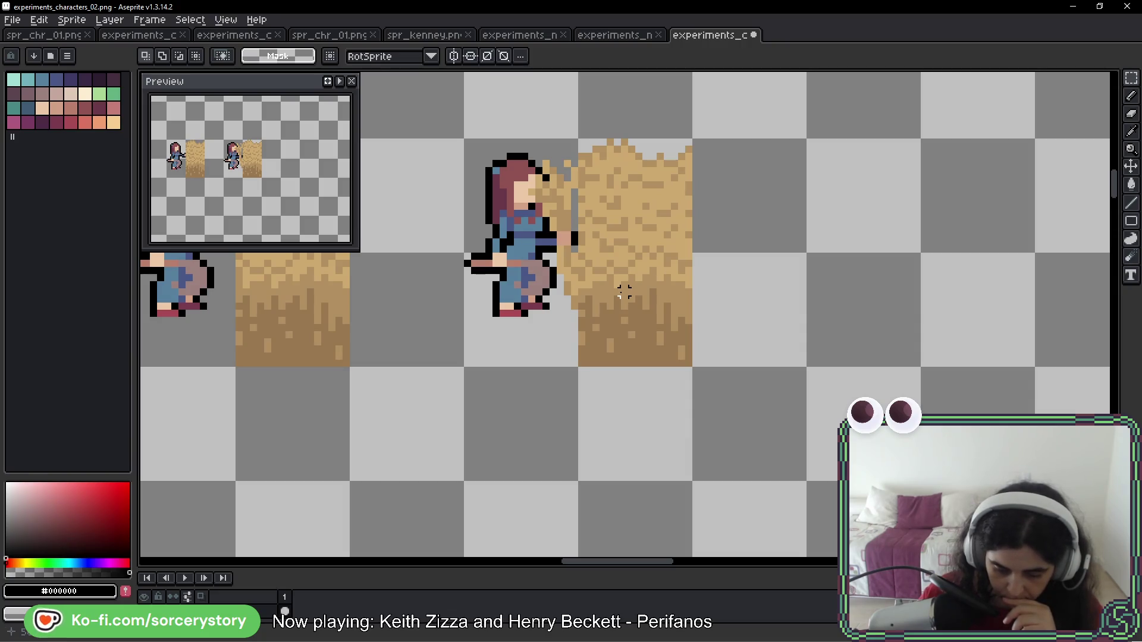
pyautogui.hscroll(-6, 782, 221)
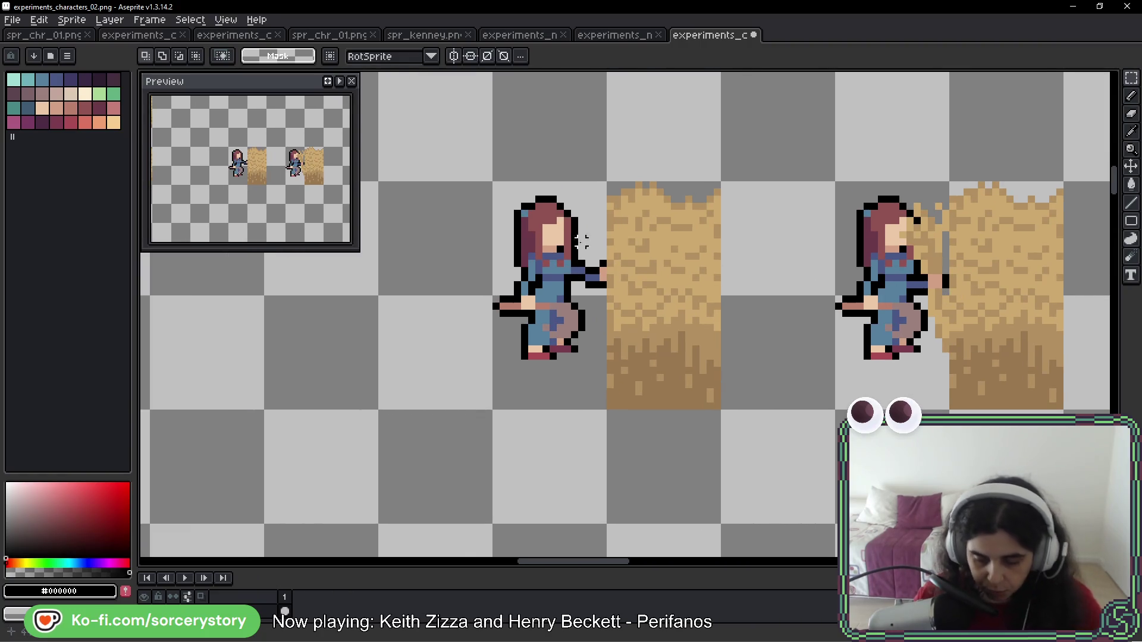
# Copy the right girl's frame and paste the copy into the next cell
pyautogui.moveTo(836, 181); pyautogui.dragTo(948, 409)
pyautogui.hotkey('ctrl', 'c')
pyautogui.hotkey('ctrl', 'v')
pyautogui.moveTo(892, 294); pyautogui.dragTo(553, 300)
pyautogui.press('Return')
pyautogui.scroll(1, 582, 290)
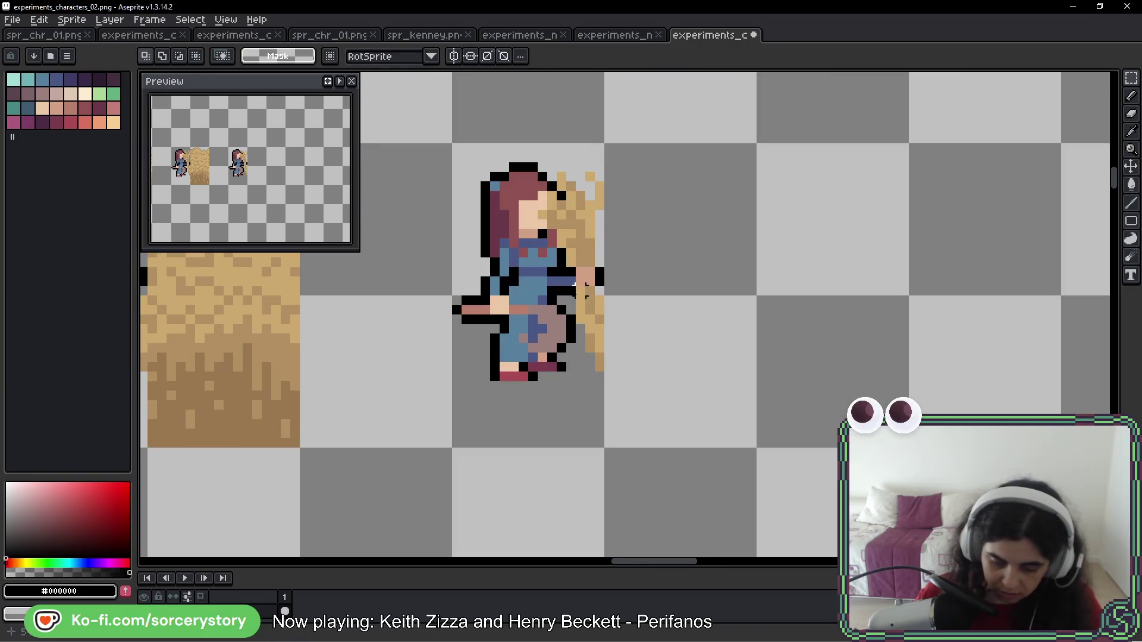
# Sample the skin tone from the girl's hand, then move the selected girl into the cell above
pyautogui.press('b')
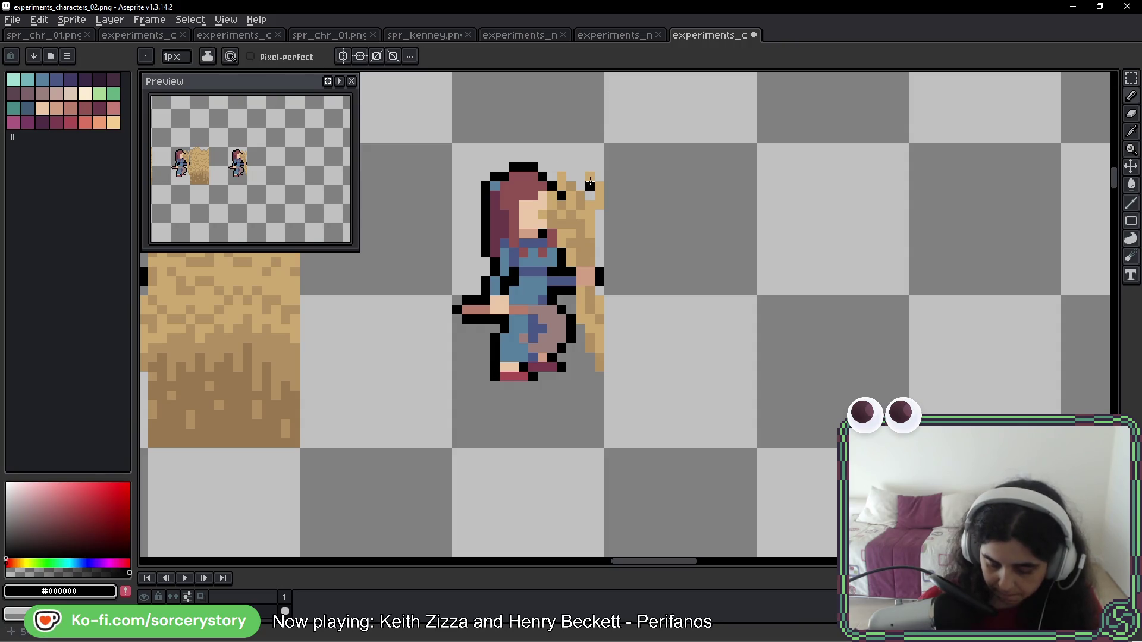
pyautogui.keyDown('alt'); pyautogui.click(495, 310); pyautogui.keyUp('alt')
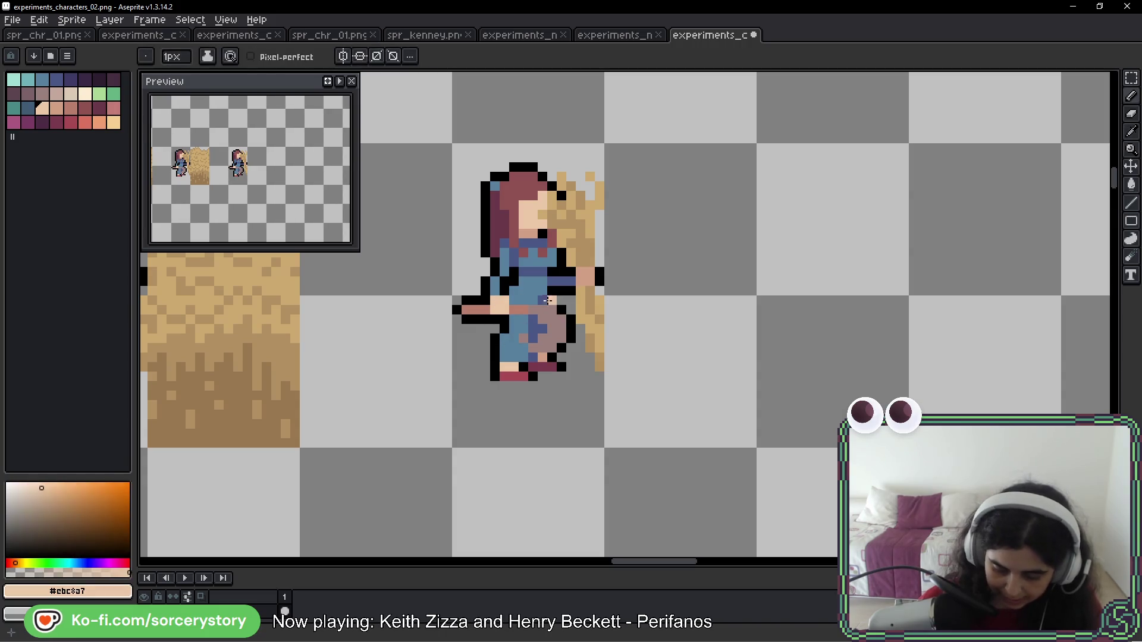
pyautogui.scroll(-2, 538, 305)
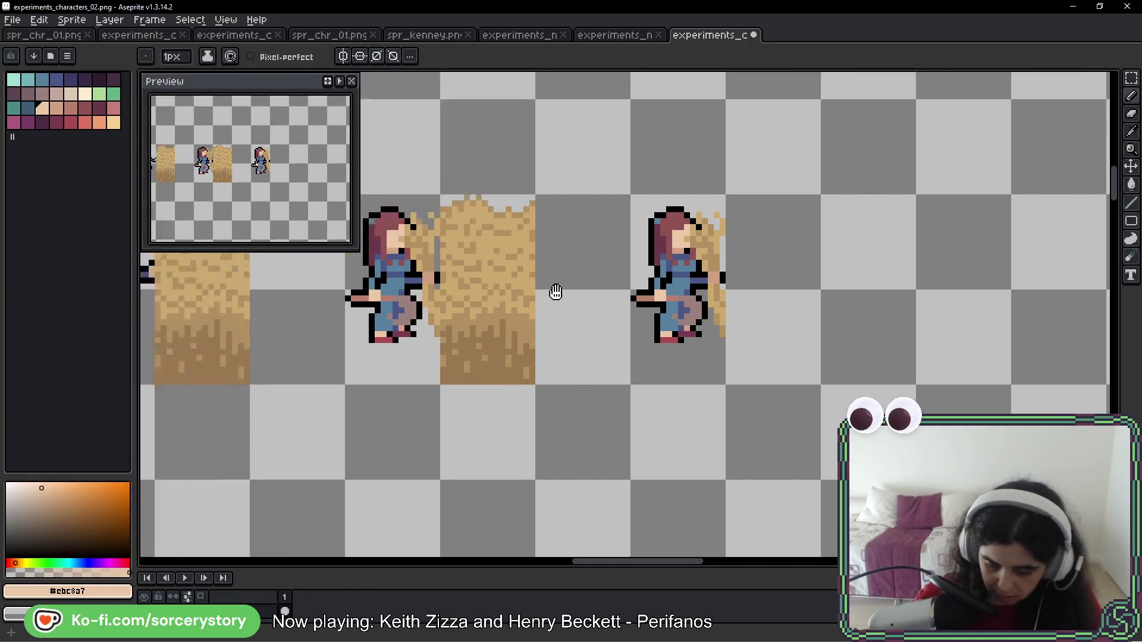
pyautogui.click(1130, 78)
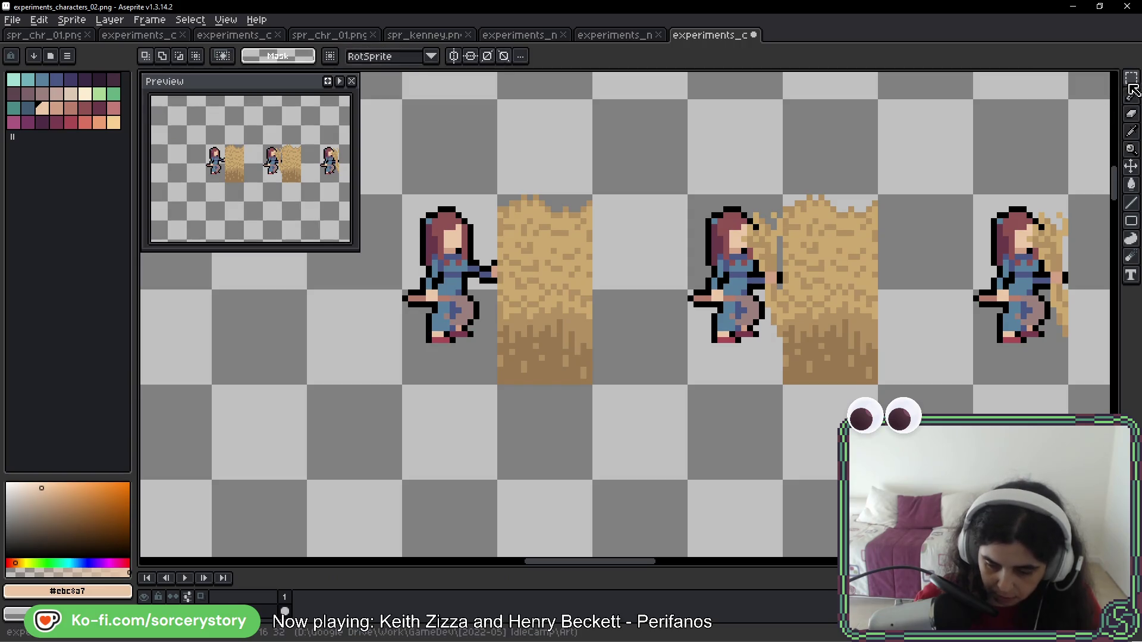
pyautogui.scroll(-2, 855, 286)
pyautogui.moveTo(583, 224)
pyautogui.mouseDown()
pyautogui.moveTo(640, 336)
pyautogui.moveTo(1059, 255)
pyautogui.moveTo(879, 216)
pyautogui.moveTo(880, 159)
pyautogui.mouseUp()
# Move the legs down onto the lower girl and commit them
pyautogui.press('Return')
pyautogui.scroll(2, 708, 201)
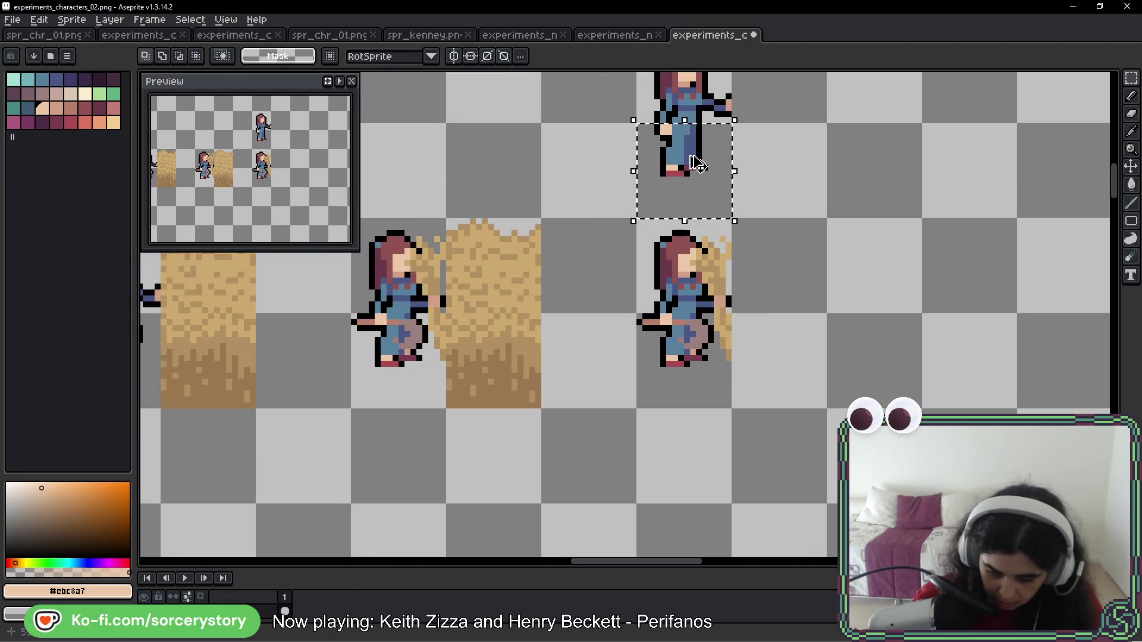
pyautogui.moveTo(697, 161); pyautogui.dragTo(702, 349)
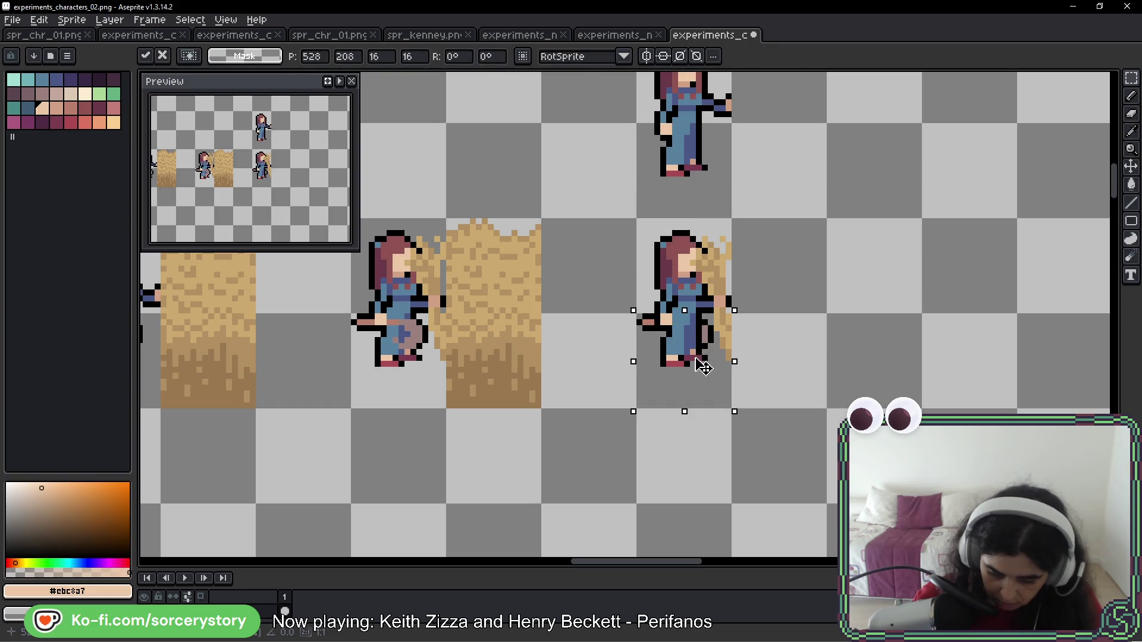
pyautogui.press('Return')
pyautogui.scroll(3, 700, 323)
# Erase the girl's arm pixels, the outline beside her body and stray hay pixels
pyautogui.press('b')
pyautogui.moveTo(587, 285)
pyautogui.mouseDown()
pyautogui.moveTo(573, 311)
pyautogui.moveTo(549, 312)
pyautogui.mouseUp()
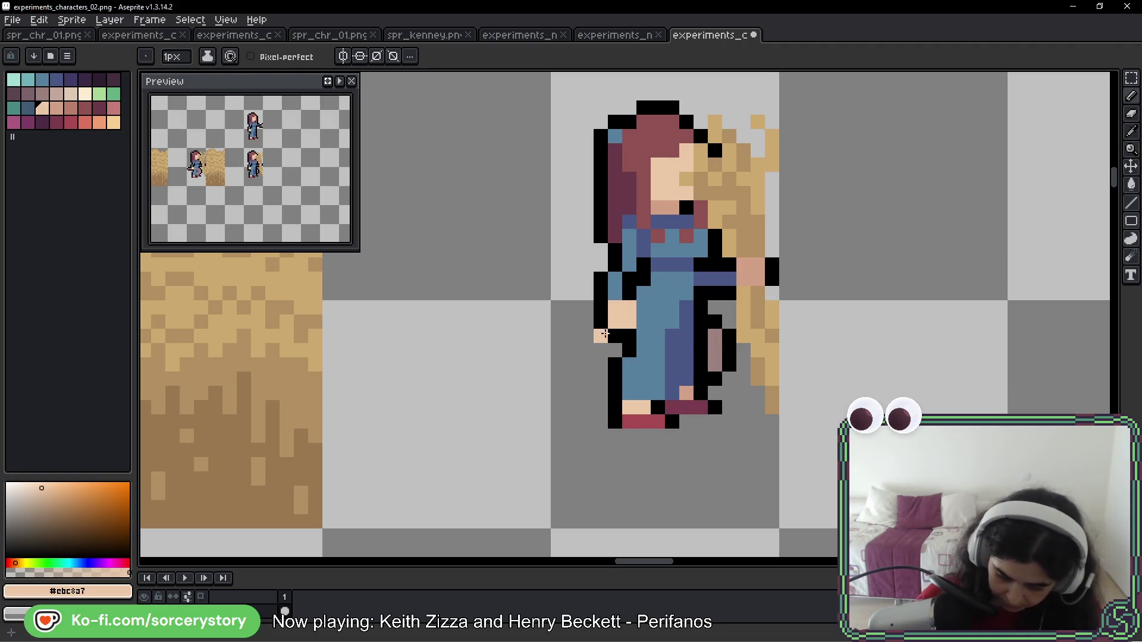
pyautogui.moveTo(715, 321)
pyautogui.mouseDown()
pyautogui.moveTo(714, 383)
pyautogui.moveTo(726, 359)
pyautogui.moveTo(754, 362)
pyautogui.mouseUp()
pyautogui.scroll(-3, 754, 361)
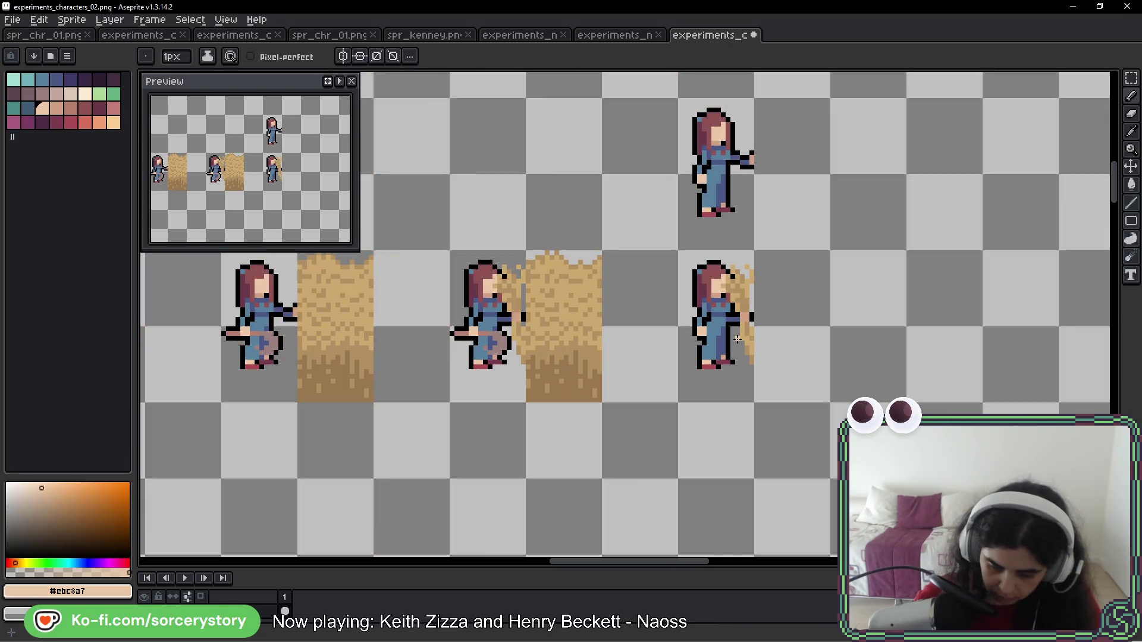
pyautogui.hscroll(2, 708, 321)
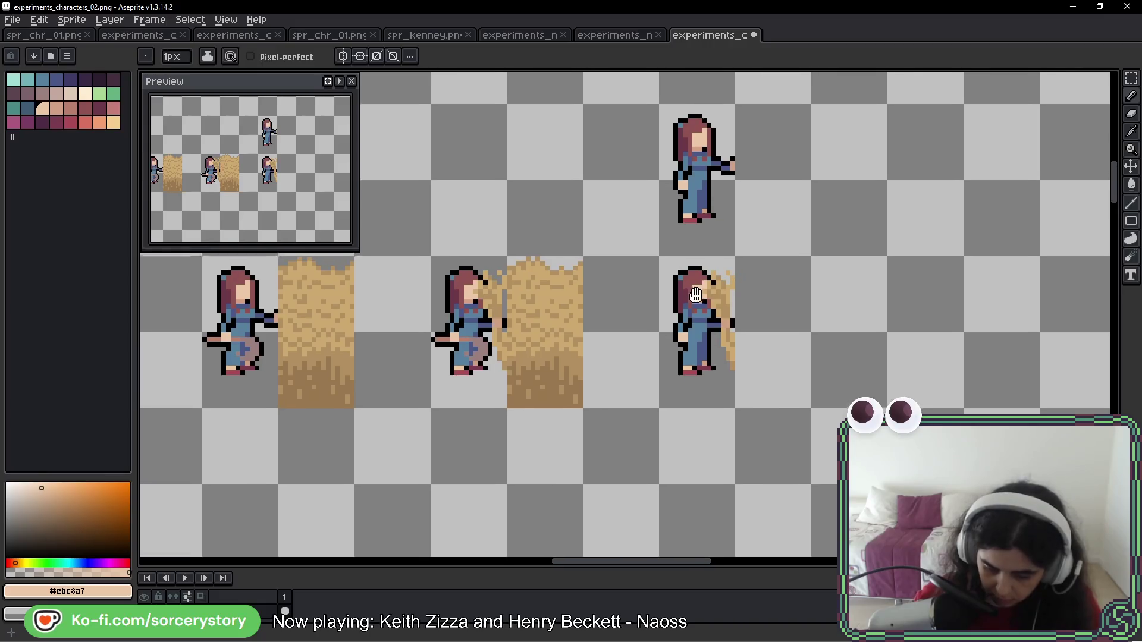
pyautogui.scroll(2, 666, 336)
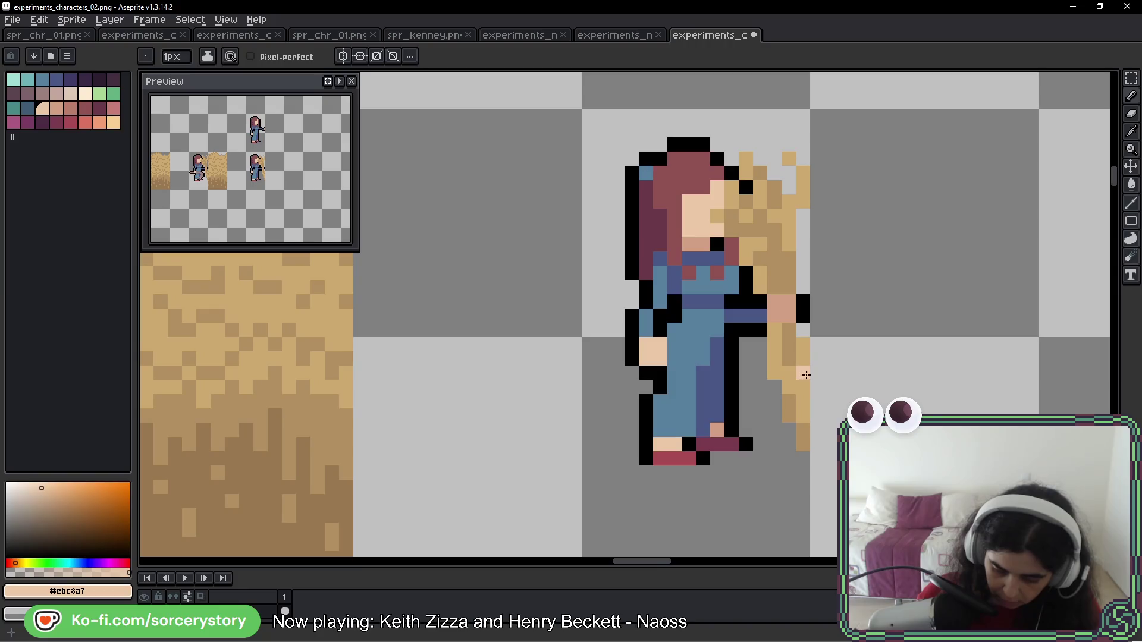
pyautogui.moveTo(811, 344)
pyautogui.mouseDown()
pyautogui.moveTo(750, 439)
pyautogui.moveTo(803, 403)
pyautogui.mouseUp()
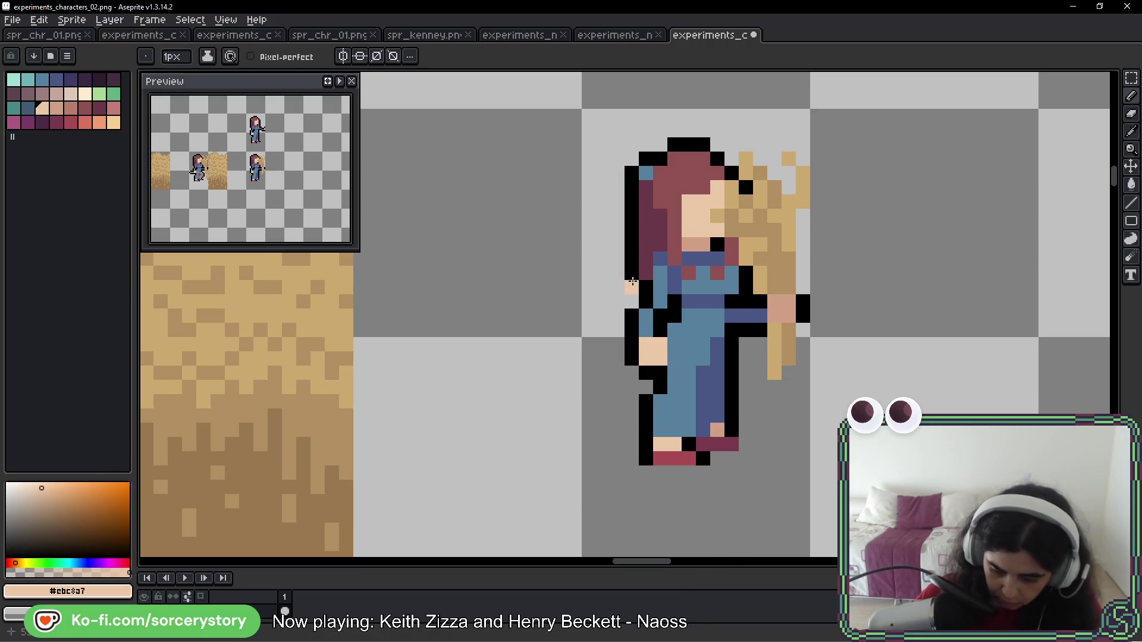
# Paint darker blue shading onto the girl's shirt
pyautogui.keyDown('alt'); pyautogui.click(663, 285); pyautogui.keyUp('alt')
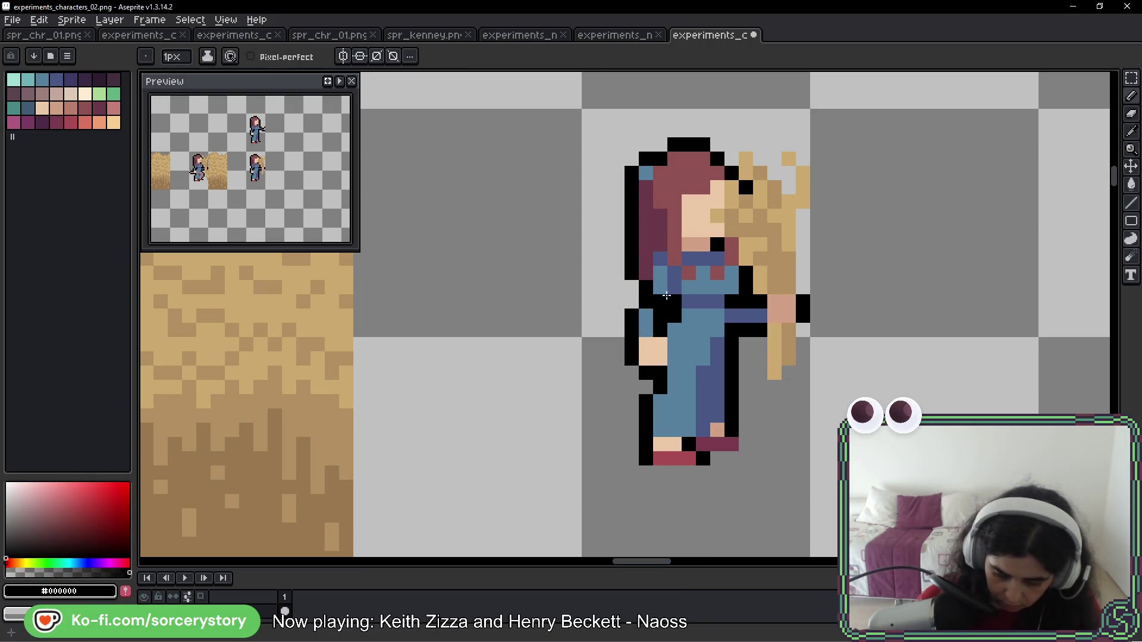
pyautogui.keyDown('alt'); pyautogui.click(664, 274); pyautogui.keyUp('alt')
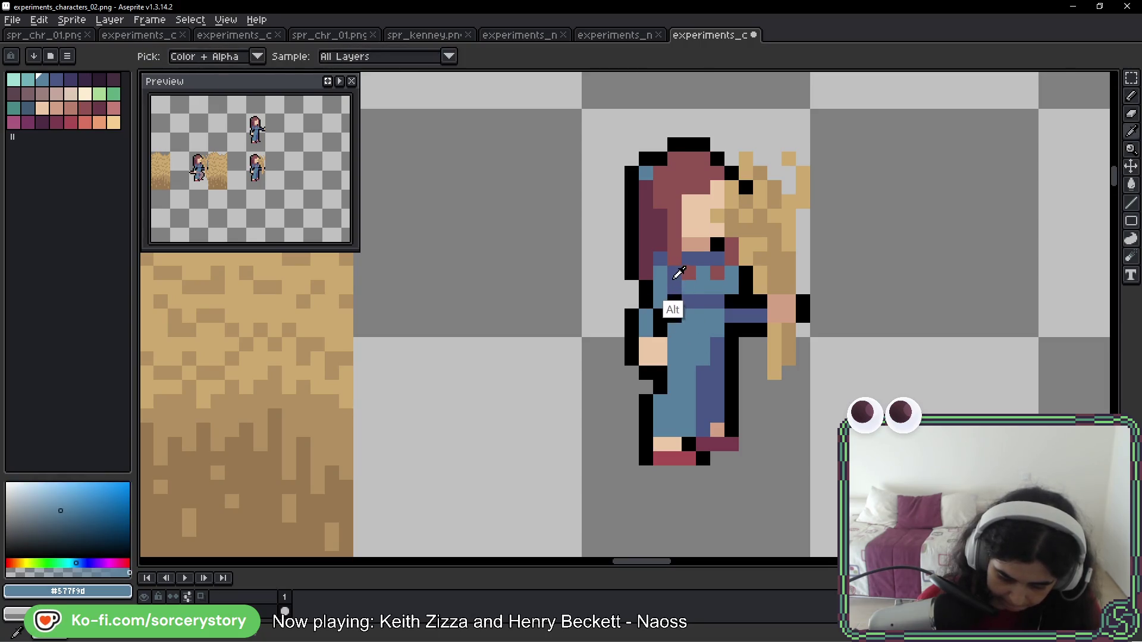
pyautogui.keyDown('alt'); pyautogui.click(675, 274); pyautogui.keyUp('alt')
pyautogui.click(717, 330)
pyautogui.hotkey('ctrl', 'z')
pyautogui.click(688, 330)
pyautogui.click(689, 343)
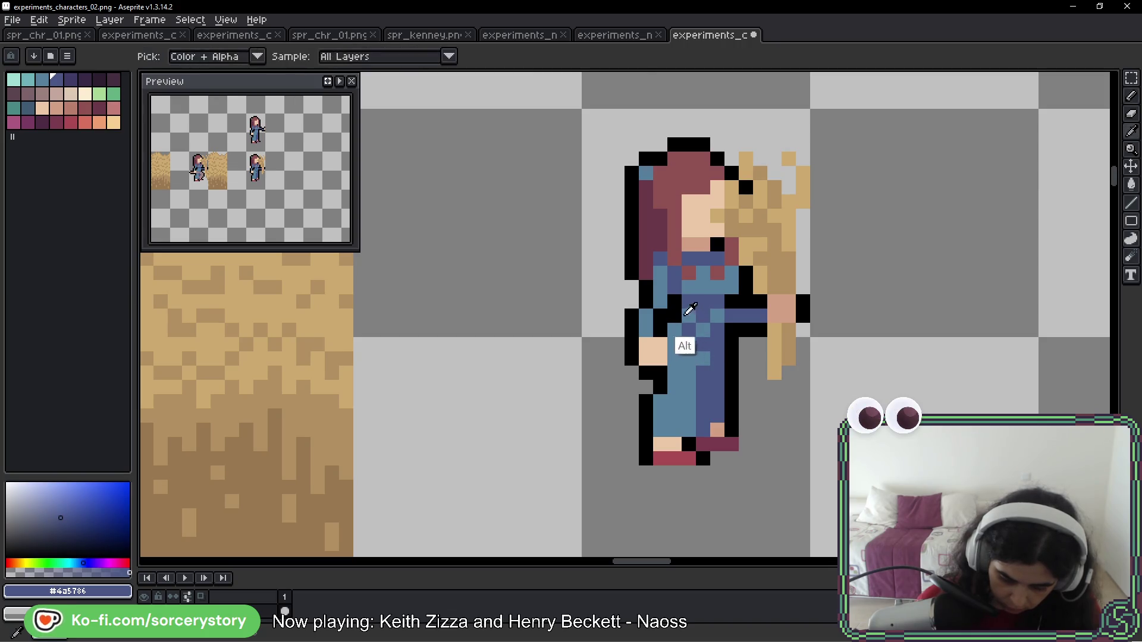
pyautogui.keyDown('alt'); pyautogui.click(678, 300); pyautogui.keyUp('alt')
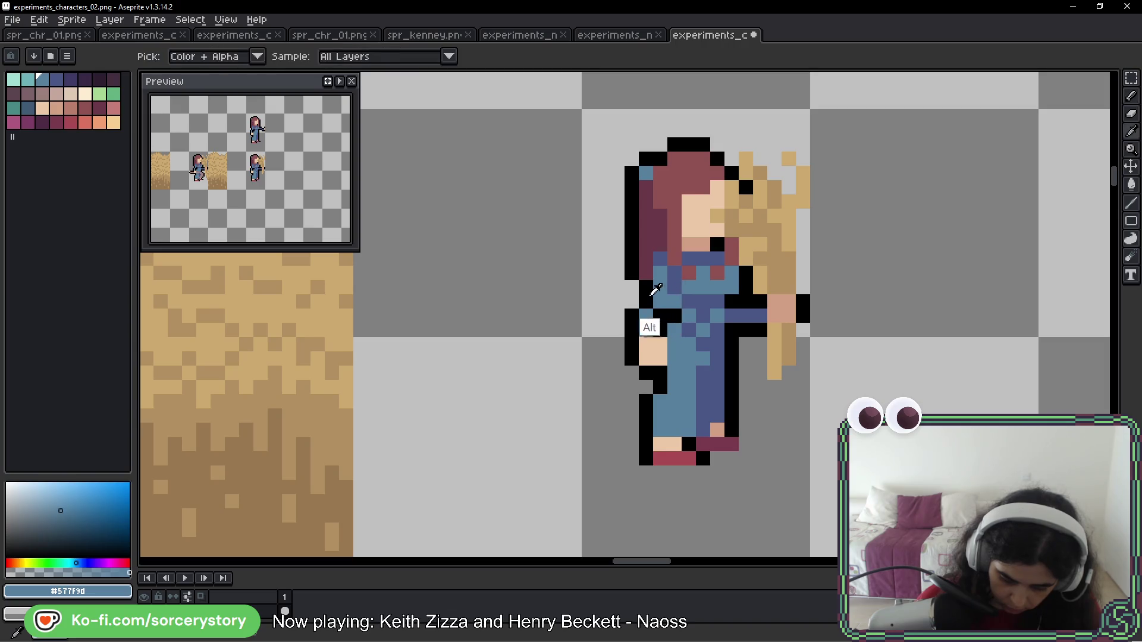
# Redraw the black body outline, clear stray arm pixels and sample the face's skin tone
pyautogui.keyDown('alt'); pyautogui.click(659, 303); pyautogui.keyUp('alt')
pyautogui.moveTo(645, 296)
pyautogui.mouseDown()
pyautogui.moveTo(637, 326)
pyautogui.moveTo(653, 327)
pyautogui.moveTo(656, 364)
pyautogui.moveTo(660, 327)
pyautogui.mouseUp()
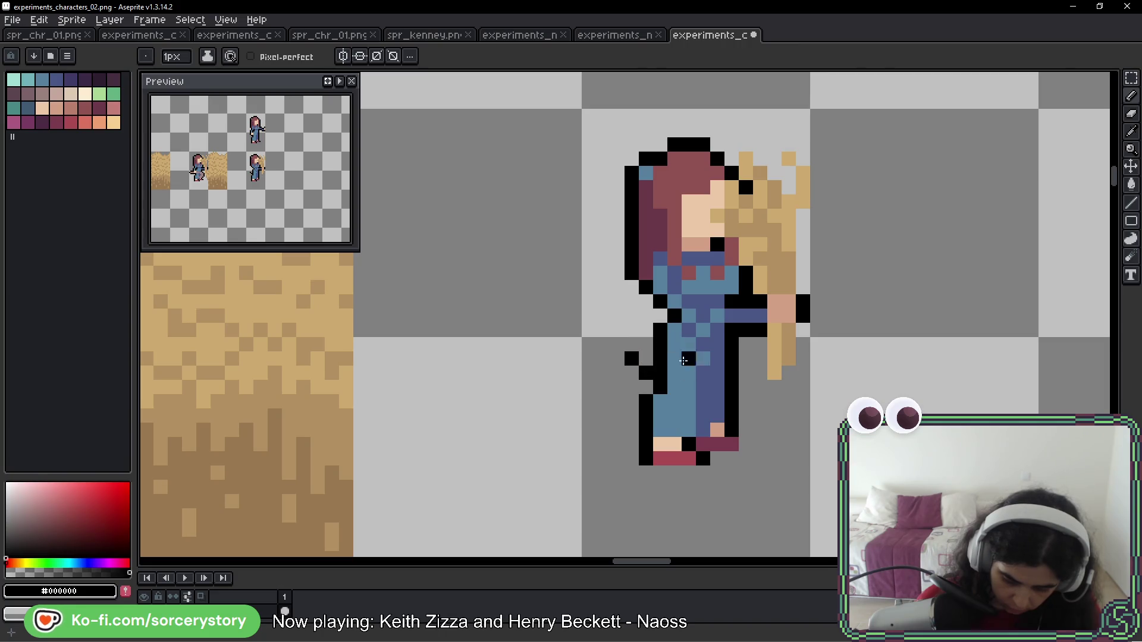
pyautogui.rightClick(646, 373)
pyautogui.rightClick(631, 359)
pyautogui.click(632, 345)
pyautogui.moveTo(888, 381); pyautogui.dragTo(784, 382)
pyautogui.click(629, 322)
pyautogui.keyDown('alt'); pyautogui.click(594, 225); pyautogui.keyUp('alt')
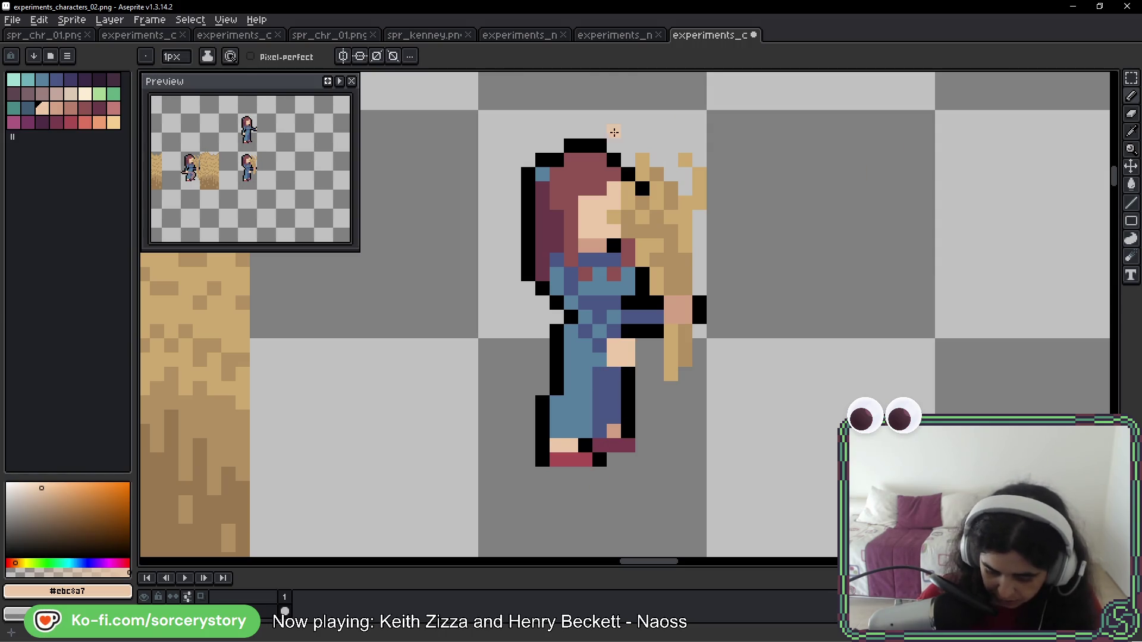
# Paint a skin-coloured arm reaching across the newest girl's torso
pyautogui.hscroll(5, 507, 349)
pyautogui.scroll(-3, 508, 349)
pyautogui.press('alt')
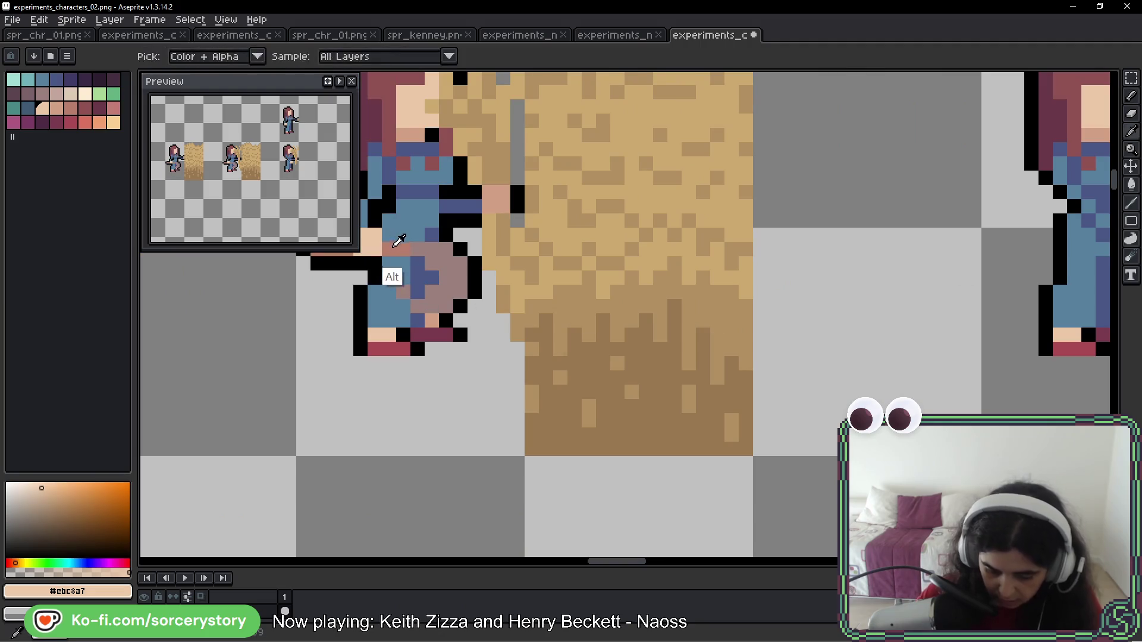
pyautogui.keyDown('alt'); pyautogui.click(394, 244); pyautogui.keyUp('alt')
pyautogui.moveTo(925, 281); pyautogui.dragTo(454, 329)
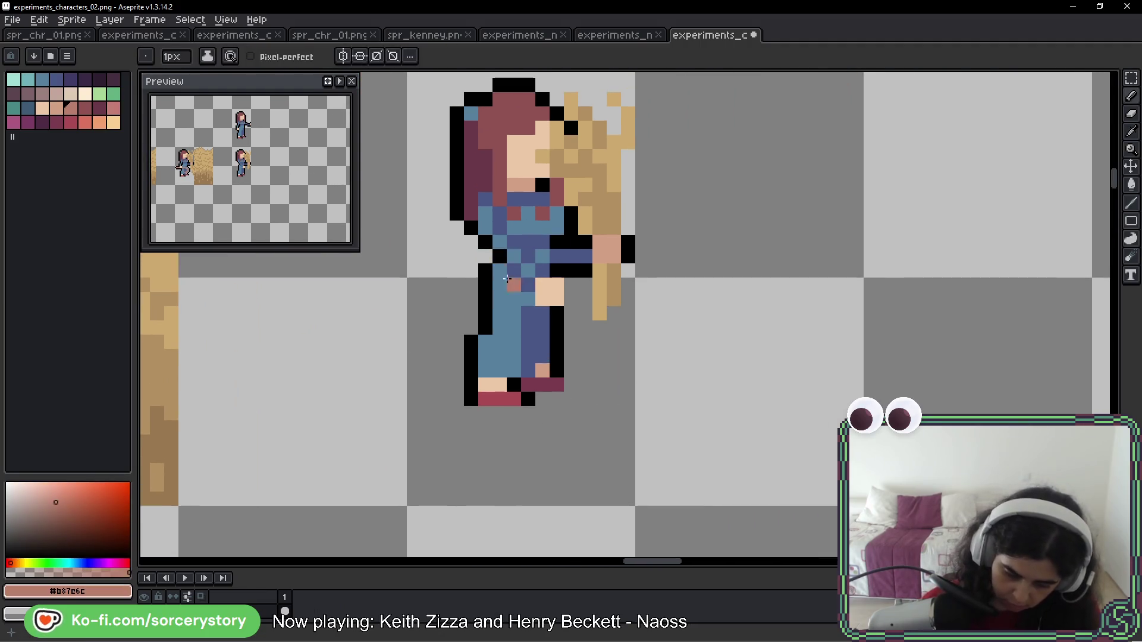
pyautogui.moveTo(467, 255); pyautogui.dragTo(527, 284)
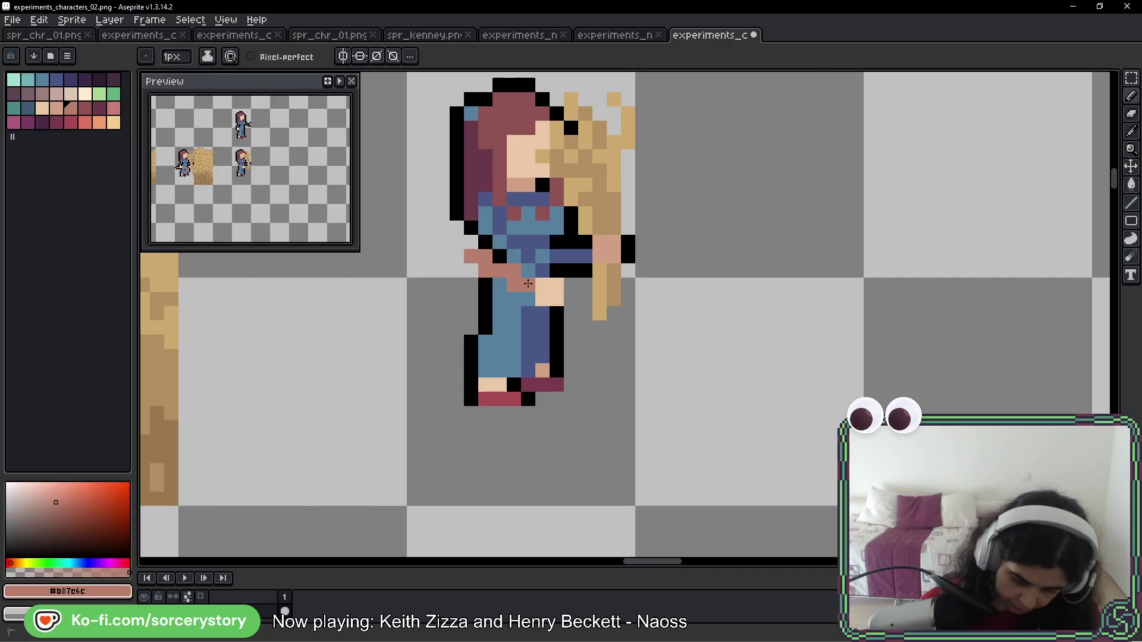
pyautogui.hotkey('ctrl', 'z')
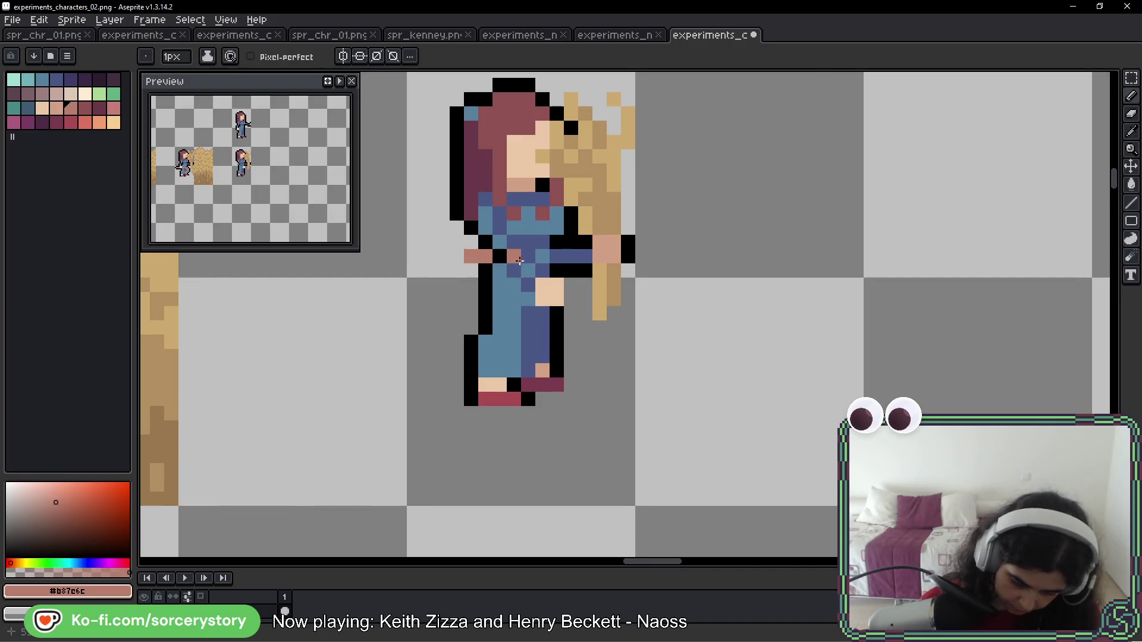
pyautogui.moveTo(503, 272); pyautogui.dragTo(528, 285)
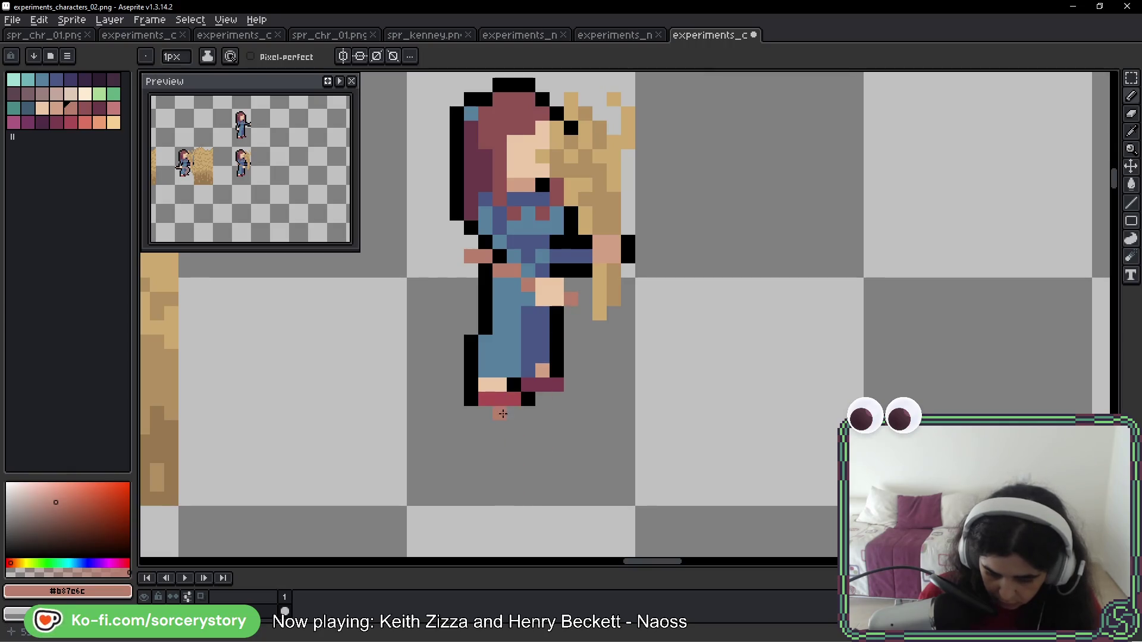
# Add a muted pink pixel near the hair and tidy the black outline by the hand
pyautogui.moveTo(505, 420); pyautogui.dragTo(862, 431)
pyautogui.moveTo(484, 495); pyautogui.dragTo(553, 501)
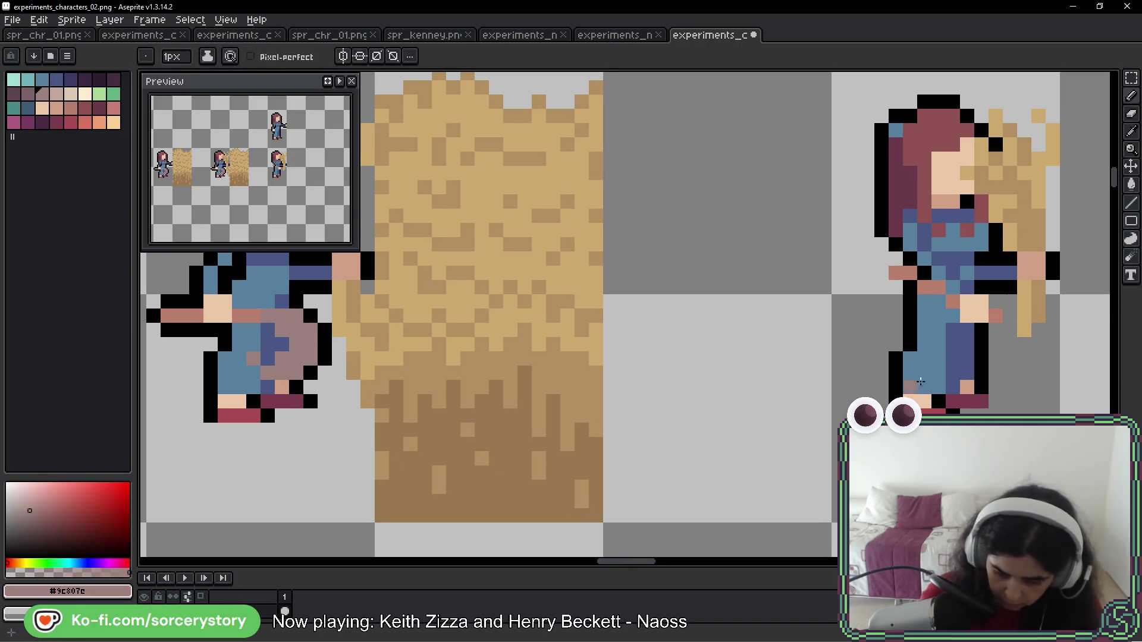
pyautogui.moveTo(980, 458)
pyautogui.mouseDown()
pyautogui.moveTo(830, 438)
pyautogui.moveTo(675, 439)
pyautogui.mouseUp()
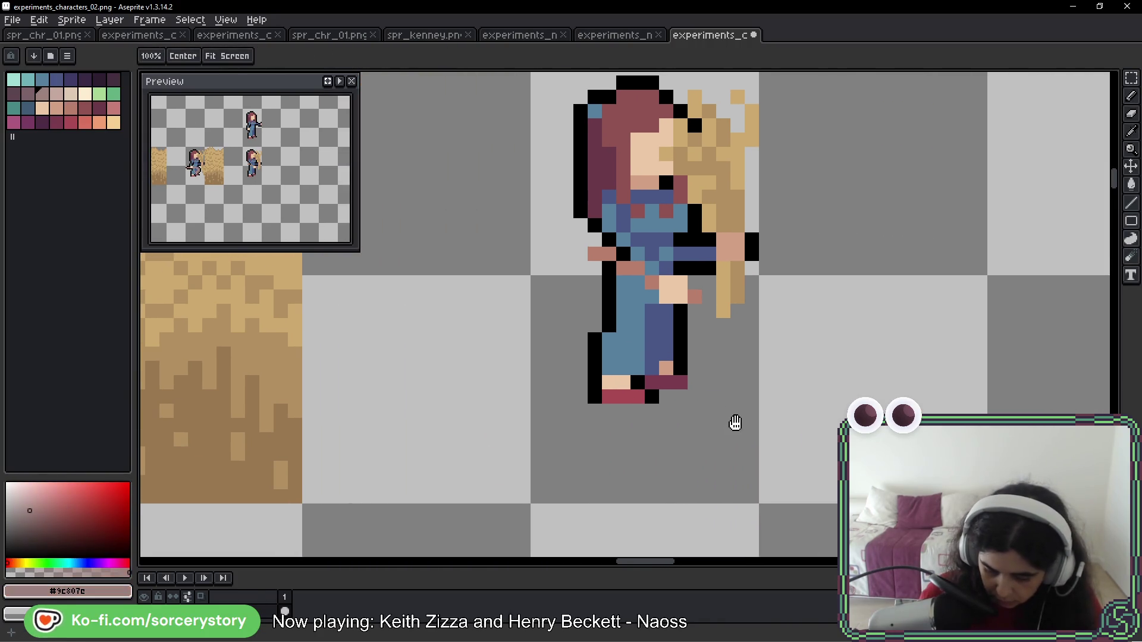
pyautogui.moveTo(740, 431)
pyautogui.mouseDown()
pyautogui.moveTo(1035, 442)
pyautogui.moveTo(801, 412)
pyautogui.mouseUp()
pyautogui.click(755, 161)
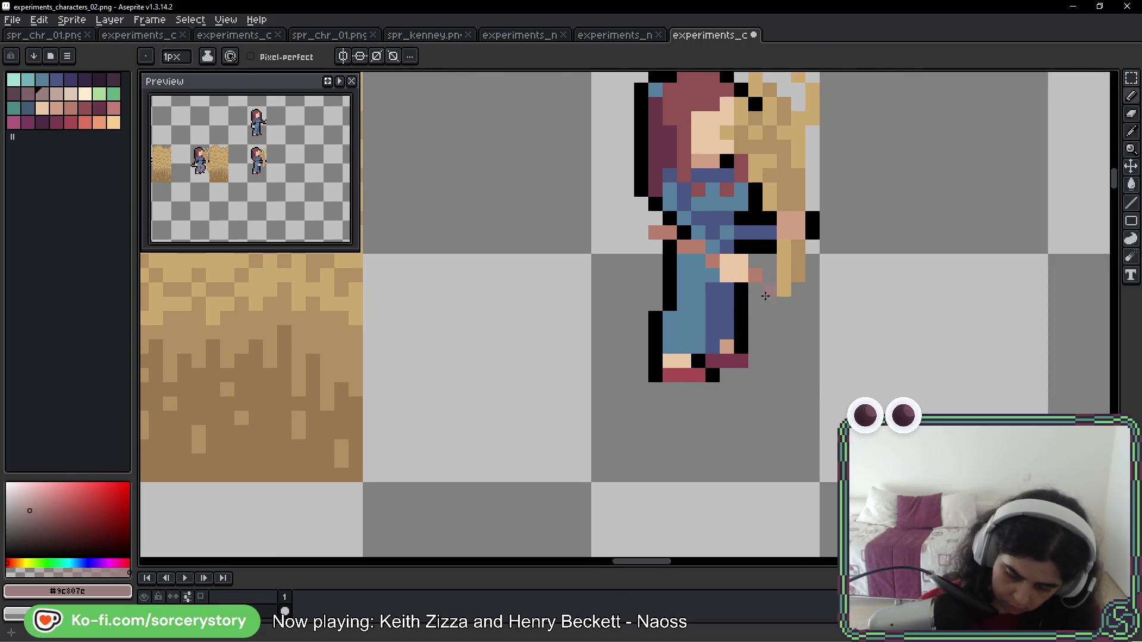
pyautogui.keyDown('alt'); pyautogui.click(669, 244); pyautogui.keyUp('alt')
pyautogui.click(672, 235)
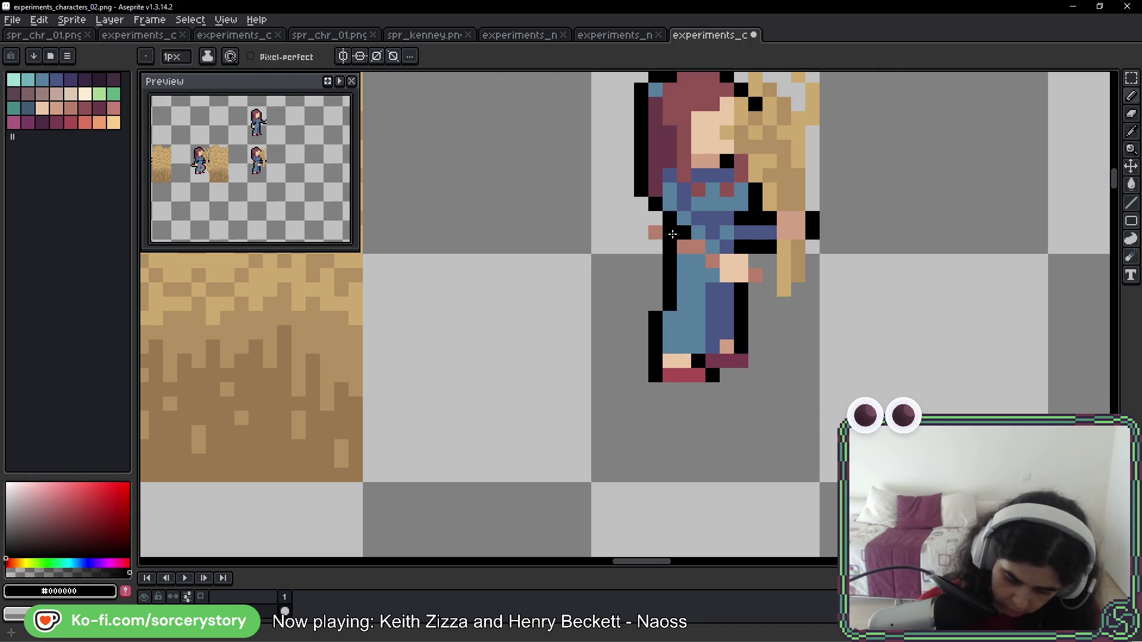
pyautogui.rightClick(655, 232)
pyautogui.rightClick(668, 231)
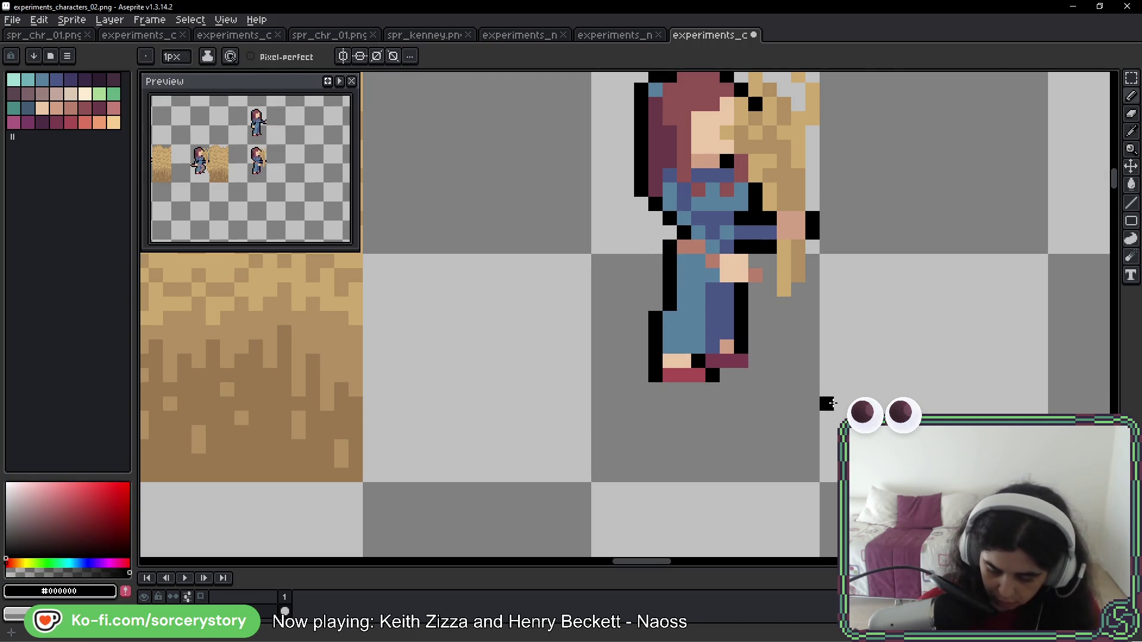
# Sketch #9c807c pink beside the hair and a trial stroke from waist across the legs
pyautogui.hscroll(5, 766, 370)
pyautogui.keyDown('alt'); pyautogui.click(409, 318); pyautogui.keyUp('alt')
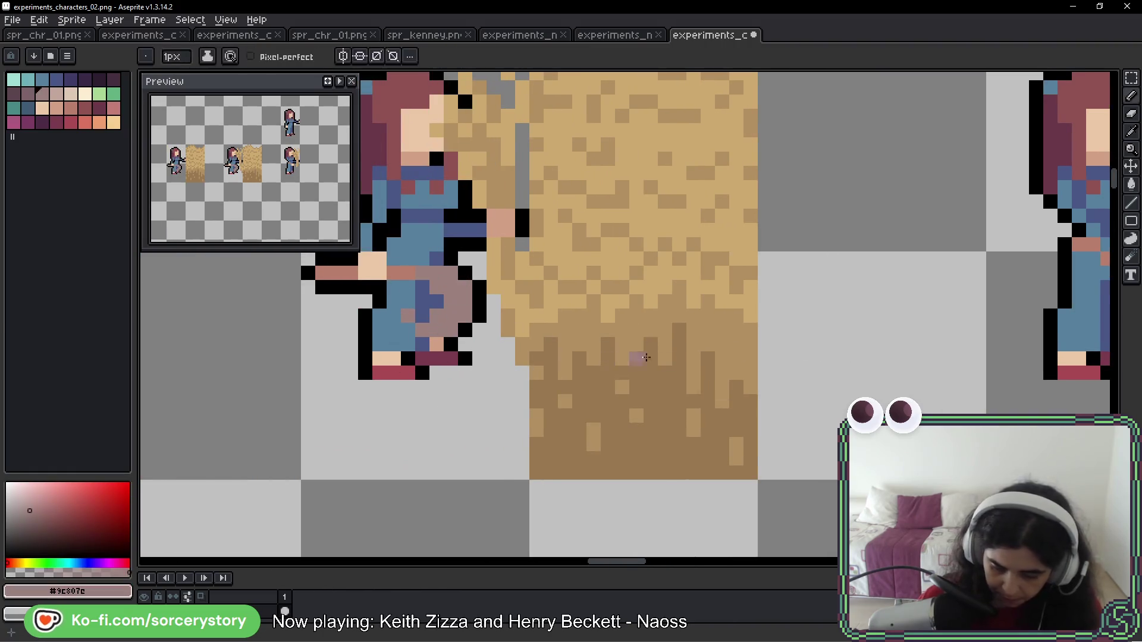
pyautogui.hscroll(-6, 519, 335)
pyautogui.hscroll(2, 520, 336)
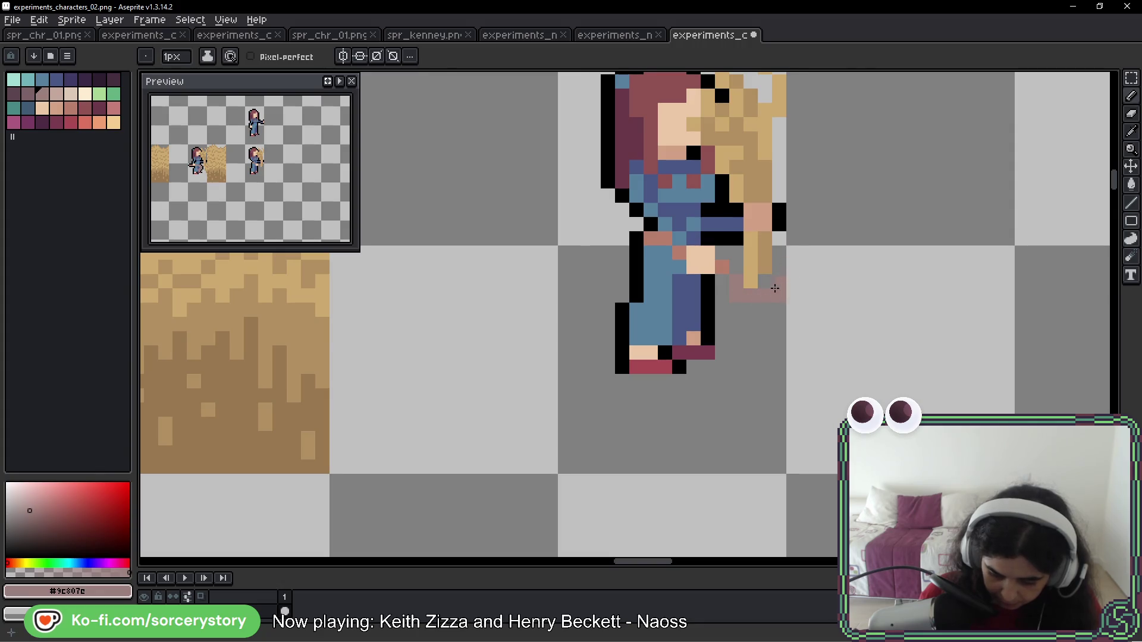
pyautogui.moveTo(729, 301); pyautogui.dragTo(766, 303)
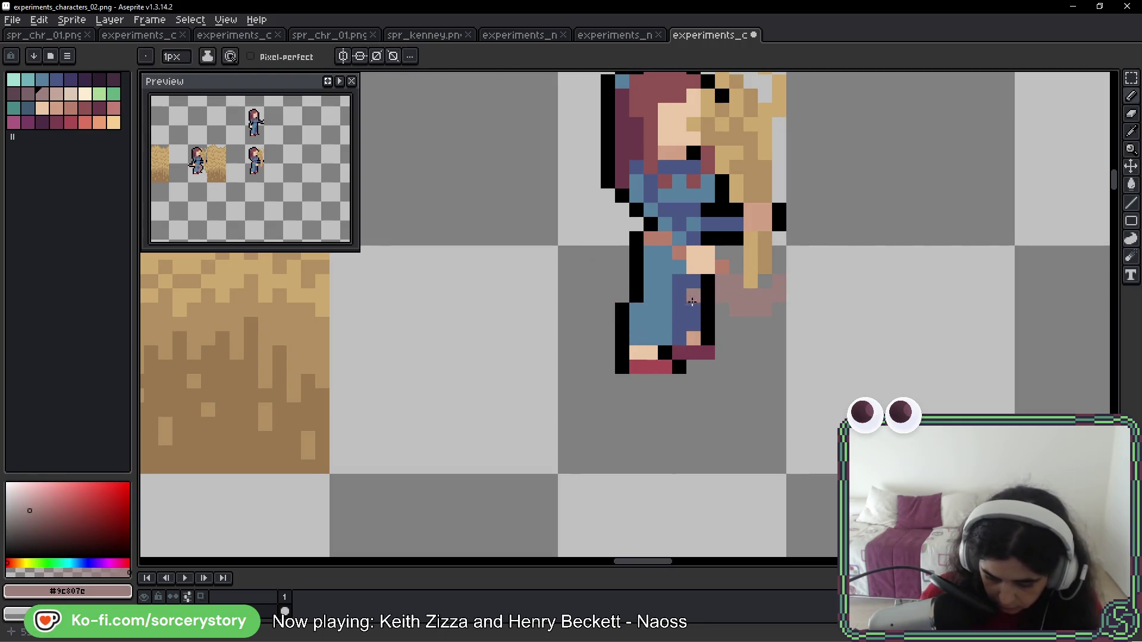
pyautogui.moveTo(632, 232)
pyautogui.mouseDown()
pyautogui.moveTo(608, 249)
pyautogui.moveTo(654, 298)
pyautogui.moveTo(728, 299)
pyautogui.mouseUp()
pyautogui.hotkey('ctrl', 'z')
pyautogui.hotkey('ctrl', 'y')
pyautogui.hotkey('ctrl', 'z')
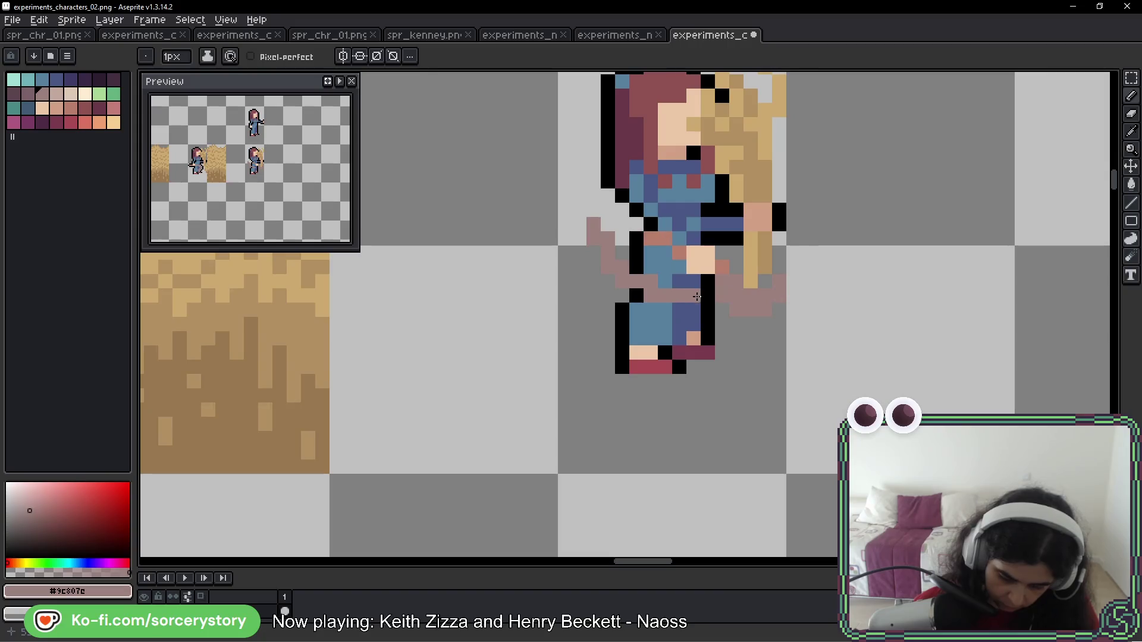
# Paint the muted pink mass down her side, covering the legs and nearby outline
pyautogui.moveTo(592, 224); pyautogui.dragTo(787, 308)
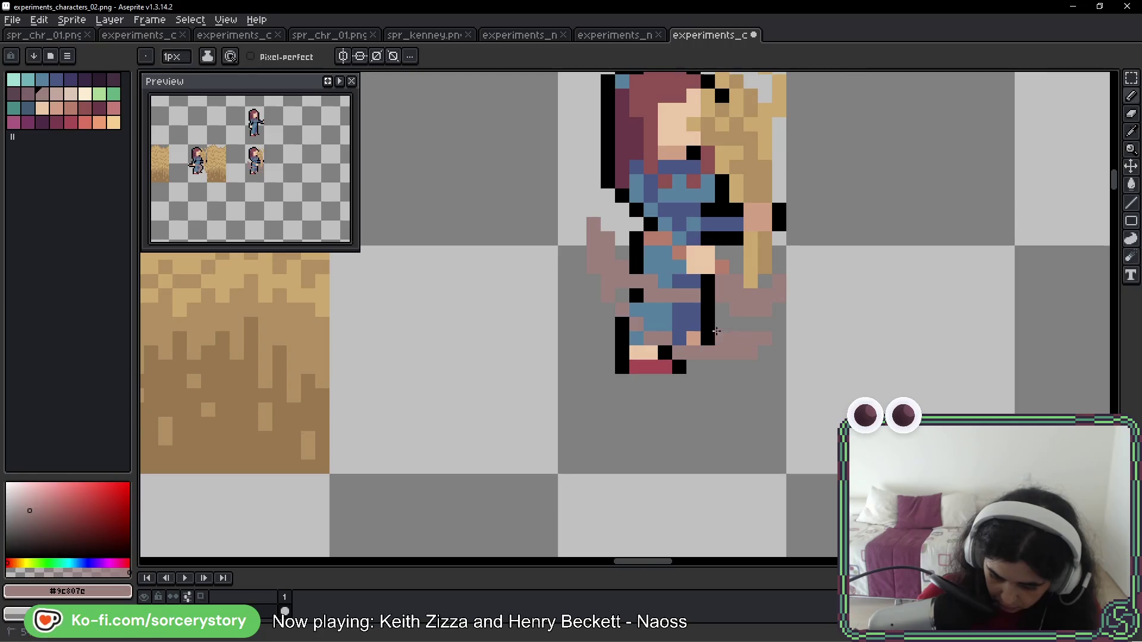
pyautogui.moveTo(707, 325); pyautogui.dragTo(686, 308)
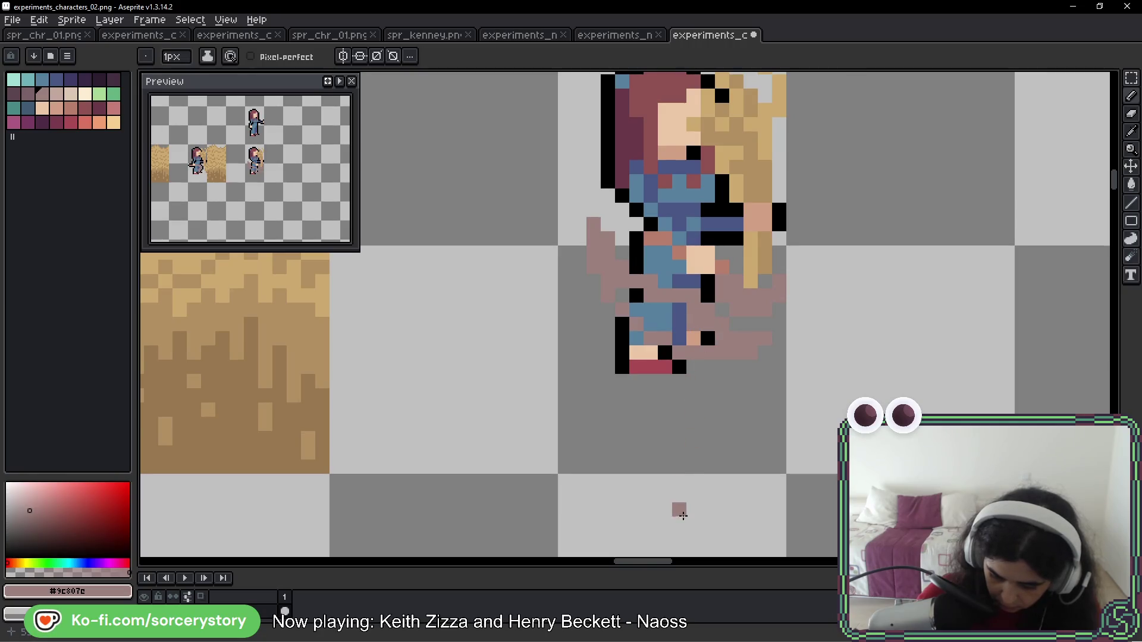
pyautogui.moveTo(708, 339); pyautogui.dragTo(646, 321)
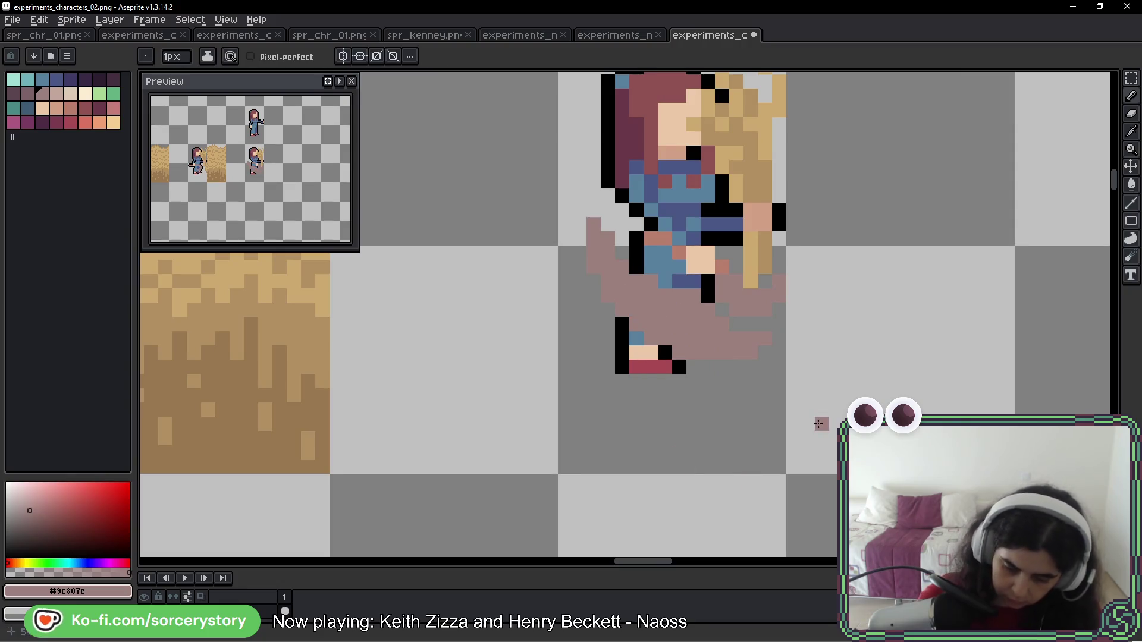
pyautogui.scroll(-5, 767, 376)
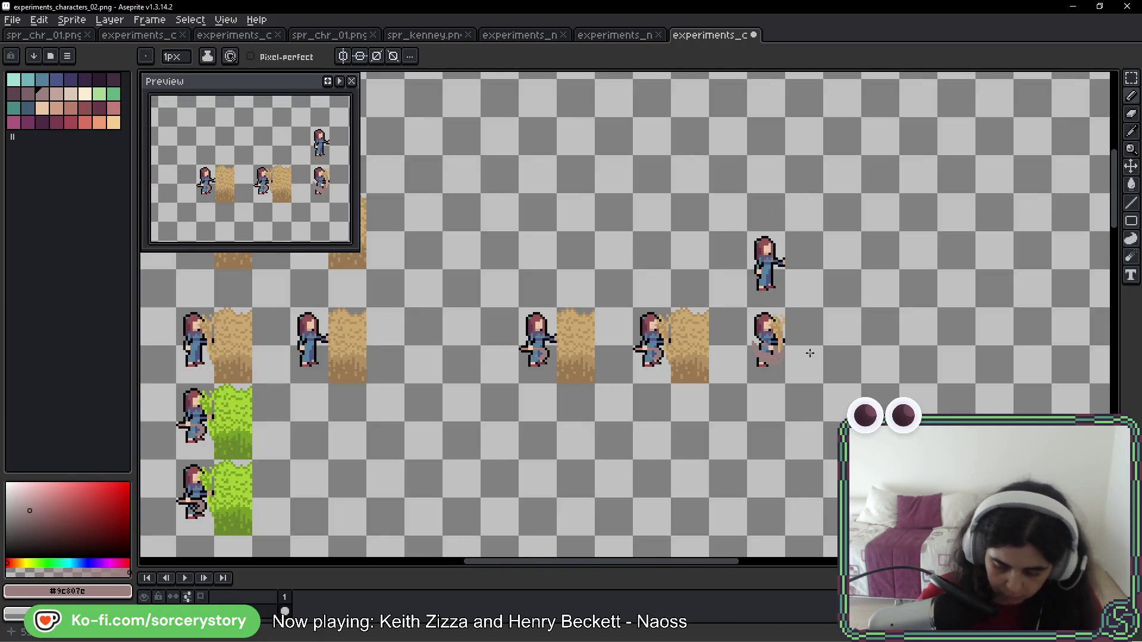
pyautogui.scroll(1, 810, 354)
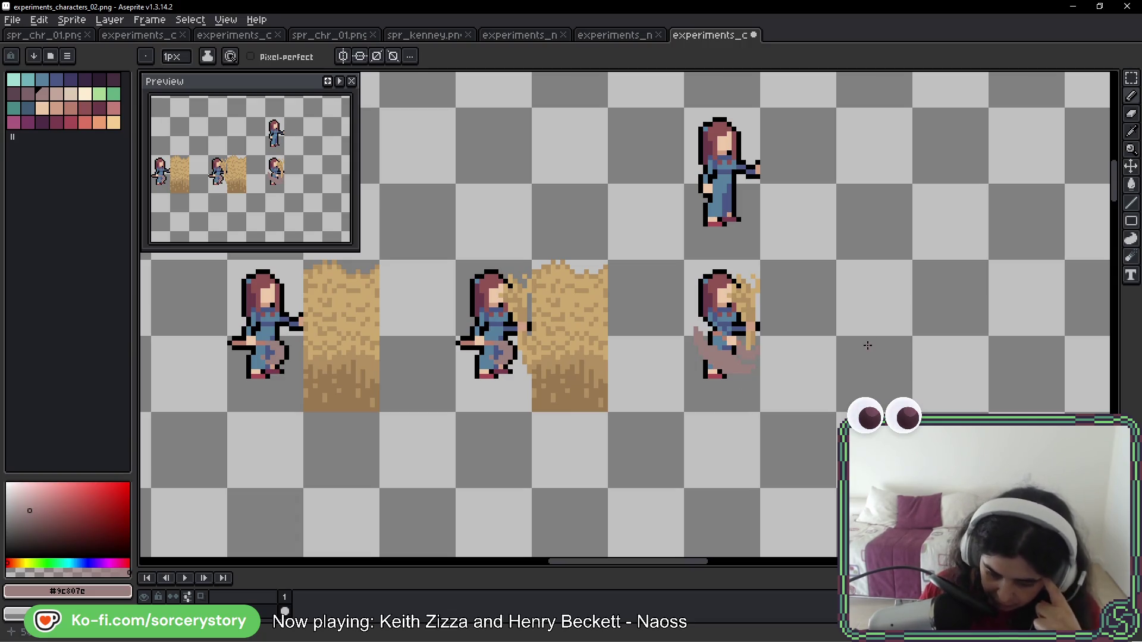
pyautogui.moveTo(929, 353); pyautogui.dragTo(912, 351)
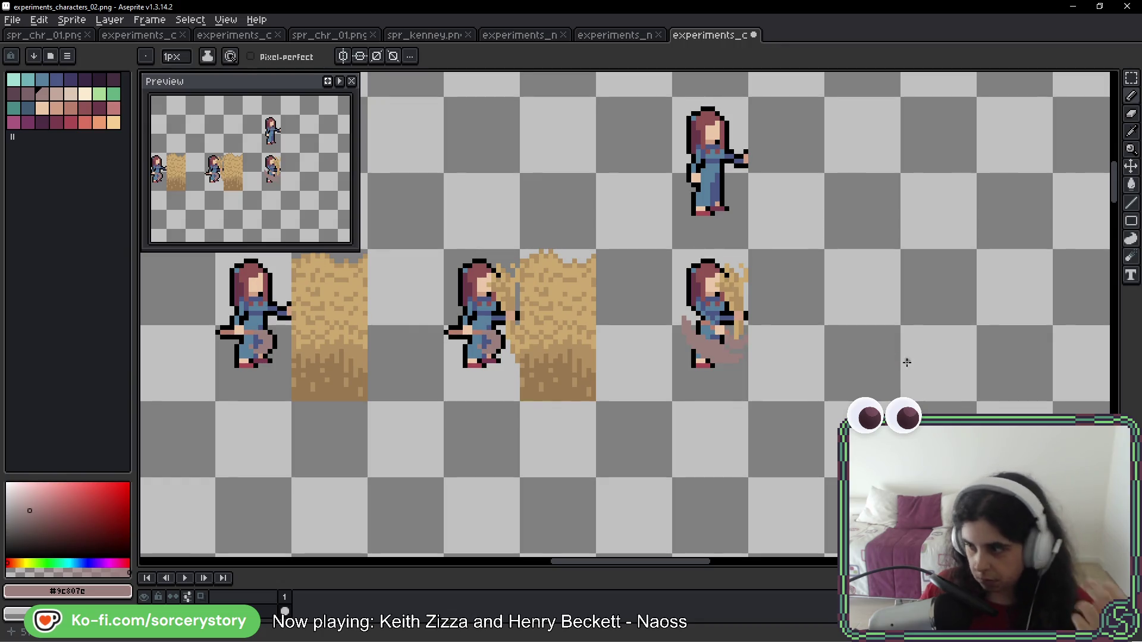
# Magic-wand select the leftmost girl and move her beside the sketched hay frame
pyautogui.press('w')
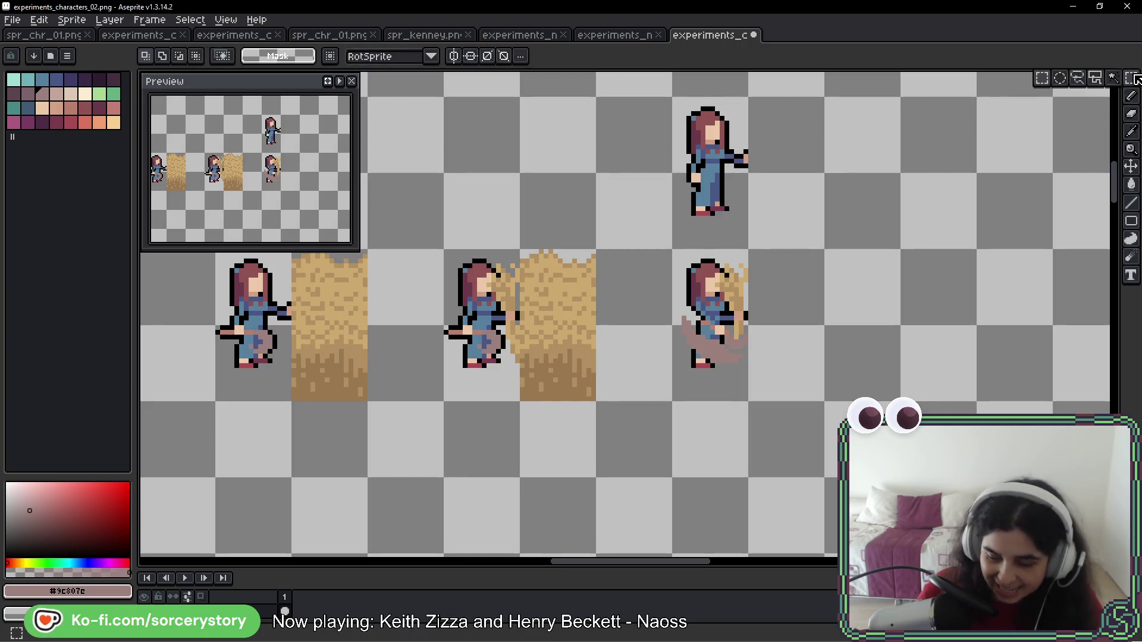
pyautogui.moveTo(470, 275); pyautogui.dragTo(639, 283)
pyautogui.moveTo(382, 257)
pyautogui.mouseDown()
pyautogui.moveTo(459, 334)
pyautogui.moveTo(459, 412)
pyautogui.mouseUp()
pyautogui.moveTo(418, 331)
pyautogui.mouseDown()
pyautogui.moveTo(1103, 285)
pyautogui.moveTo(598, 329)
pyautogui.mouseUp()
pyautogui.press('Return')
# Zoom and pan to inspect the moved girl next to the hay frame
pyautogui.scroll(1, 568, 309)
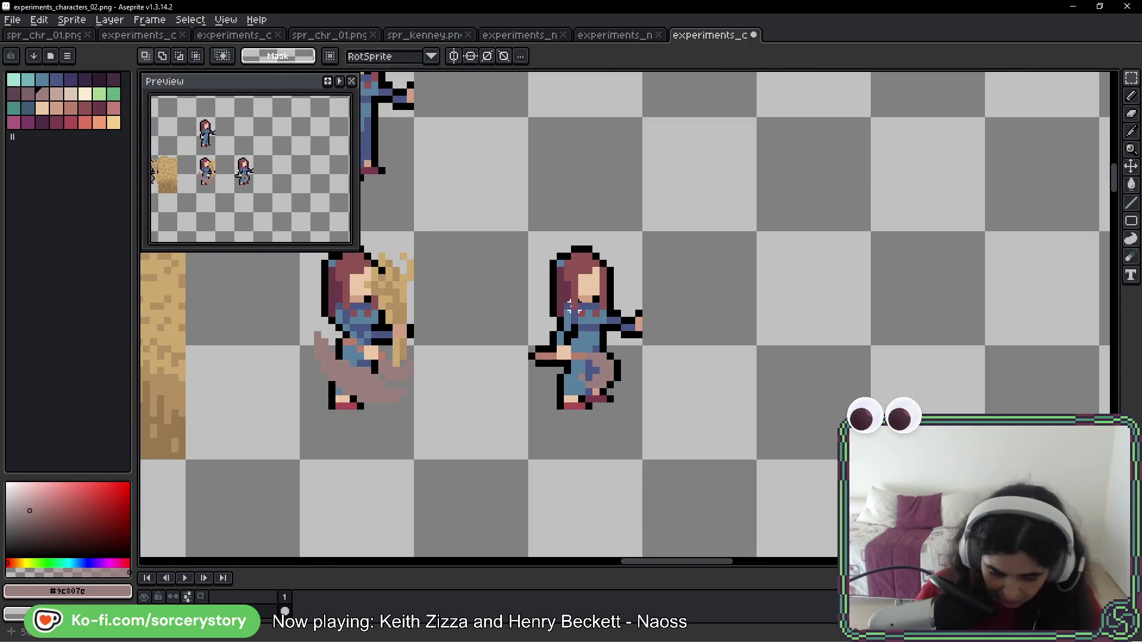
pyautogui.moveTo(674, 363); pyautogui.dragTo(778, 342)
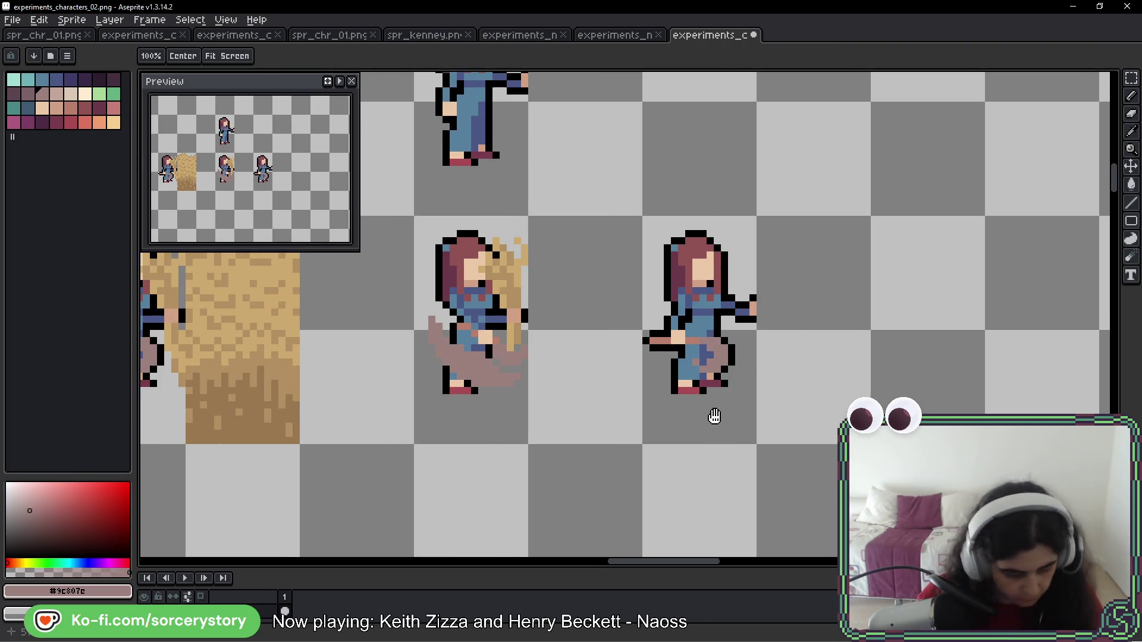
pyautogui.press('b')
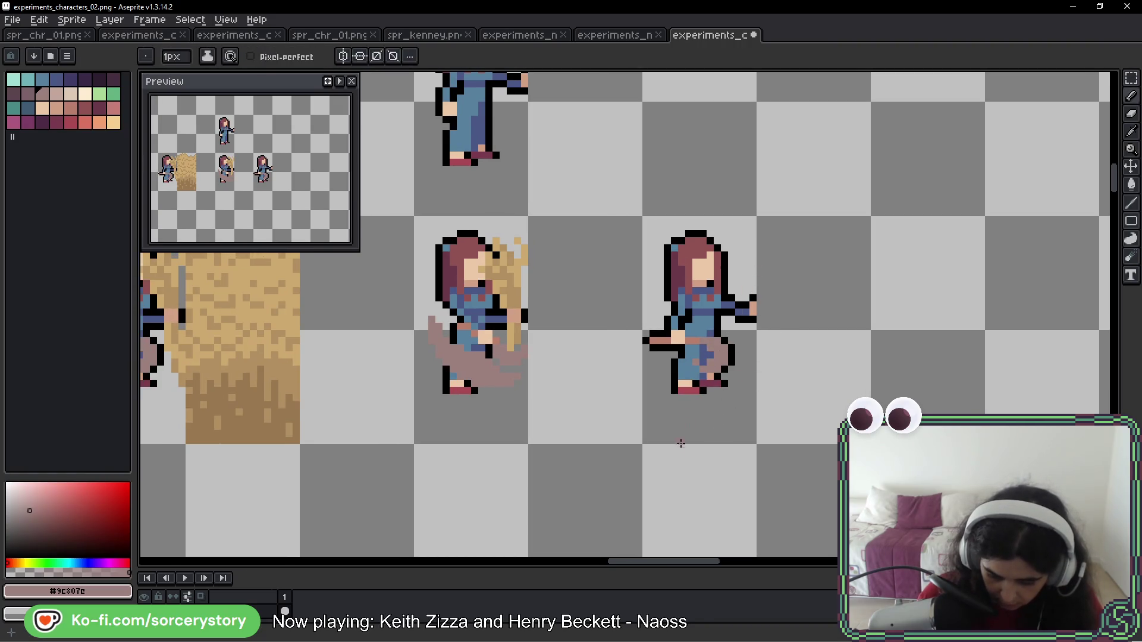
pyautogui.scroll(-1, 671, 438)
pyautogui.scroll(-3, 555, 299)
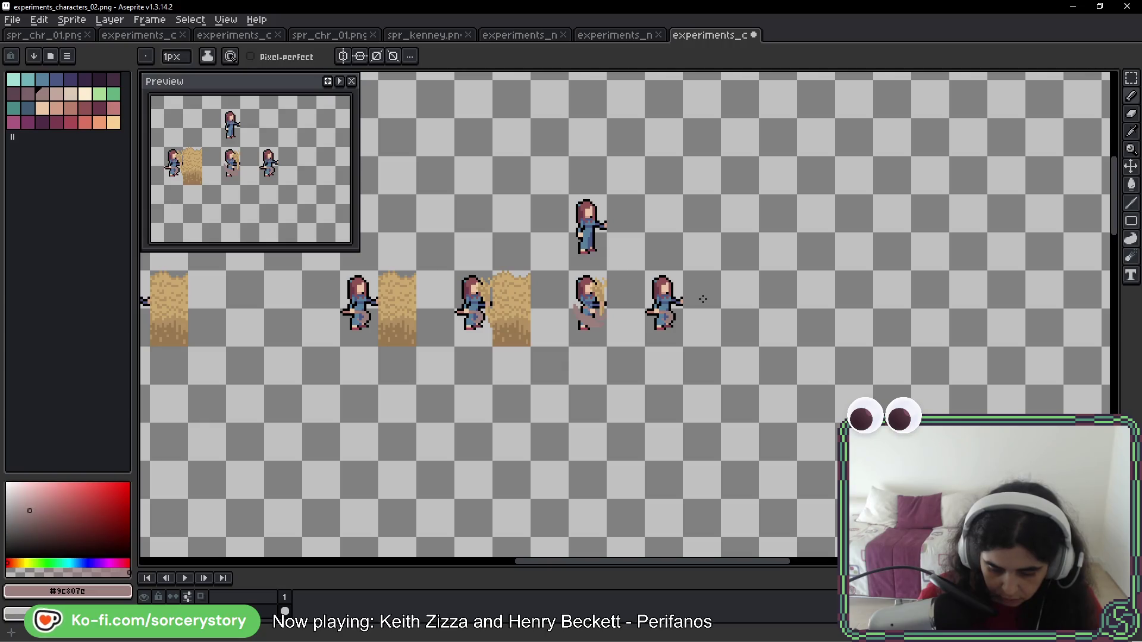
pyautogui.scroll(2, 589, 316)
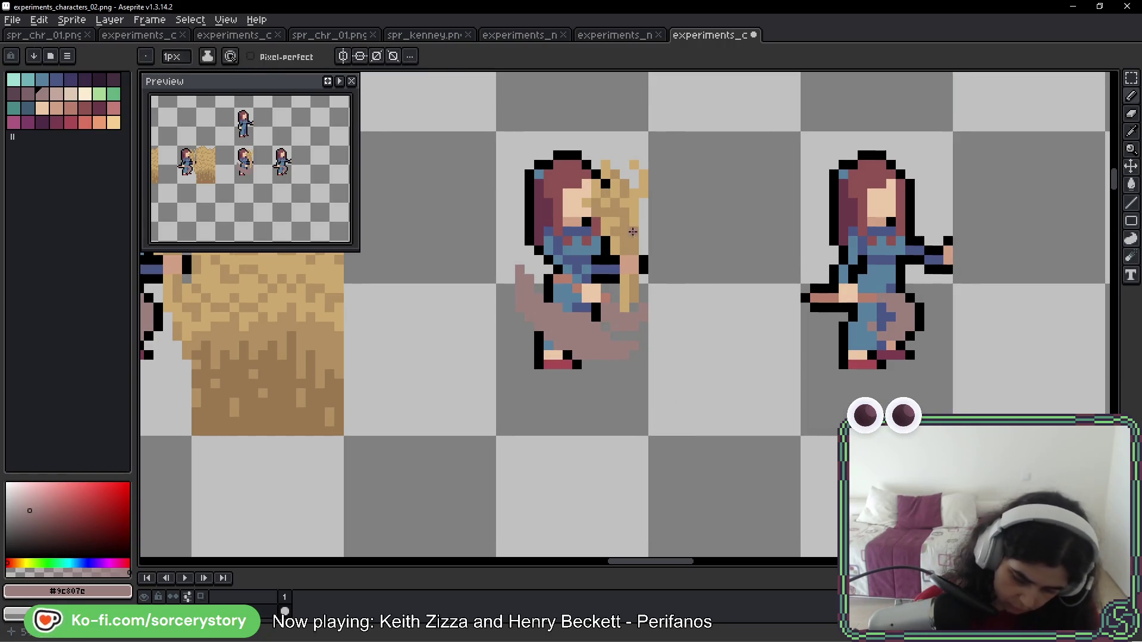
pyautogui.scroll(-2, 622, 343)
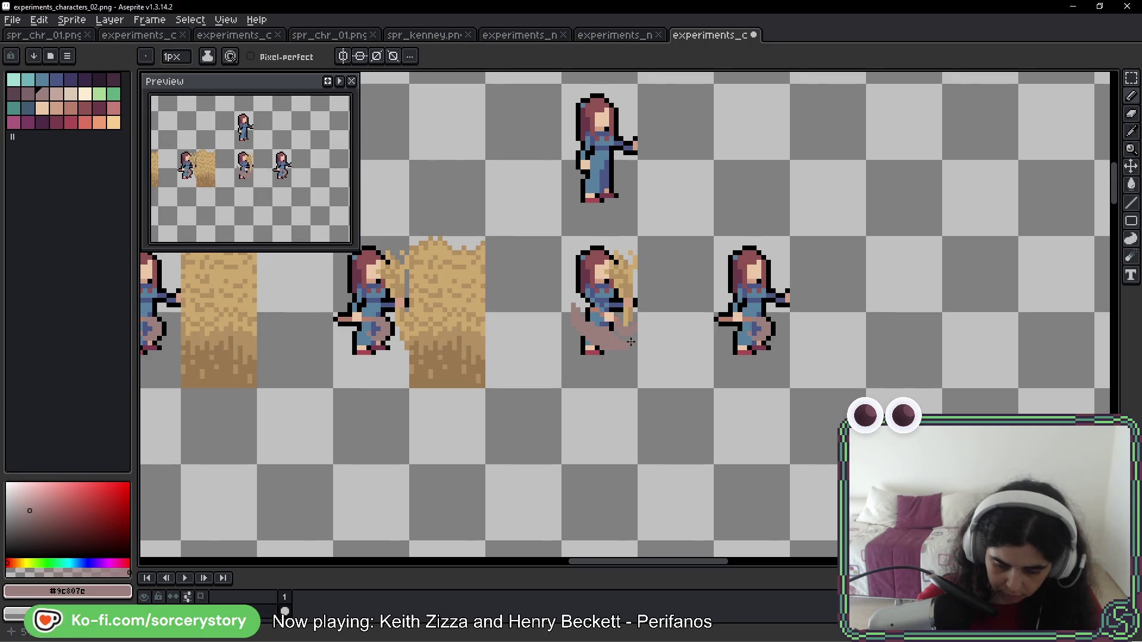
pyautogui.scroll(2, 629, 285)
pyautogui.hotkey('shift', 'q')
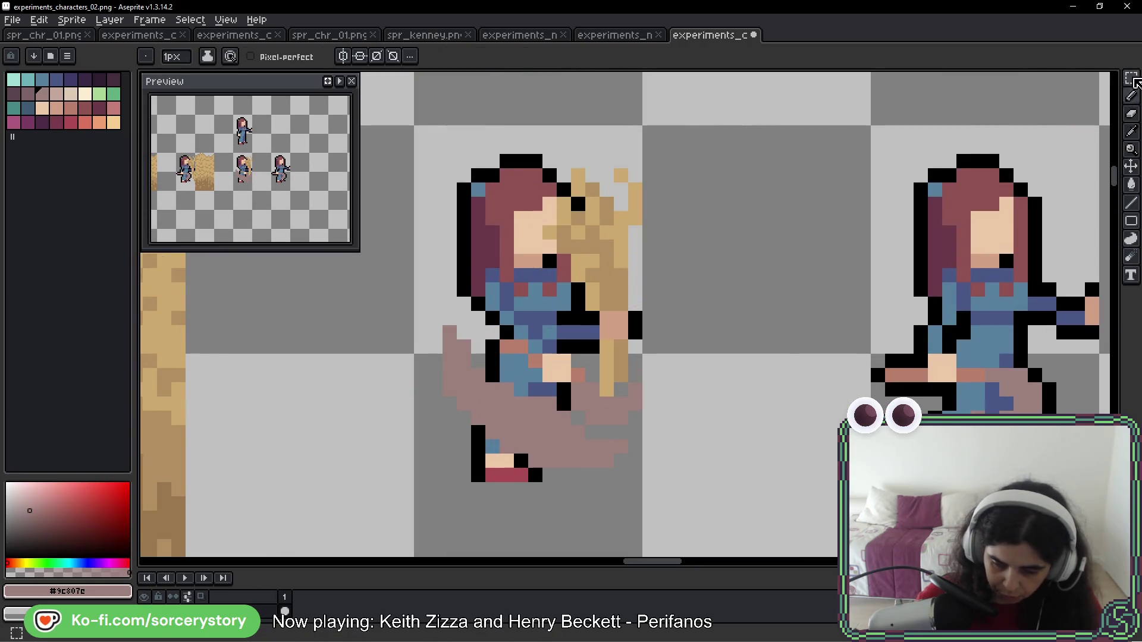
# Select the hay and tan handle pixels, move them up one pixel, and deselect
pyautogui.scroll(1, 588, 264)
pyautogui.scroll(1, 587, 264)
pyautogui.moveTo(540, 180)
pyautogui.mouseDown()
pyautogui.moveTo(579, 255)
pyautogui.moveTo(530, 142)
pyautogui.mouseUp()
pyautogui.moveTo(489, 200); pyautogui.dragTo(658, 223)
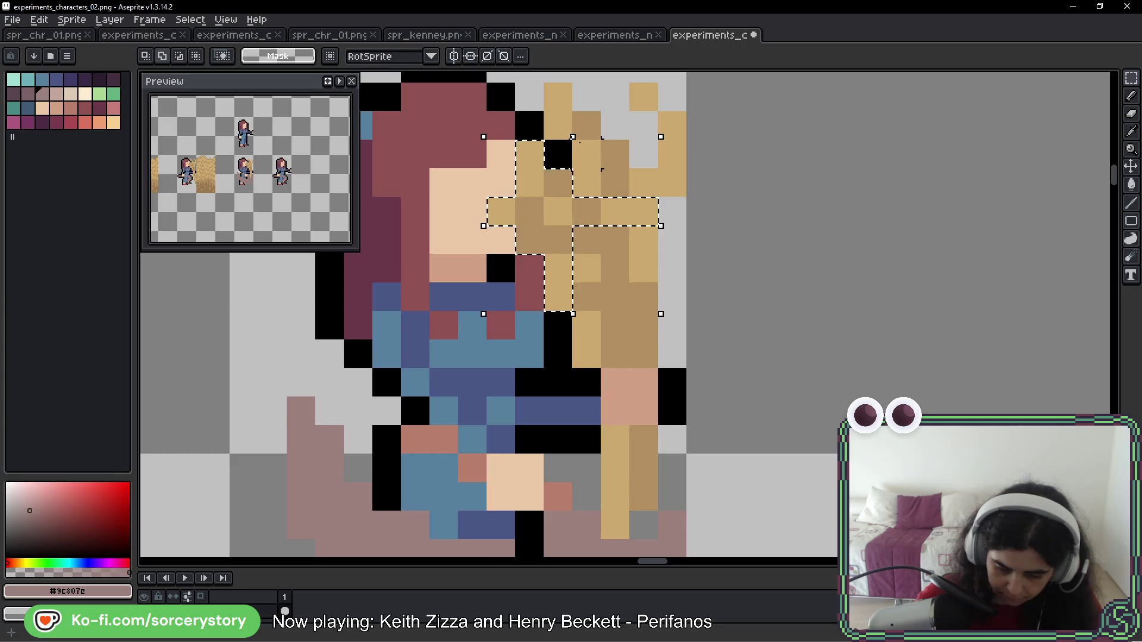
pyautogui.moveTo(586, 123)
pyautogui.mouseDown()
pyautogui.moveTo(587, 364)
pyautogui.moveTo(634, 238)
pyautogui.moveTo(615, 154)
pyautogui.mouseUp()
pyautogui.moveTo(644, 89); pyautogui.dragTo(672, 190)
pyautogui.moveTo(657, 367)
pyautogui.mouseDown()
pyautogui.moveTo(684, 422)
pyautogui.moveTo(666, 511)
pyautogui.moveTo(659, 481)
pyautogui.moveTo(615, 500)
pyautogui.mouseUp()
pyautogui.click(615, 526)
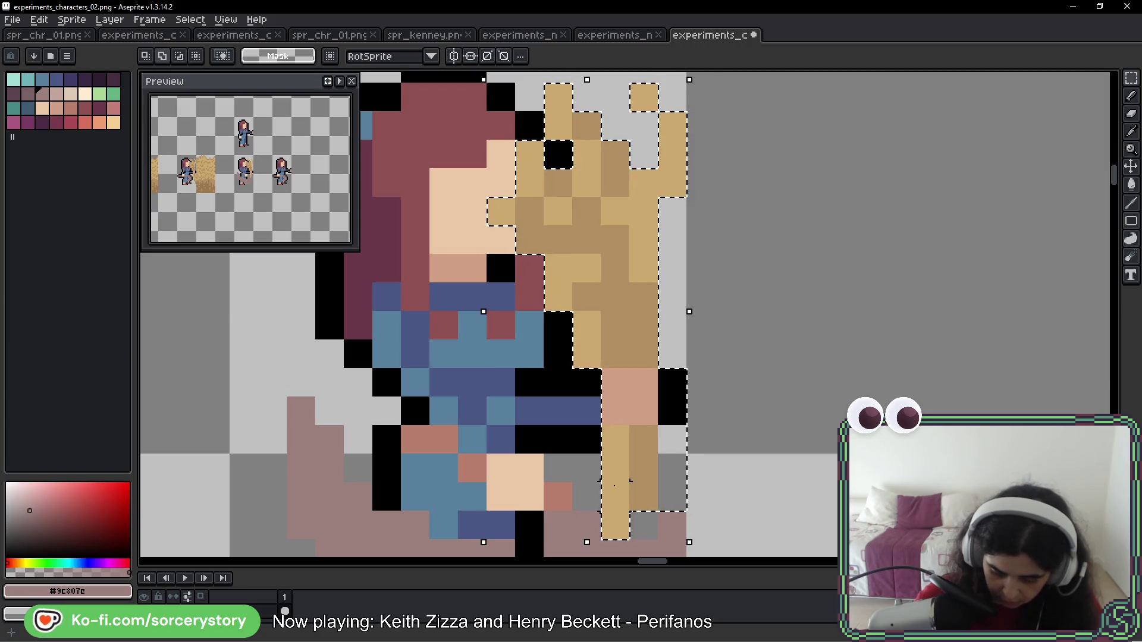
pyautogui.moveTo(635, 404); pyautogui.dragTo(629, 365)
pyautogui.hotkey('ctrl', 'd')
# Touch up hair and face colours and turn the outline pixel beside the arm dark blue
pyautogui.scroll(1, 484, 242)
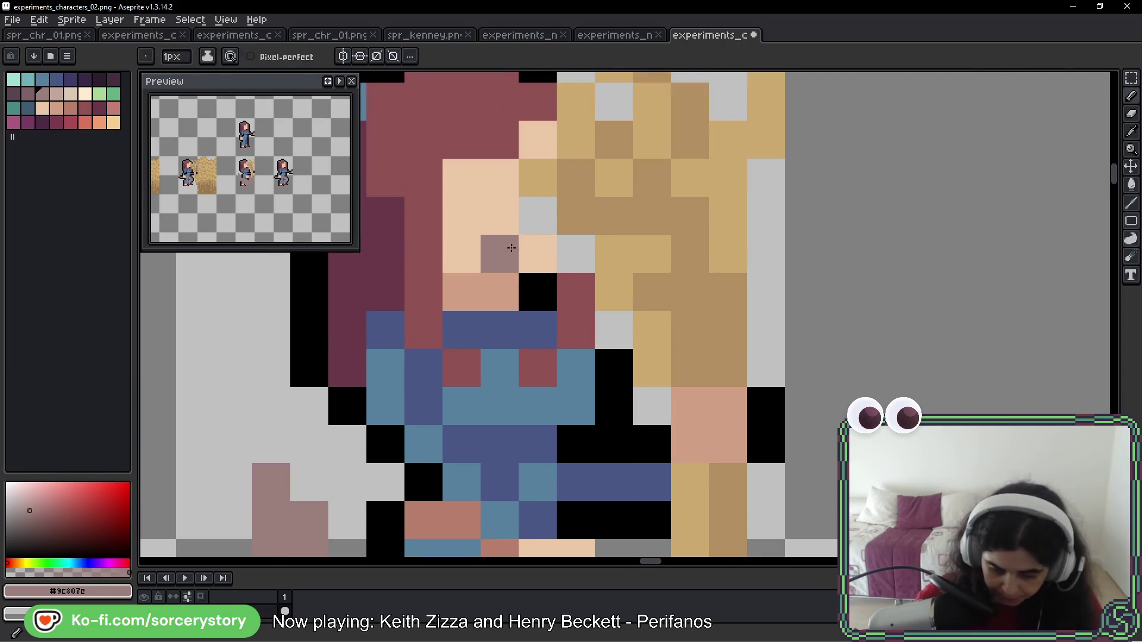
pyautogui.keyDown('alt'); pyautogui.click(527, 218); pyautogui.keyUp('alt')
pyautogui.keyDown('alt'); pyautogui.click(565, 285); pyautogui.keyUp('alt')
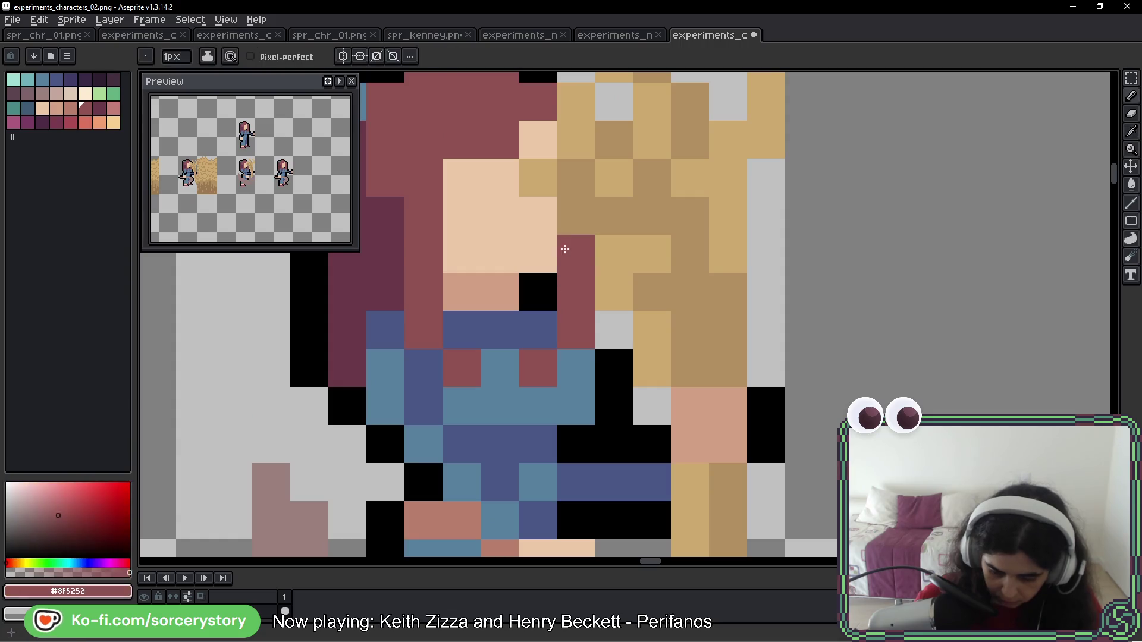
pyautogui.scroll(-1, 595, 309)
pyautogui.scroll(1, 583, 205)
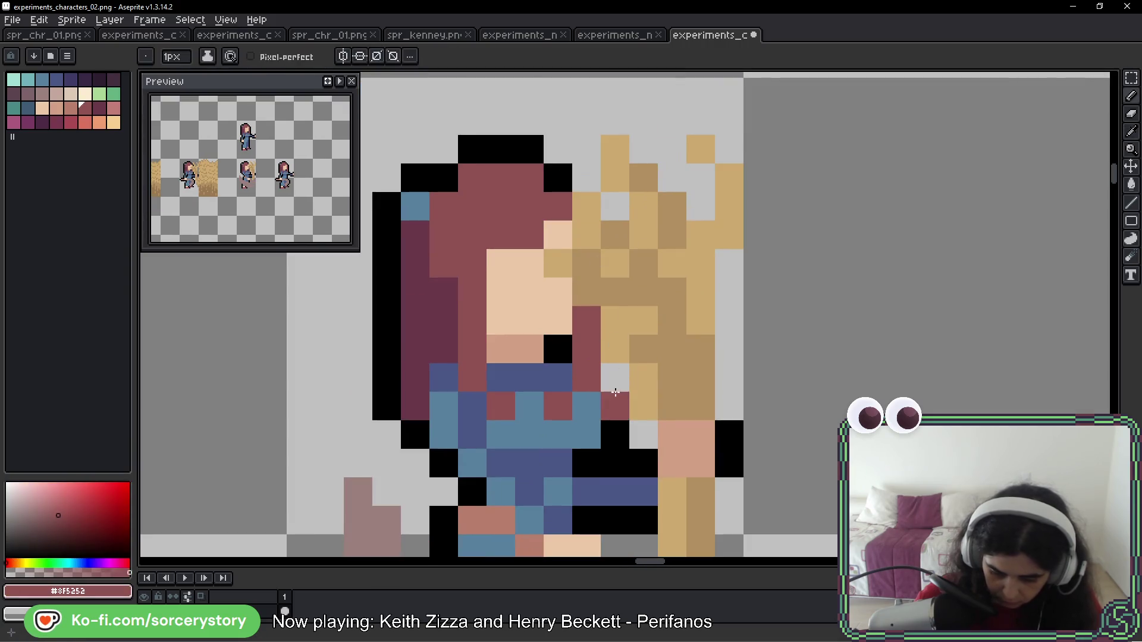
pyautogui.scroll(1, 619, 321)
pyautogui.keyDown('alt'); pyautogui.click(615, 343); pyautogui.keyUp('alt')
pyautogui.moveTo(615, 343); pyautogui.dragTo(581, 199)
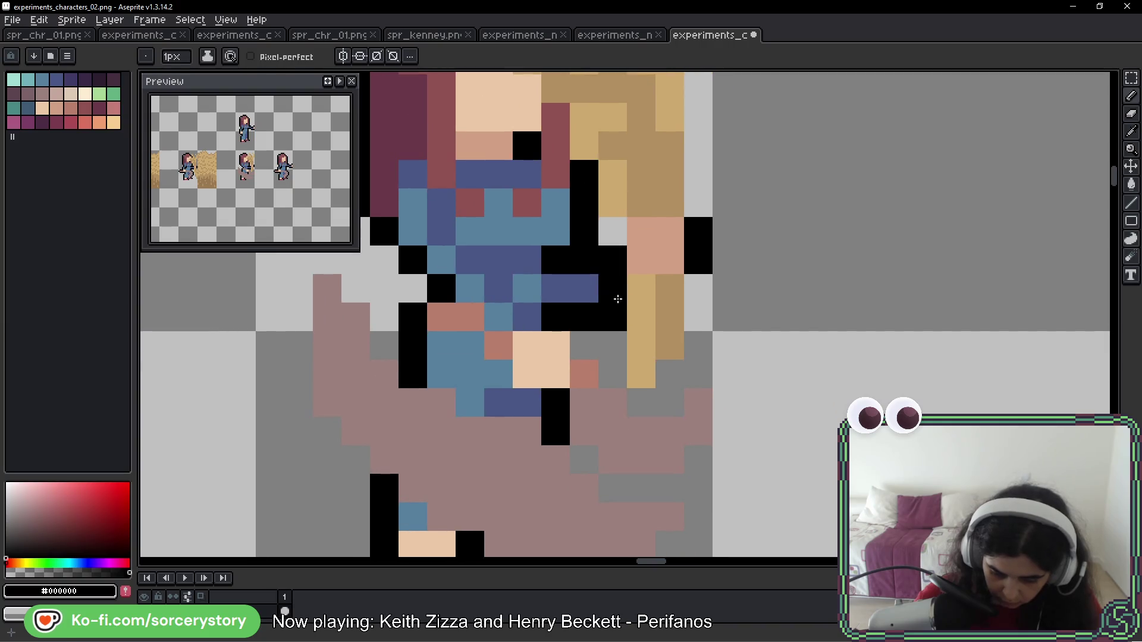
pyautogui.keyDown('alt'); pyautogui.click(615, 268); pyautogui.keyUp('alt')
pyautogui.click(584, 262)
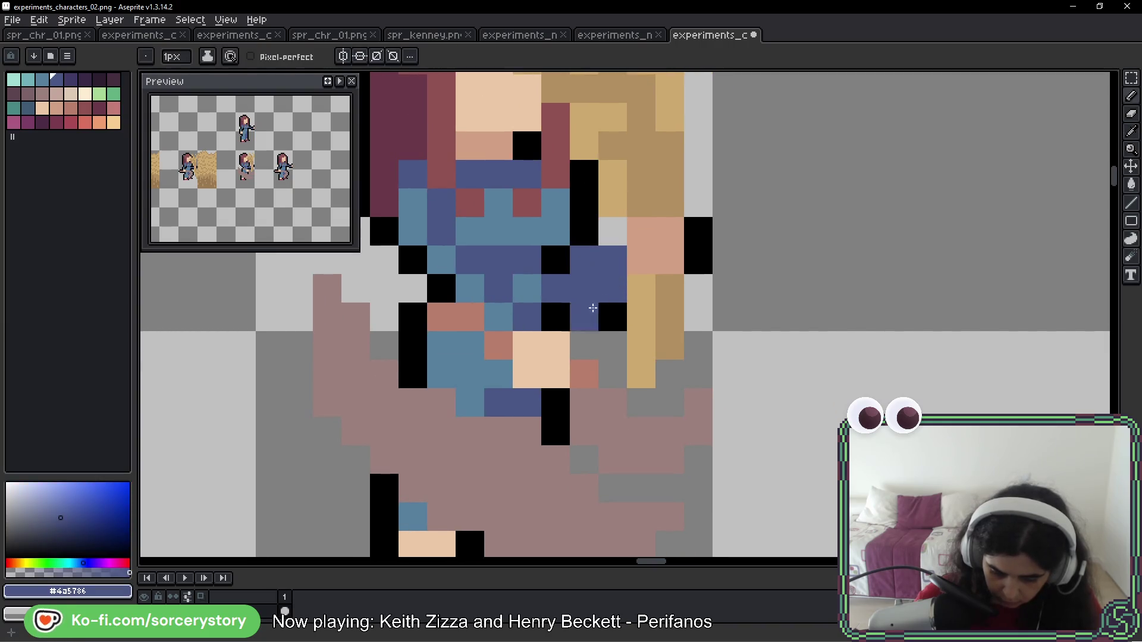
# Redraw the black outline pixels below the girl's dark-blue sleeve
pyautogui.keyDown('alt'); pyautogui.click(592, 306); pyautogui.keyUp('alt')
pyautogui.moveTo(604, 292); pyautogui.dragTo(586, 292)
pyautogui.hotkey('ctrl', 'z')
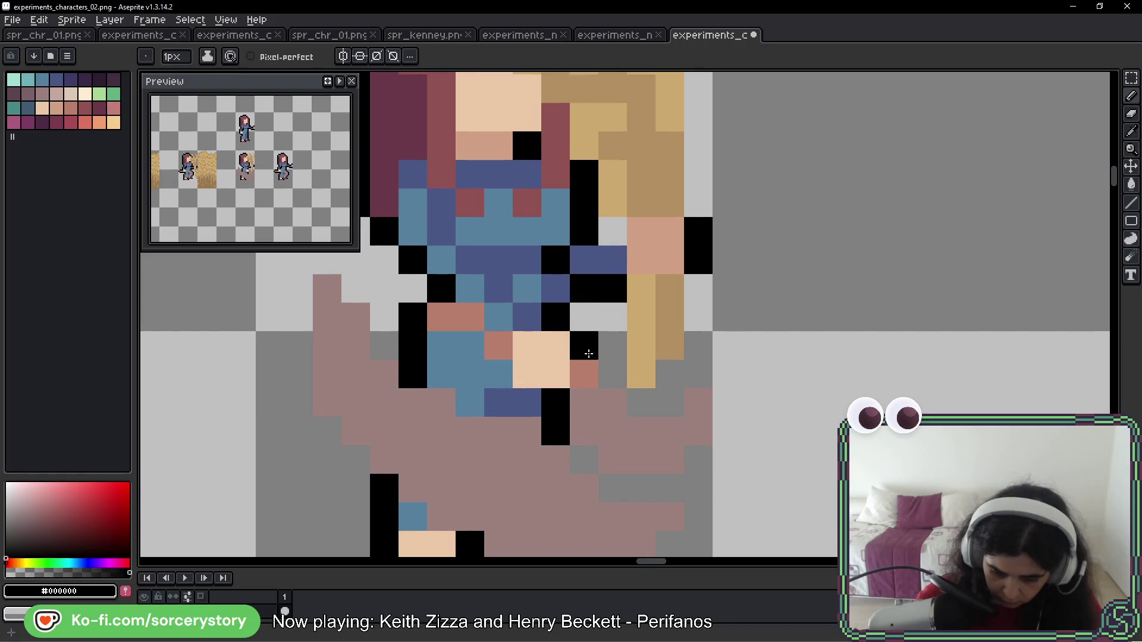
pyautogui.keyDown('alt'); pyautogui.click(586, 268); pyautogui.keyUp('alt')
pyautogui.click(588, 284)
pyautogui.keyDown('alt'); pyautogui.click(565, 261); pyautogui.keyUp('alt')
pyautogui.moveTo(584, 288); pyautogui.dragTo(581, 319)
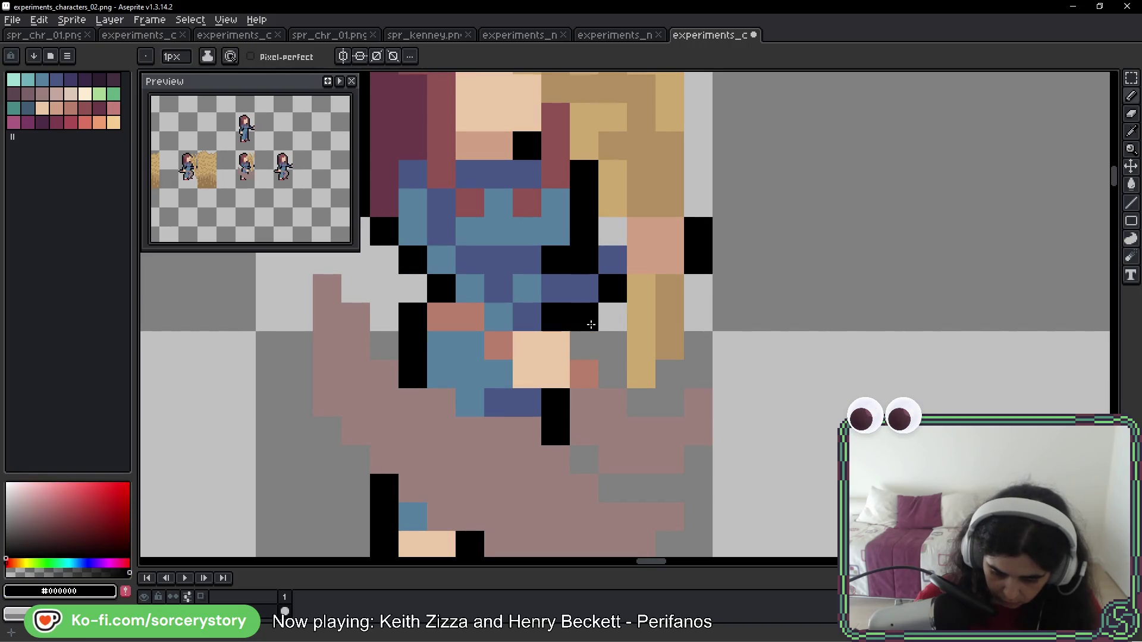
pyautogui.scroll(-4, 695, 363)
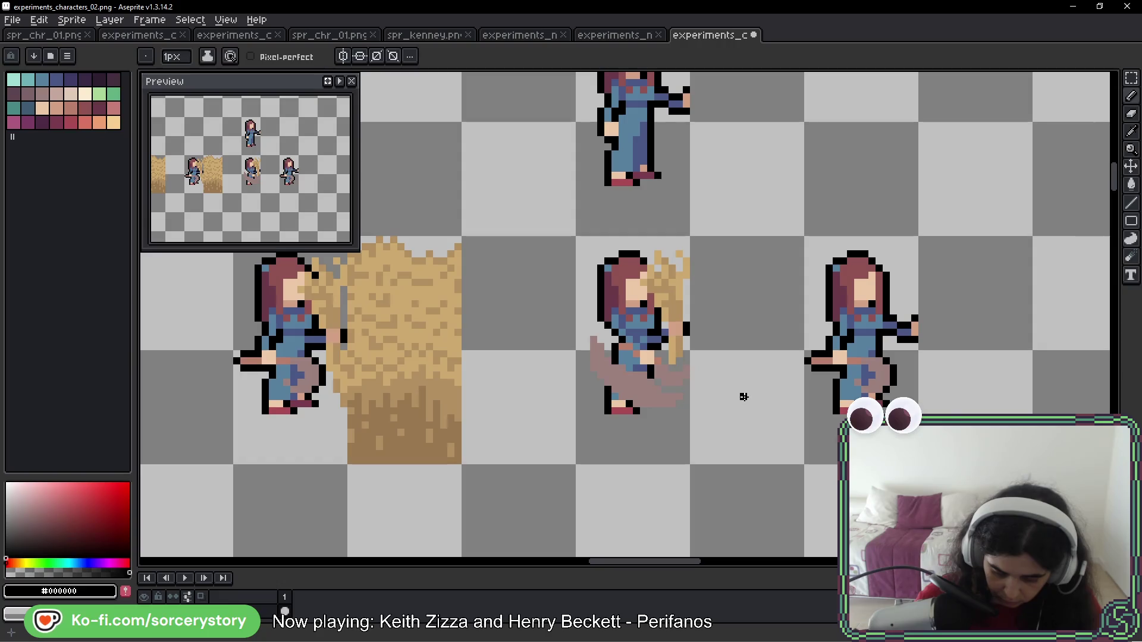
# Darken a single pixel on the hay-frame girl, then look over the hay frames
pyautogui.scroll(3, 670, 333)
pyautogui.click(650, 325)
pyautogui.scroll(-3, 649, 324)
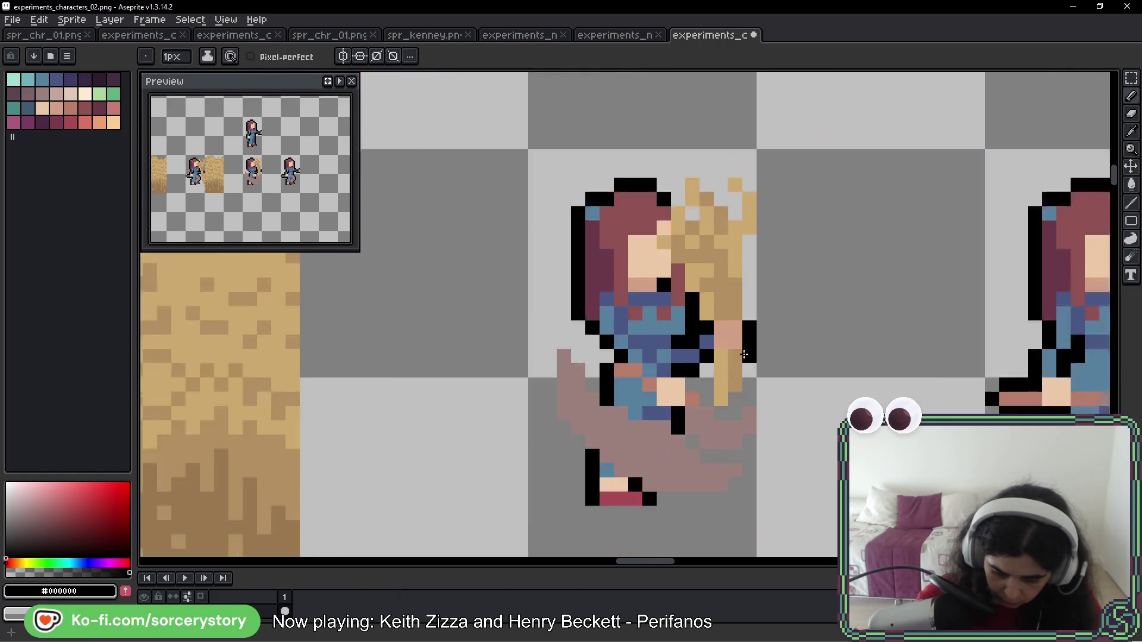
pyautogui.scroll(-1, 793, 367)
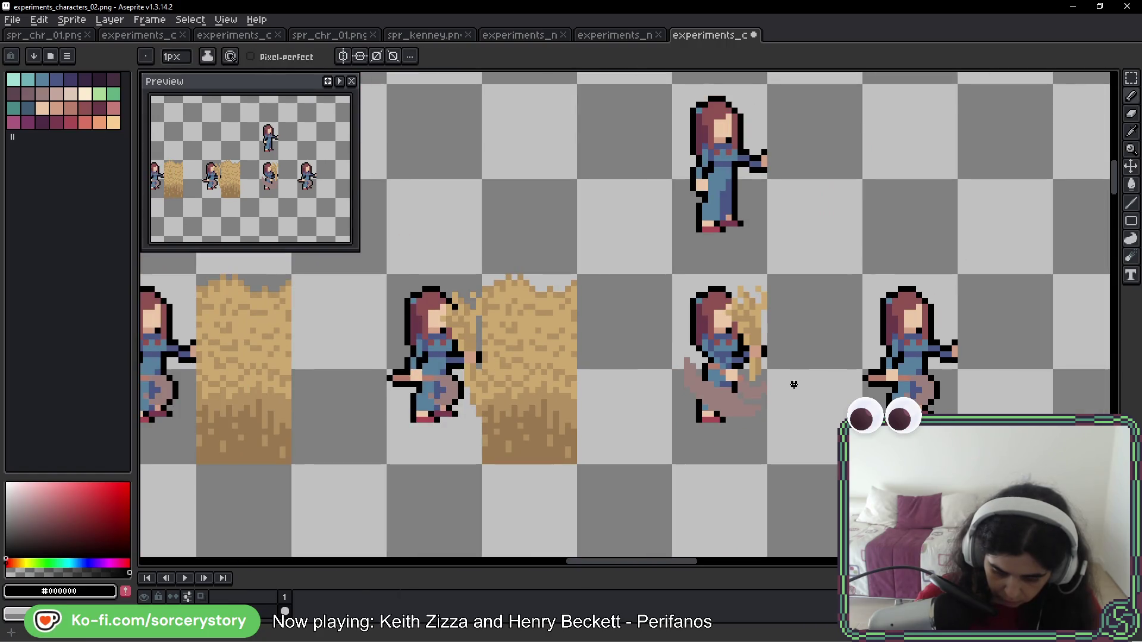
pyautogui.moveTo(964, 435); pyautogui.dragTo(797, 420)
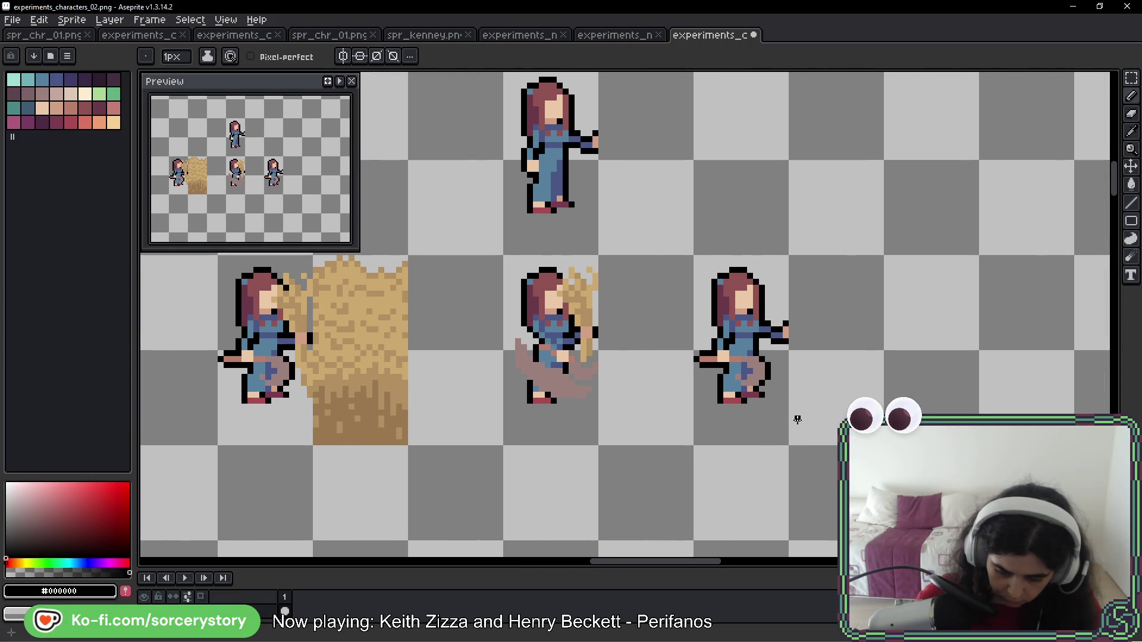
pyautogui.hscroll(-3, 655, 416)
pyautogui.scroll(-3, 670, 434)
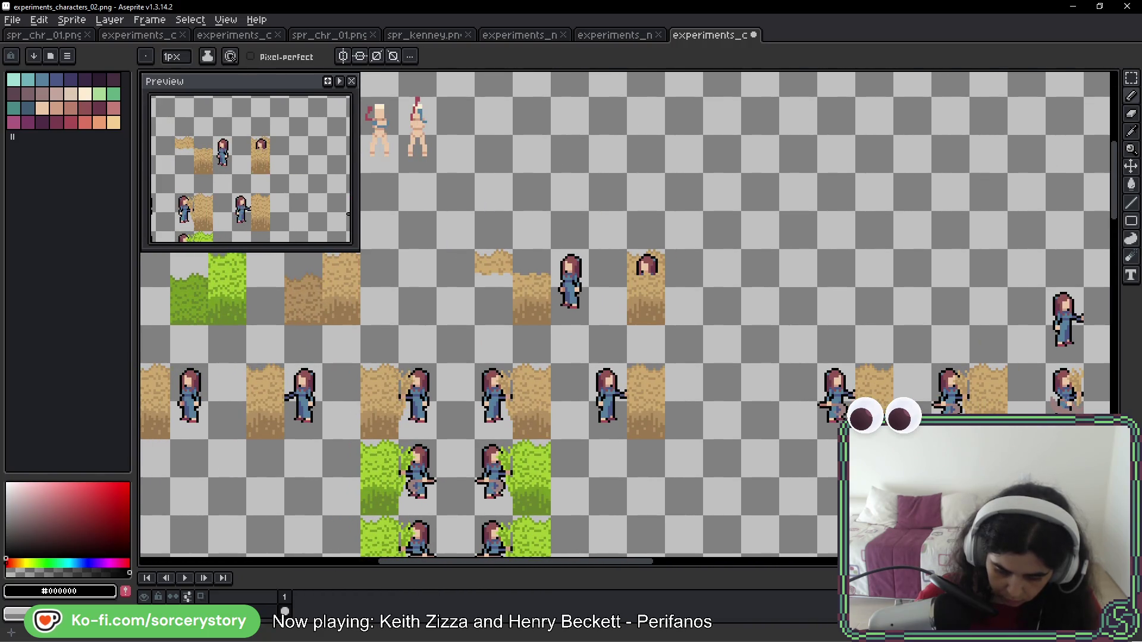
pyautogui.moveTo(474, 423)
pyautogui.mouseDown()
pyautogui.moveTo(512, 377)
pyautogui.moveTo(964, 387)
pyautogui.moveTo(449, 357)
pyautogui.mouseUp()
pyautogui.scroll(6, 717, 345)
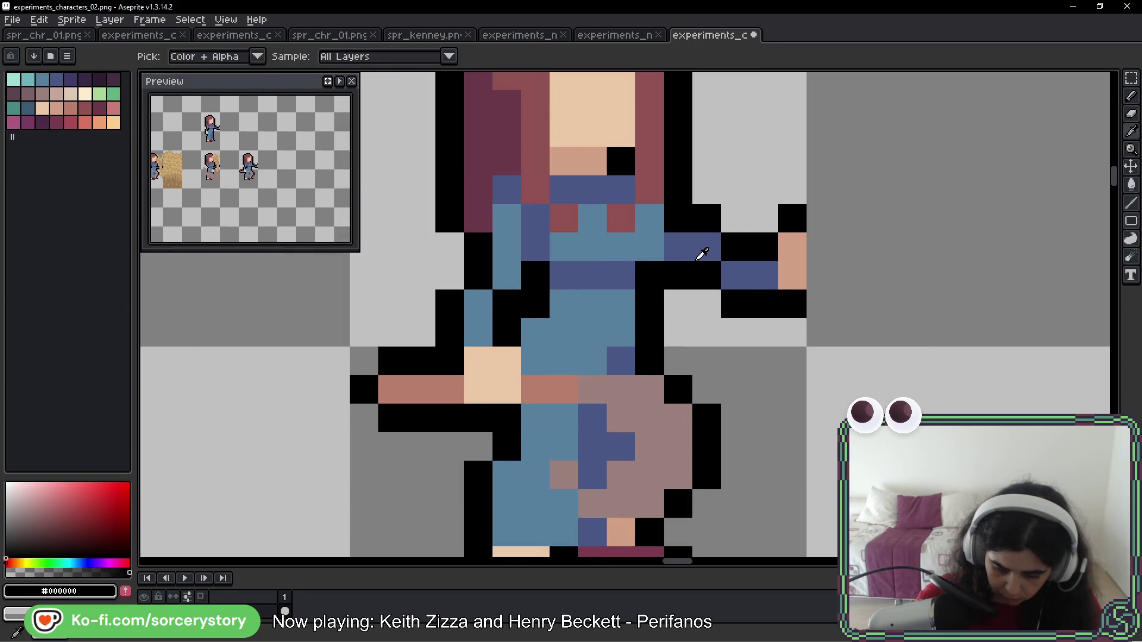
# Recolour the black pixel above the sleeve dark blue and paint peach hand pixels near the hip
pyautogui.keyDown('alt'); pyautogui.click(653, 296); pyautogui.keyUp('alt')
pyautogui.click(651, 275)
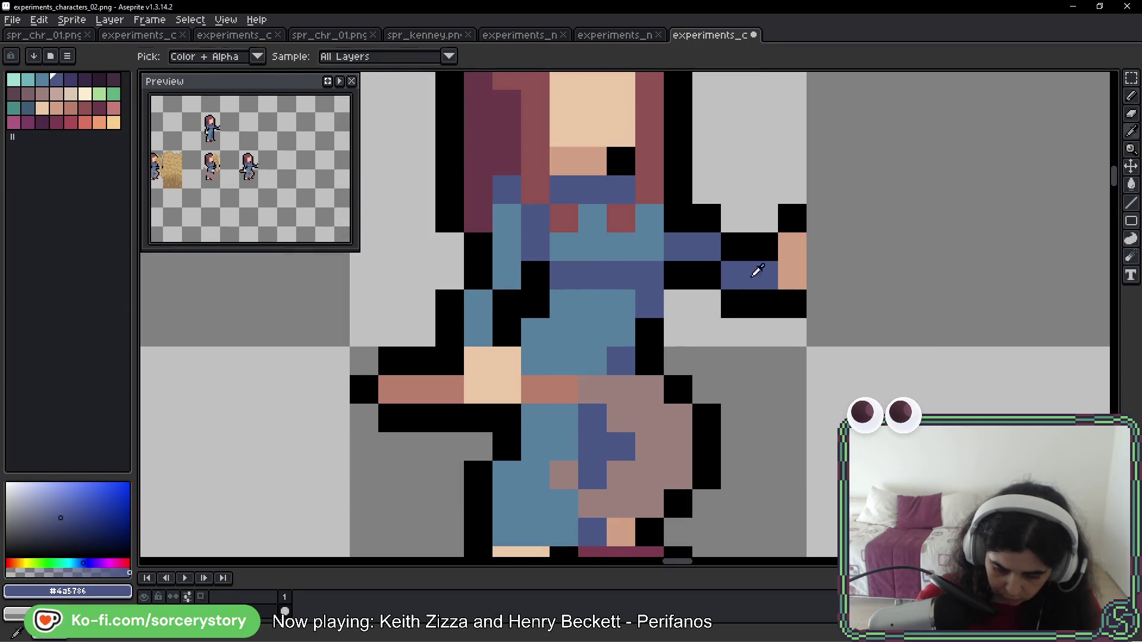
pyautogui.keyDown('alt'); pyautogui.click(791, 250); pyautogui.keyUp('alt')
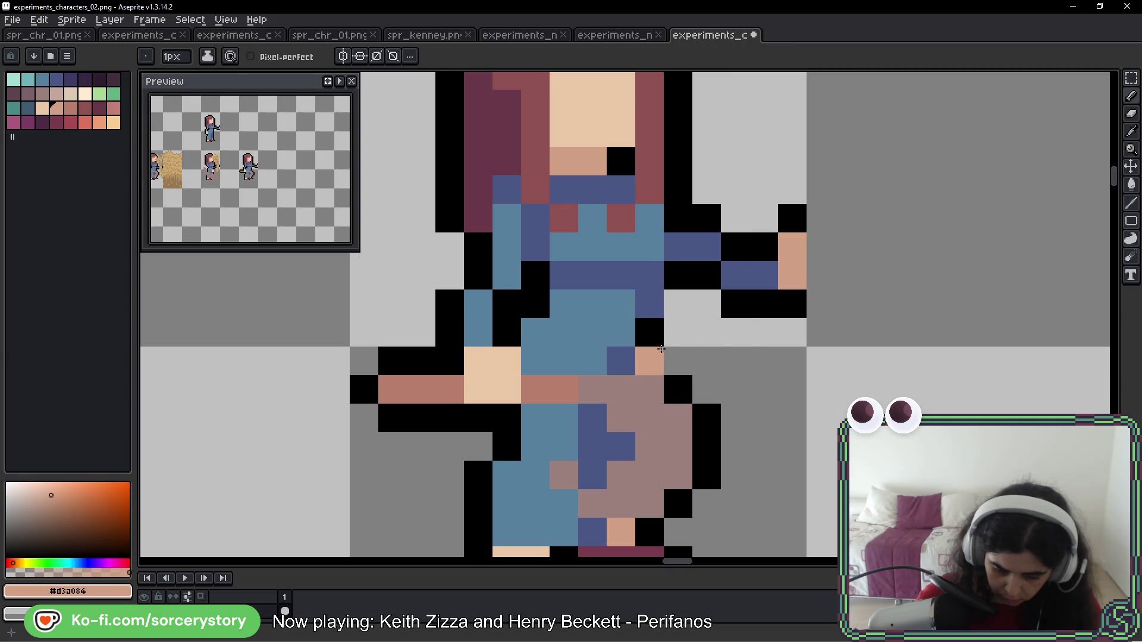
pyautogui.moveTo(650, 360)
pyautogui.mouseDown()
pyautogui.moveTo(681, 360)
pyautogui.moveTo(681, 387)
pyautogui.mouseUp()
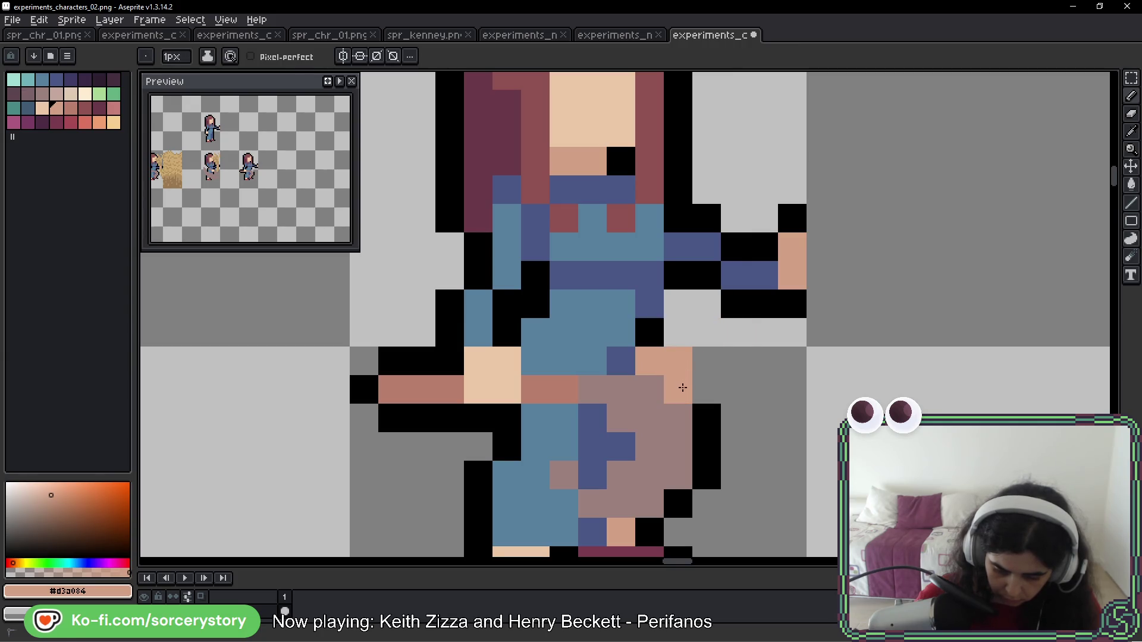
pyautogui.keyDown('alt'); pyautogui.click(658, 301); pyautogui.keyUp('alt')
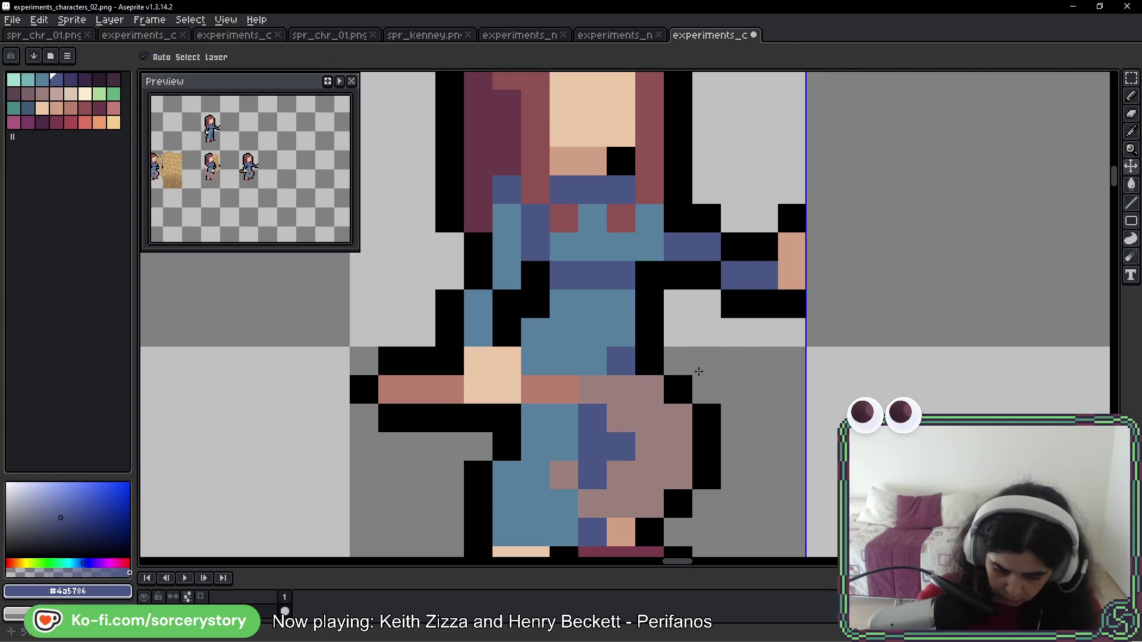
pyautogui.scroll(-3, 732, 339)
pyautogui.hscroll(-5, 1051, 358)
pyautogui.scroll(-3, 1051, 359)
pyautogui.scroll(3, 641, 379)
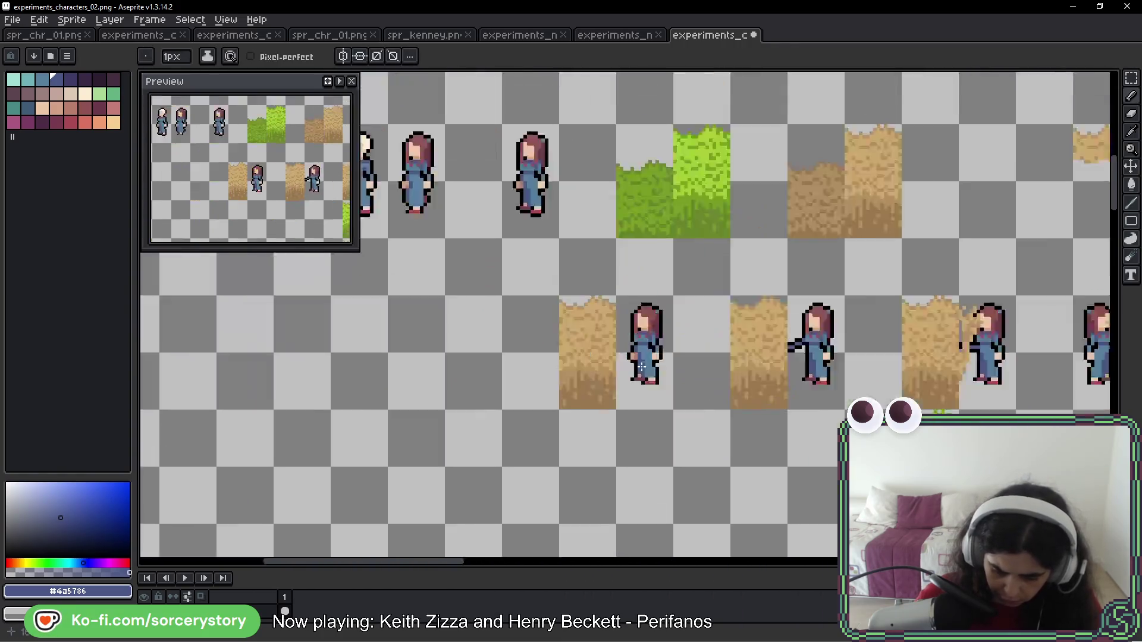
pyautogui.scroll(-3, 651, 353)
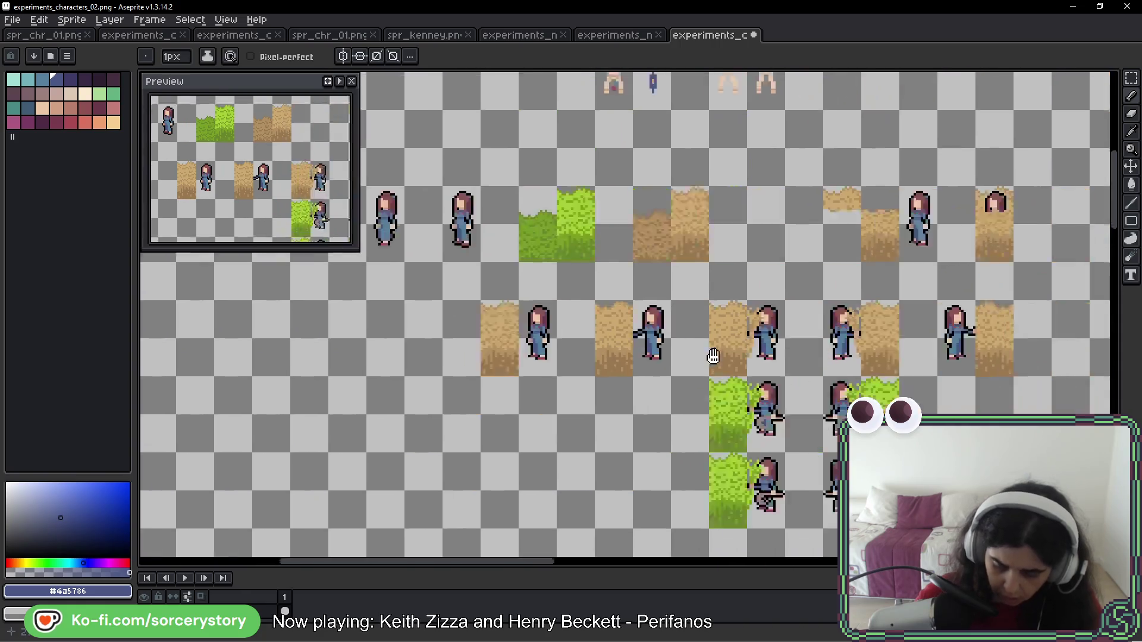
pyautogui.scroll(3, 964, 306)
pyautogui.scroll(4, 964, 306)
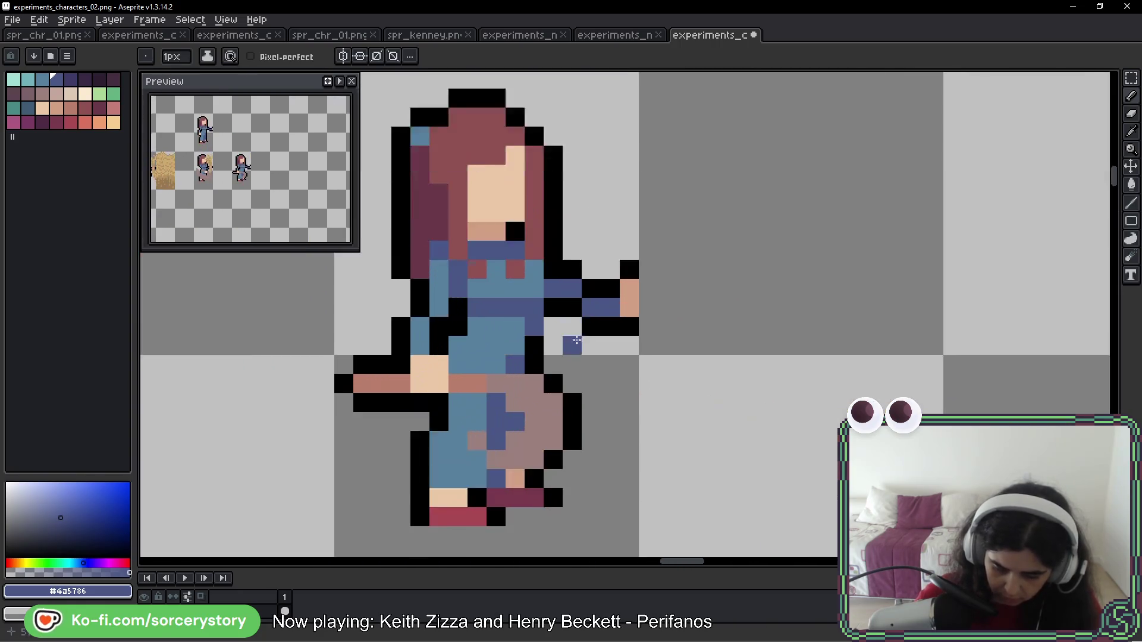
# Turn the outline pixel beside the arm blue, add three skin pixels, and outline them black
pyautogui.click(511, 345)
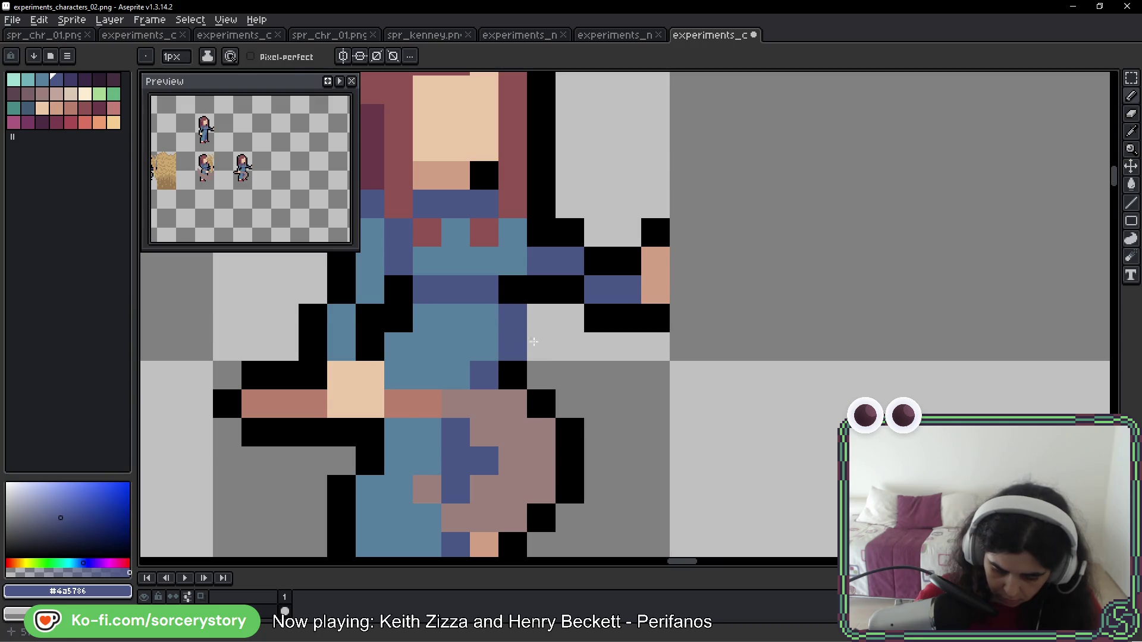
pyautogui.keyDown('alt'); pyautogui.click(654, 291); pyautogui.keyUp('alt')
pyautogui.moveTo(539, 375)
pyautogui.mouseDown()
pyautogui.moveTo(510, 377)
pyautogui.moveTo(544, 398)
pyautogui.mouseUp()
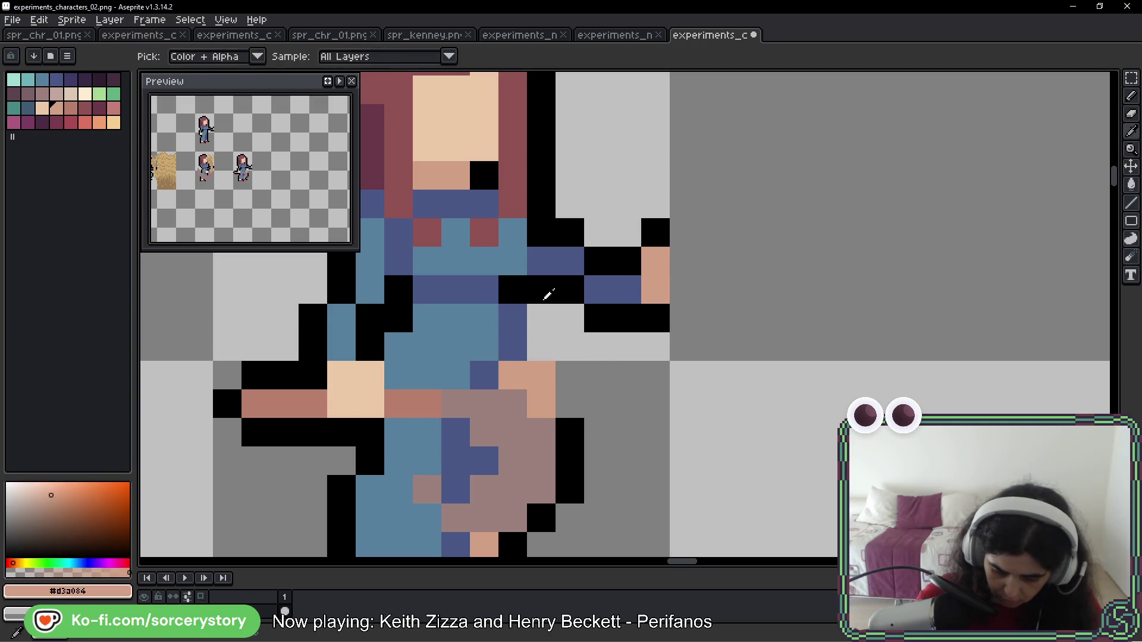
pyautogui.keyDown('alt'); pyautogui.click(543, 290); pyautogui.keyUp('alt')
pyautogui.moveTo(544, 324); pyautogui.dragTo(543, 351)
pyautogui.click(546, 261)
# Erase the outstretched reaching hand and add a black outline pixel beside the lowered hand
pyautogui.moveTo(570, 232)
pyautogui.mouseDown()
pyautogui.moveTo(567, 288)
pyautogui.moveTo(592, 283)
pyautogui.mouseUp()
pyautogui.click(547, 289)
pyautogui.click(624, 319)
pyautogui.moveTo(654, 232); pyautogui.dragTo(661, 317)
pyautogui.click(627, 404)
pyautogui.scroll(-3, 627, 403)
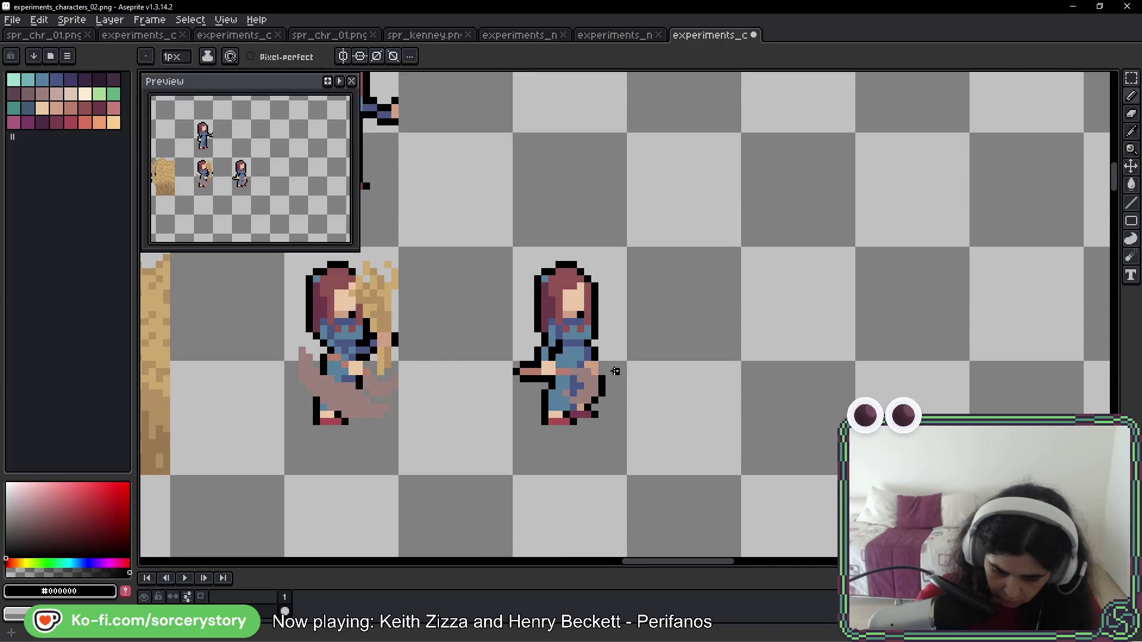
pyautogui.scroll(2, 614, 371)
pyautogui.scroll(-5, 619, 372)
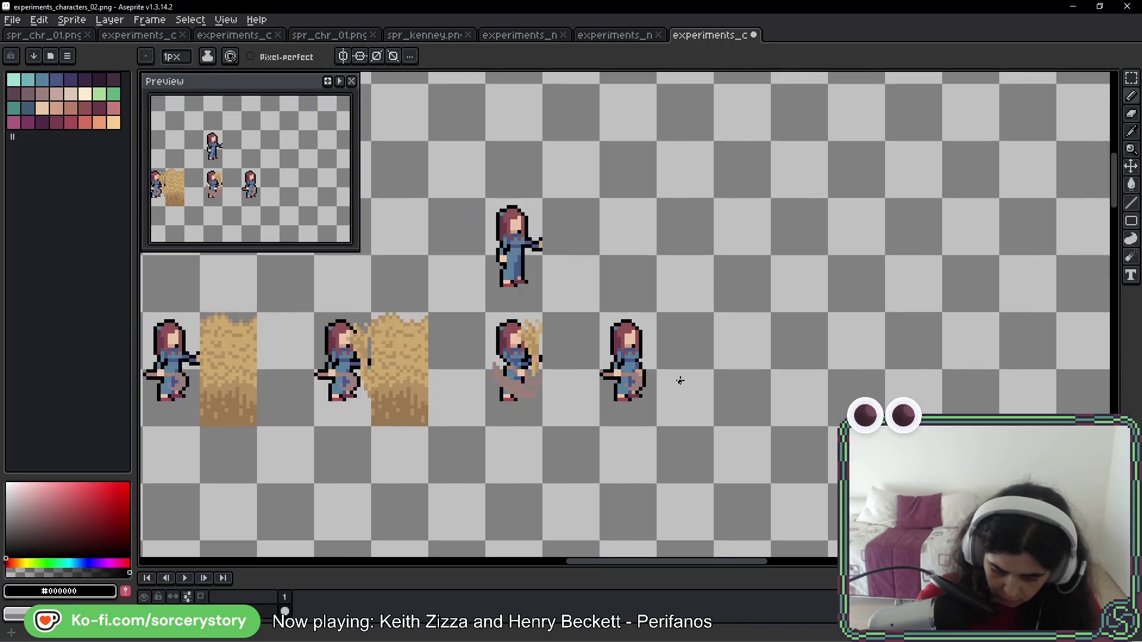
pyautogui.scroll(-2, 680, 381)
pyautogui.moveTo(593, 417); pyautogui.dragTo(727, 394)
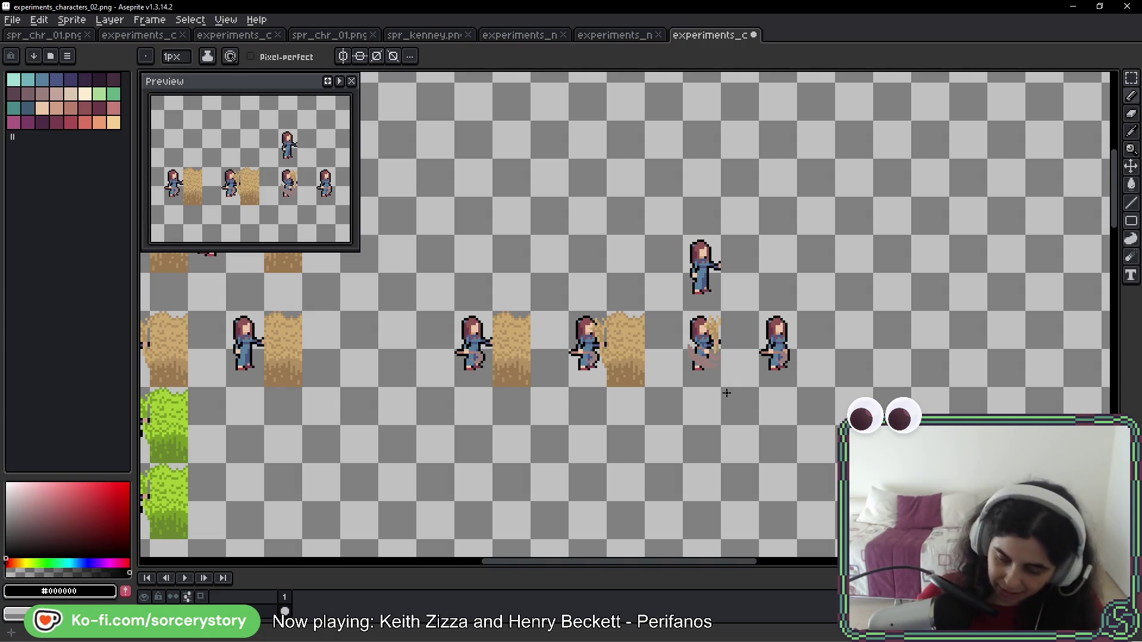
pyautogui.click(1130, 78)
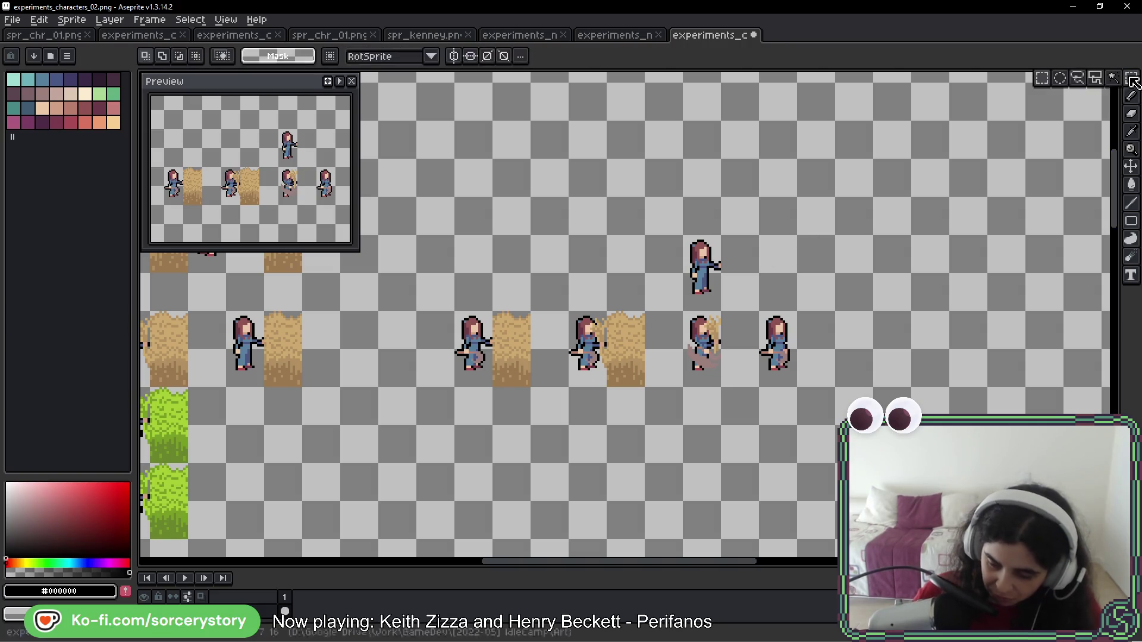
# Duplicate the rightmost girl frame to its left, then select the middle-row hay block
pyautogui.scroll(1, 773, 383)
pyautogui.moveTo(744, 273)
pyautogui.mouseDown()
pyautogui.moveTo(798, 329)
pyautogui.moveTo(804, 390)
pyautogui.mouseUp()
pyautogui.moveTo(787, 325)
pyautogui.mouseDown()
pyautogui.moveTo(216, 324)
pyautogui.moveTo(671, 341)
pyautogui.mouseUp()
pyautogui.hotkey('ctrl', 'd')
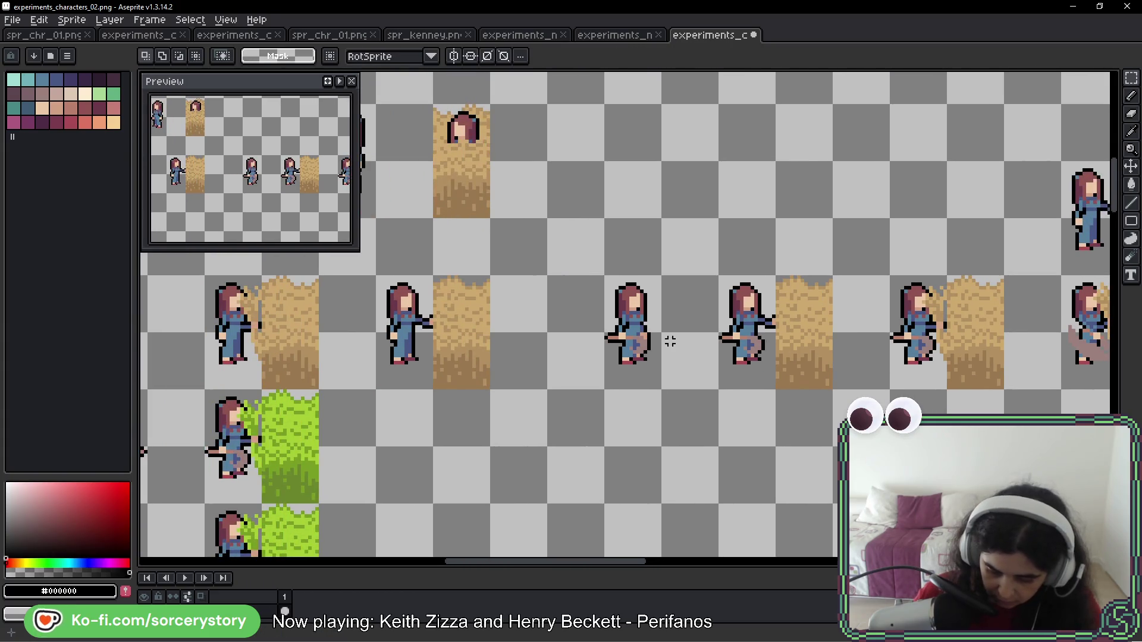
pyautogui.moveTo(473, 302); pyautogui.dragTo(438, 384)
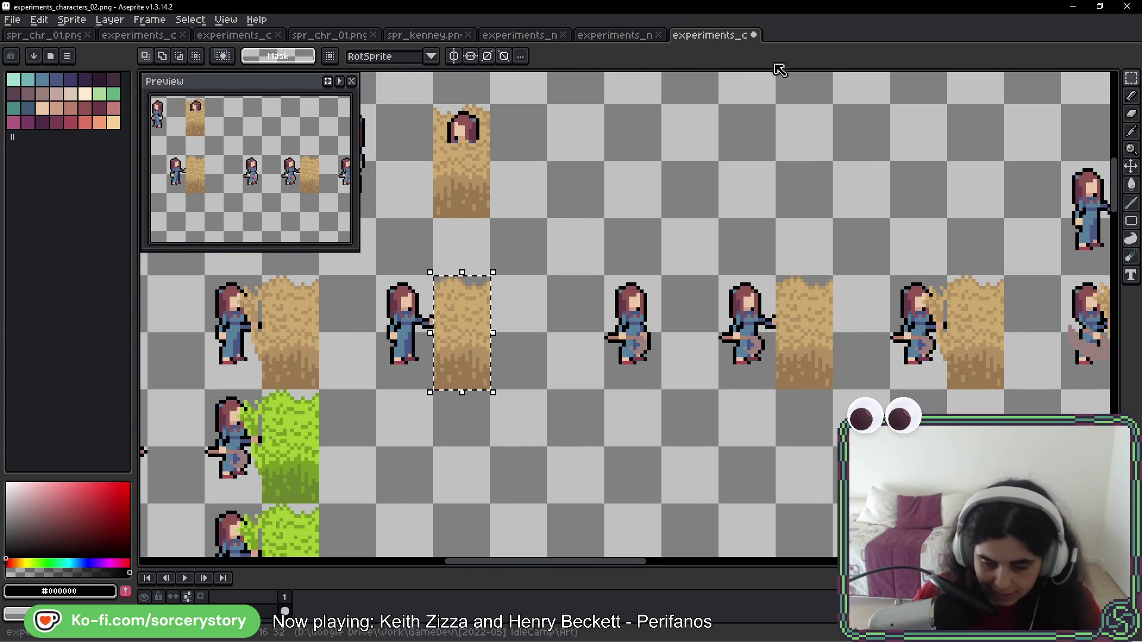
# Create a new 32×32 px transparent sprite and enlarge its timeline to show the layer row
pyautogui.click(13, 20)
pyautogui.click(23, 37)
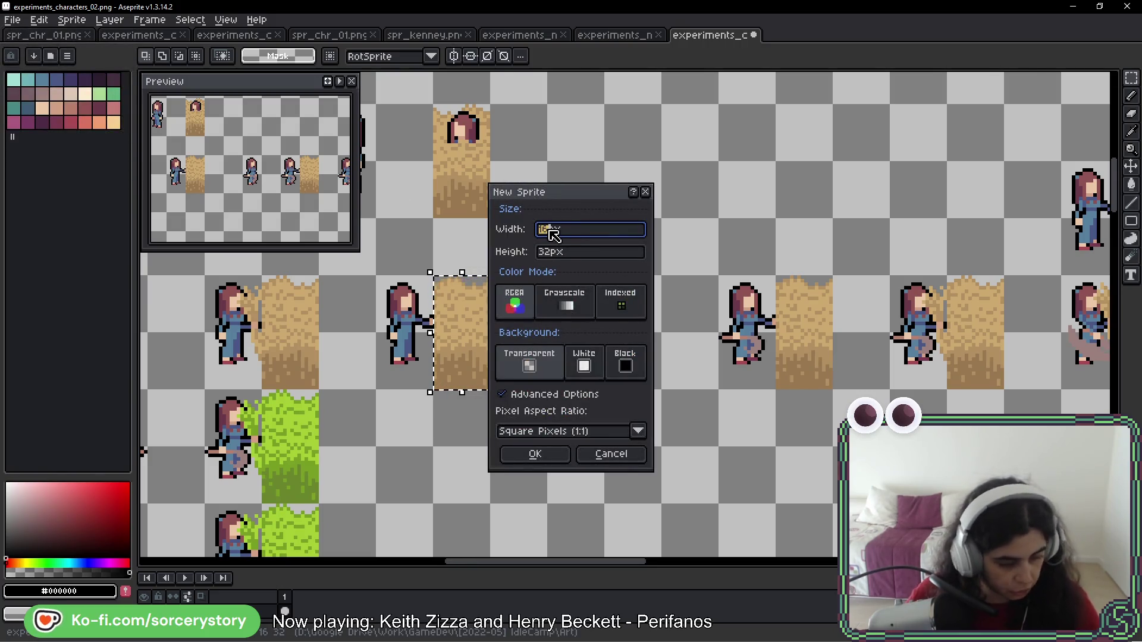
pyautogui.write('32')
pyautogui.click(534, 455)
pyautogui.scroll(4, 613, 324)
pyautogui.moveTo(309, 564); pyautogui.dragTo(310, 539)
pyautogui.rightClick(239, 592)
pyautogui.press('Escape')
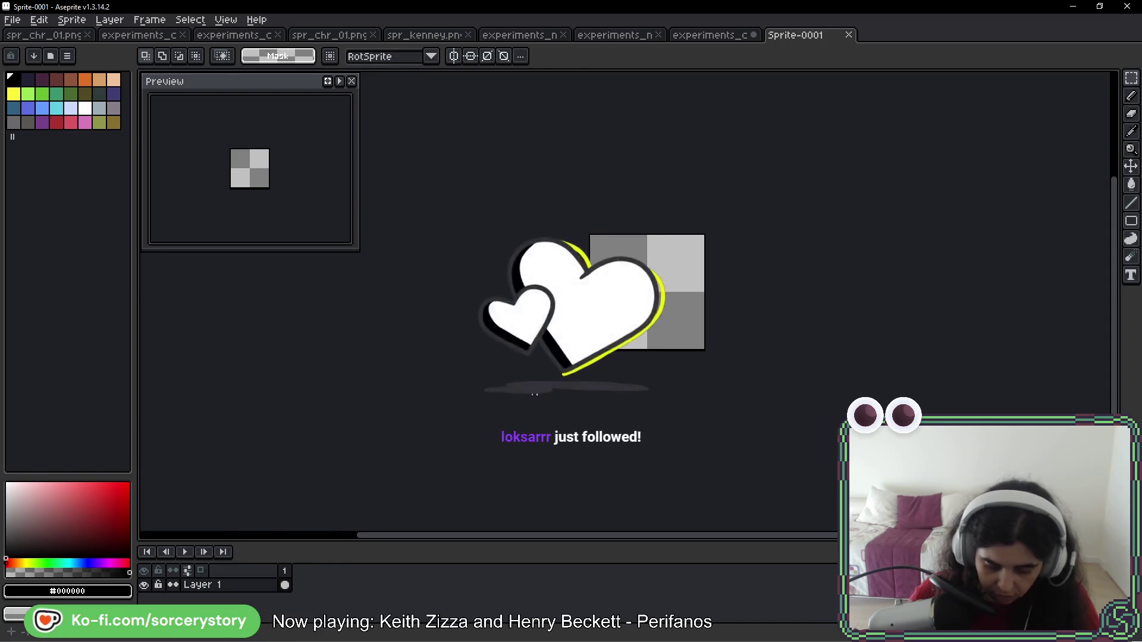
# Paste the hay bale into Sprite-0001 and add three new frames for four in total
pyautogui.hotkey('ctrl', 'v')
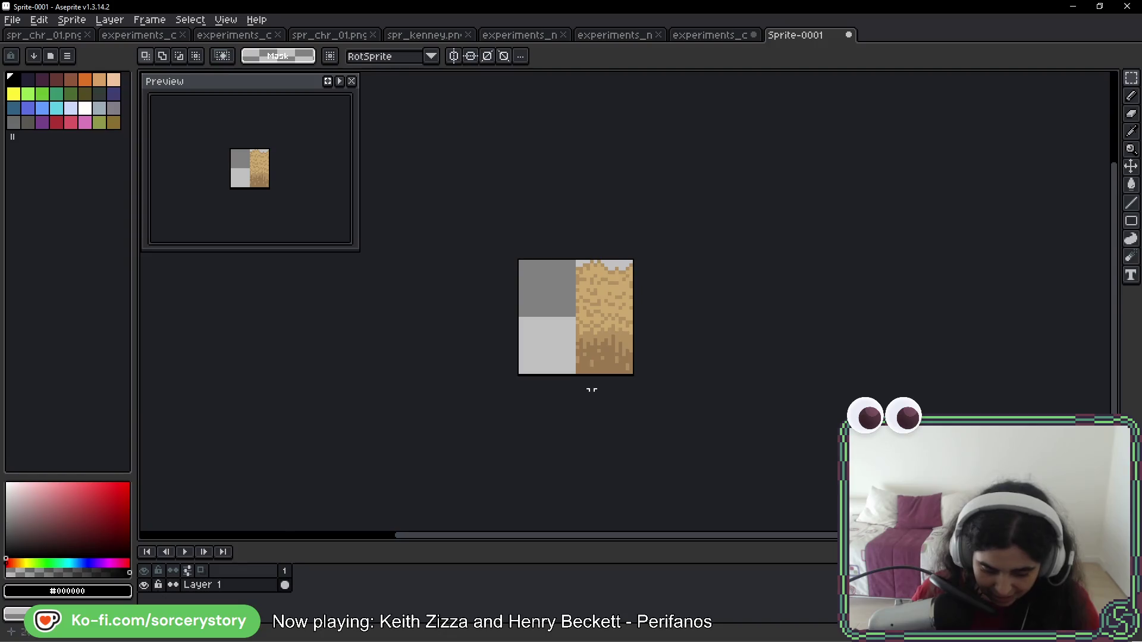
pyautogui.rightClick(292, 588)
pyautogui.rightClick(286, 572)
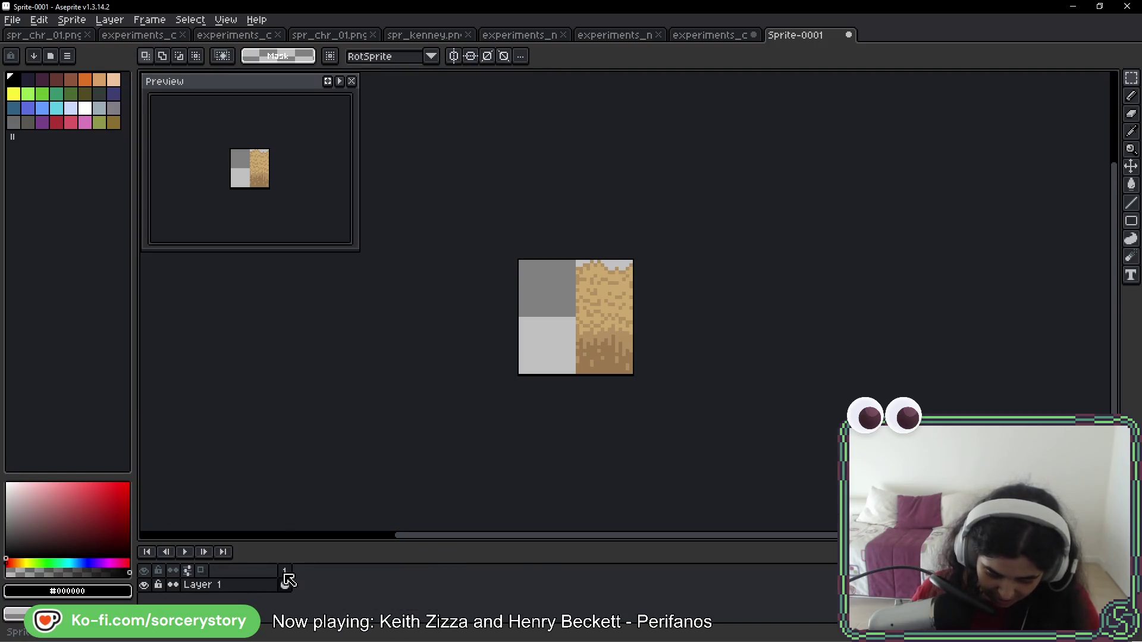
pyautogui.rightClick(285, 573)
pyautogui.click(345, 561)
pyautogui.rightClick(304, 571)
pyautogui.click(324, 555)
pyautogui.rightClick(310, 571)
pyautogui.click(357, 553)
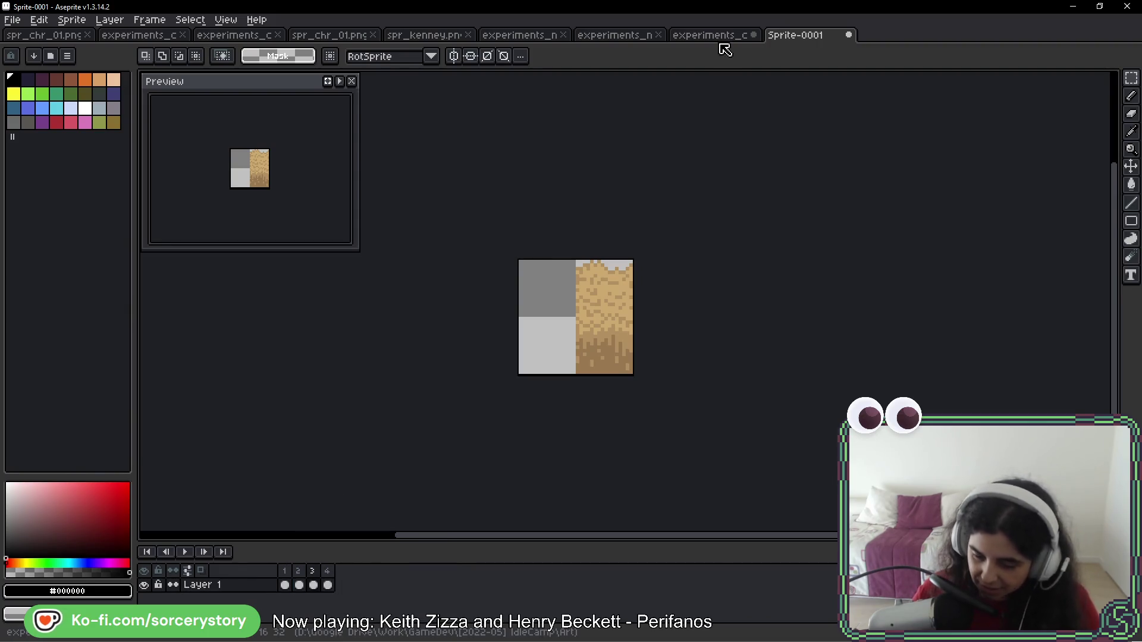
pyautogui.hotkey('ctrl', 'shift', 'Tab')
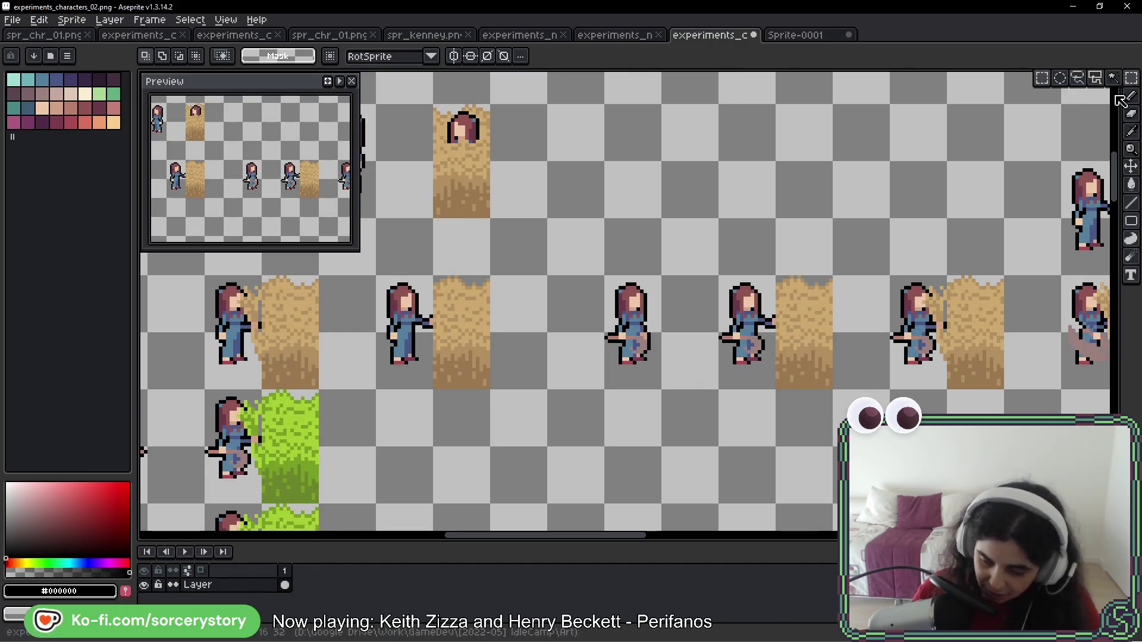
# Paste the rightmost girl pose into frame 1, placed in the left half beside the hay
pyautogui.hscroll(5, 425, 258)
pyautogui.moveTo(804, 279); pyautogui.dragTo(860, 368)
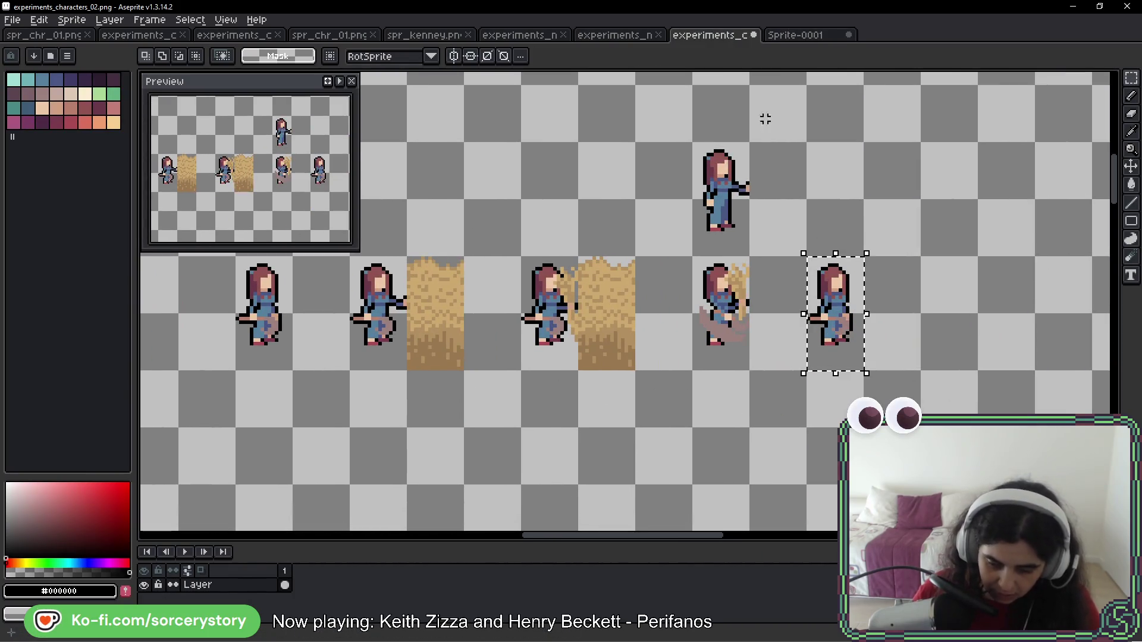
pyautogui.hotkey('ctrl', 'Tab')
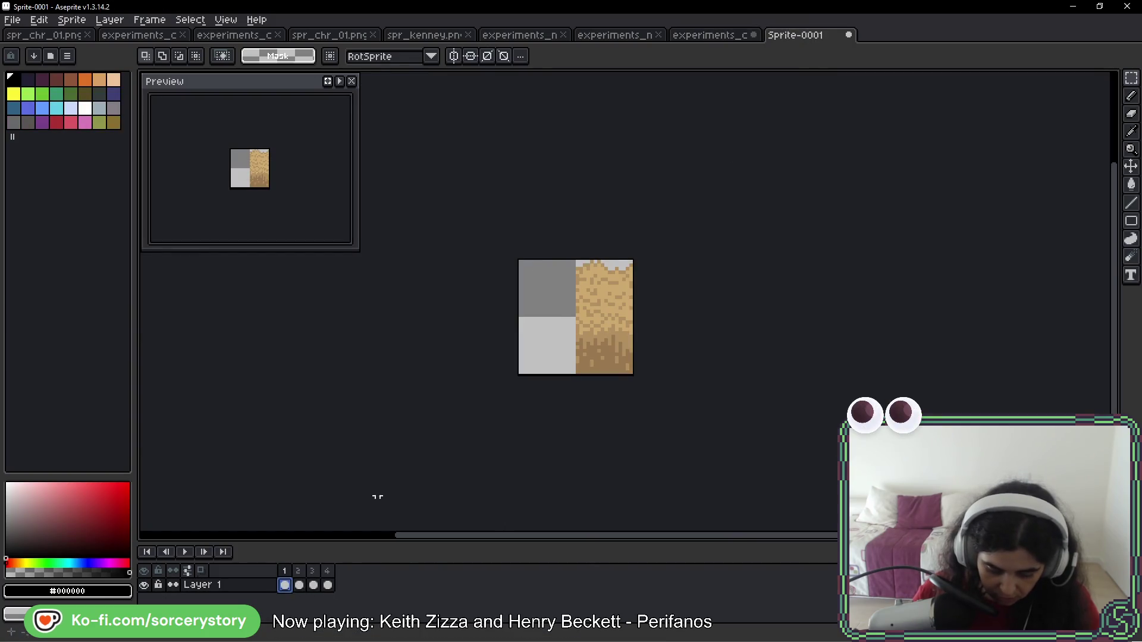
pyautogui.hotkey('ctrl', 'v')
pyautogui.moveTo(635, 370); pyautogui.dragTo(578, 371)
pyautogui.press('Return')
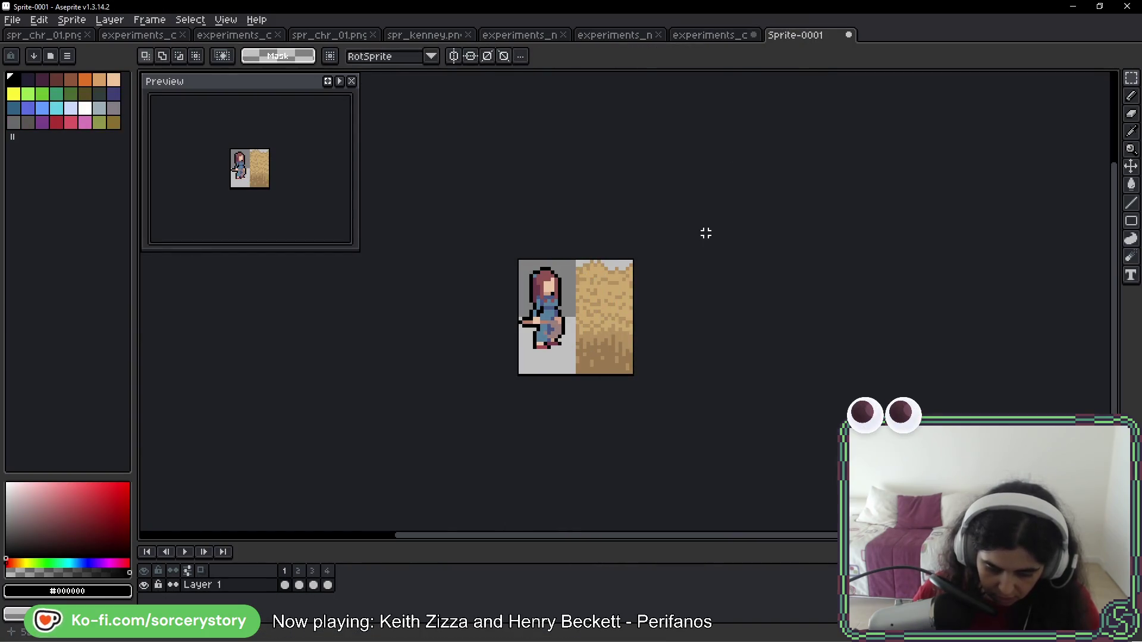
# Copy the next girl pose into frame 2, moved into the left half
pyautogui.click(710, 35)
pyautogui.hotkey('ctrl', 'z')
pyautogui.hotkey('ctrl', 'z')
pyautogui.hotkey('ctrl', 'z')
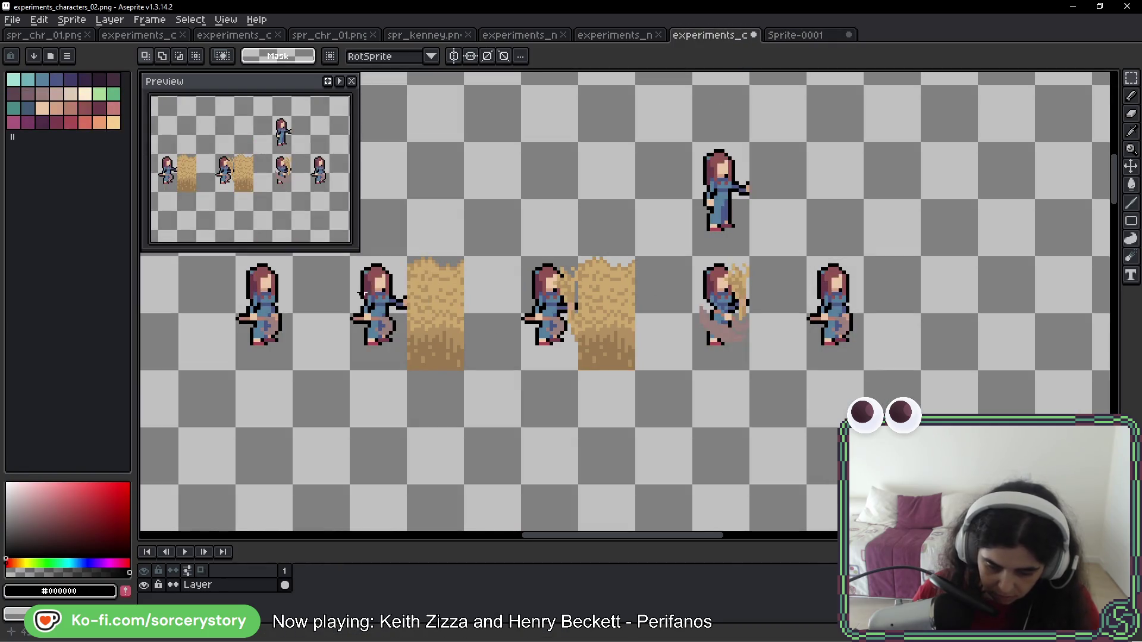
pyautogui.hotkey('ctrl', 'c')
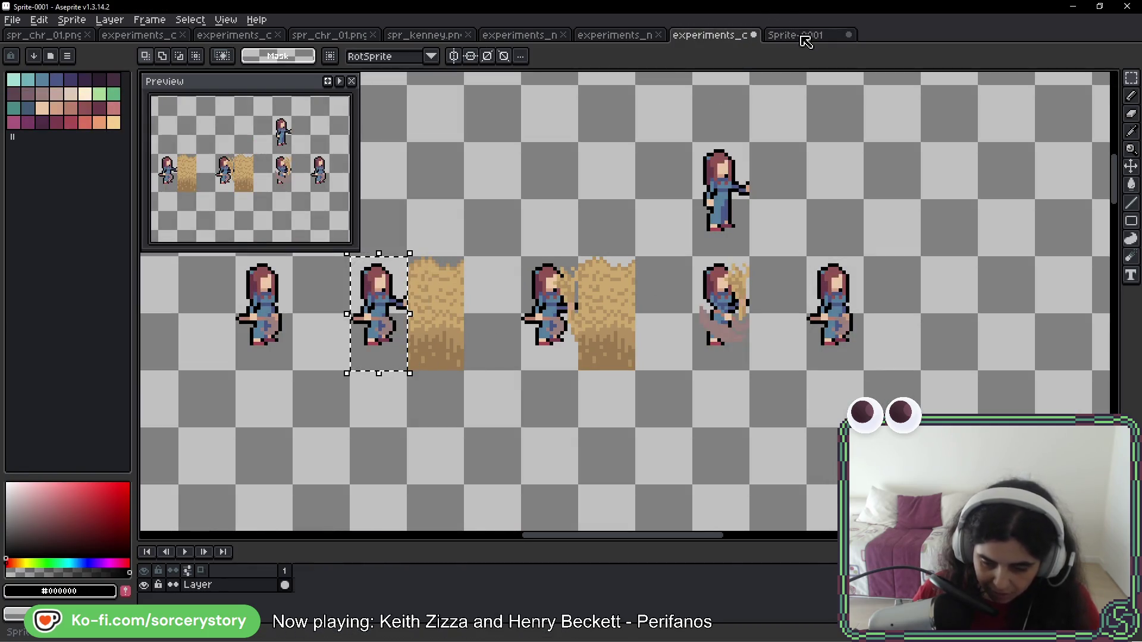
pyautogui.click(795, 35)
pyautogui.click(299, 586)
pyautogui.hotkey('ctrl', 'v')
pyautogui.moveTo(604, 309); pyautogui.dragTo(547, 309)
pyautogui.click(642, 268)
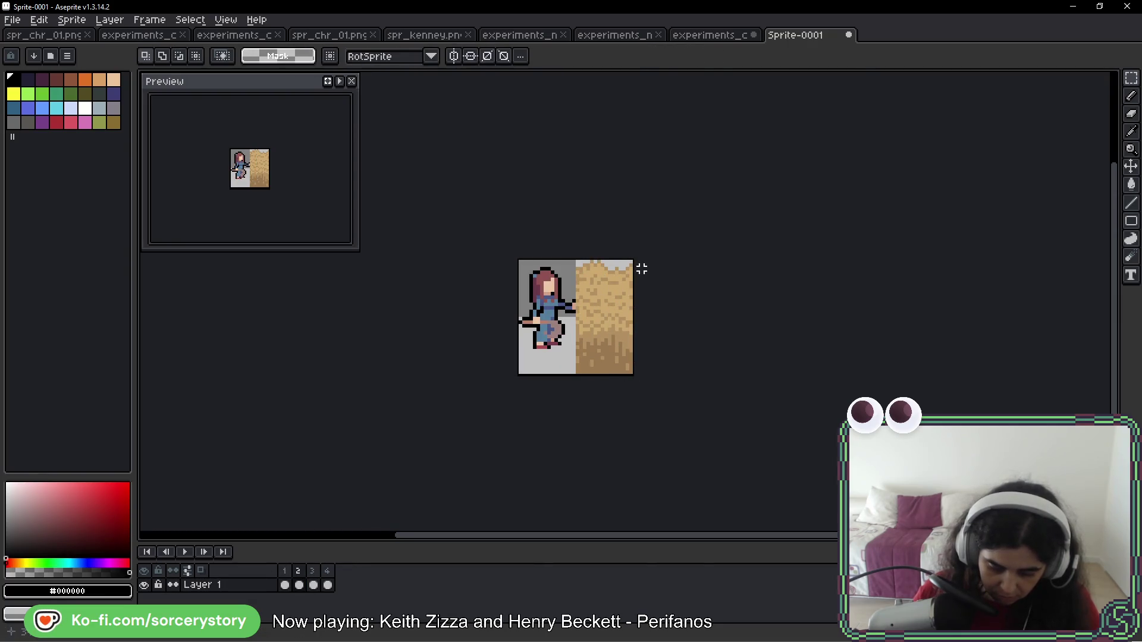
# Copy the following girl pose into frame 3, shifted left beside the hay
pyautogui.click(743, 35)
pyautogui.hotkey('ctrl', 'z')
pyautogui.hotkey('ctrl', 'z')
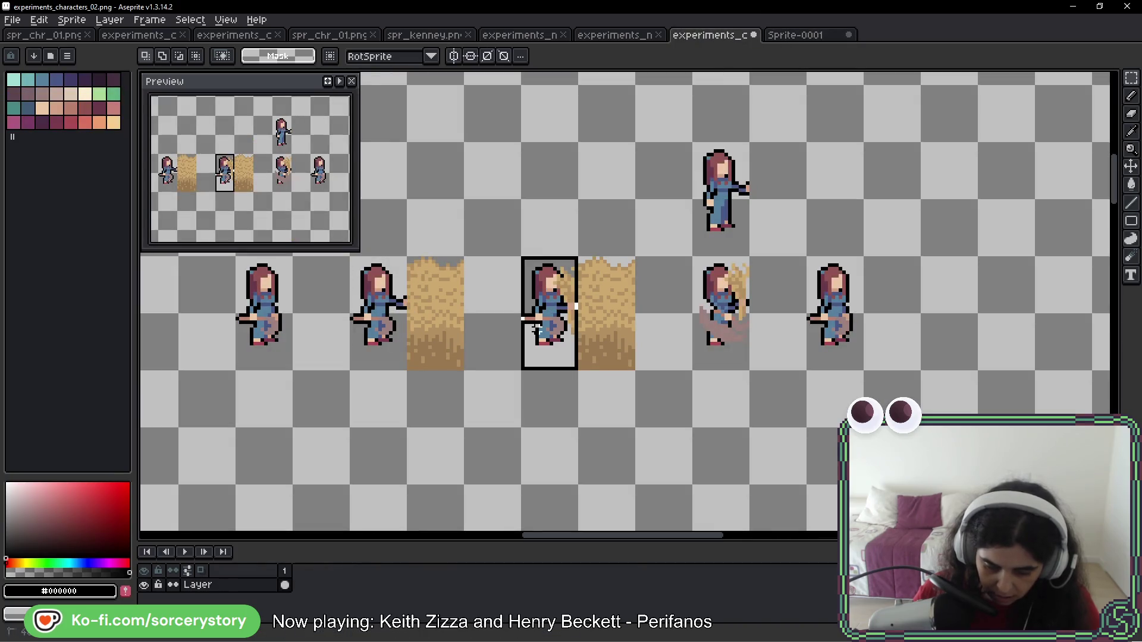
pyautogui.hotkey('ctrl', 'c')
pyautogui.click(797, 36)
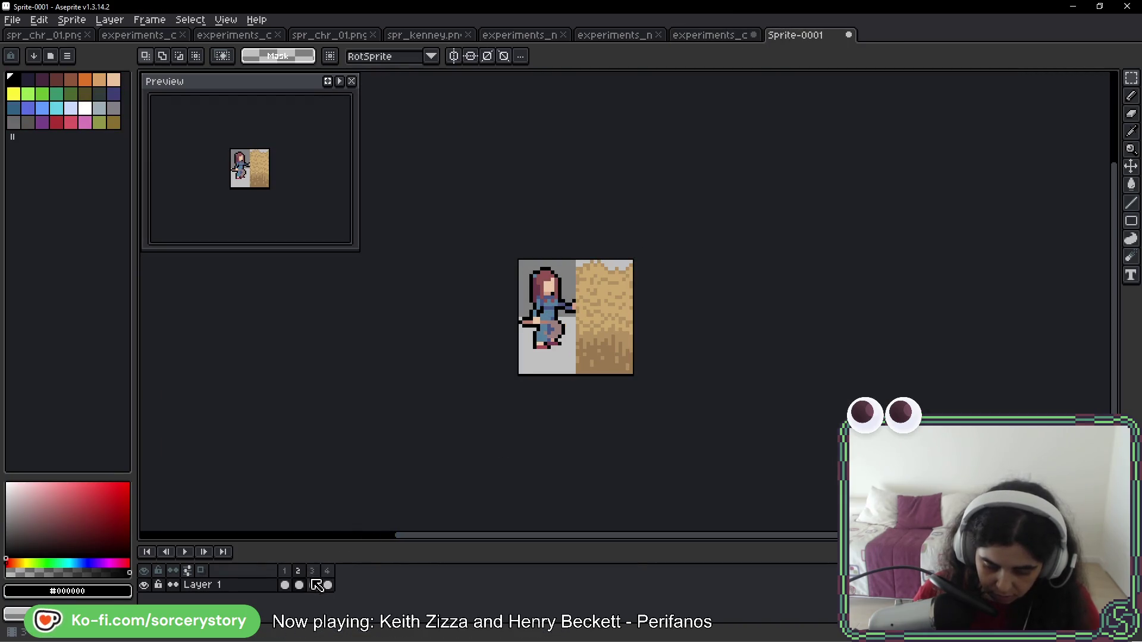
pyautogui.click(313, 585)
pyautogui.hotkey('ctrl', 'v')
pyautogui.moveTo(600, 315); pyautogui.dragTo(544, 315)
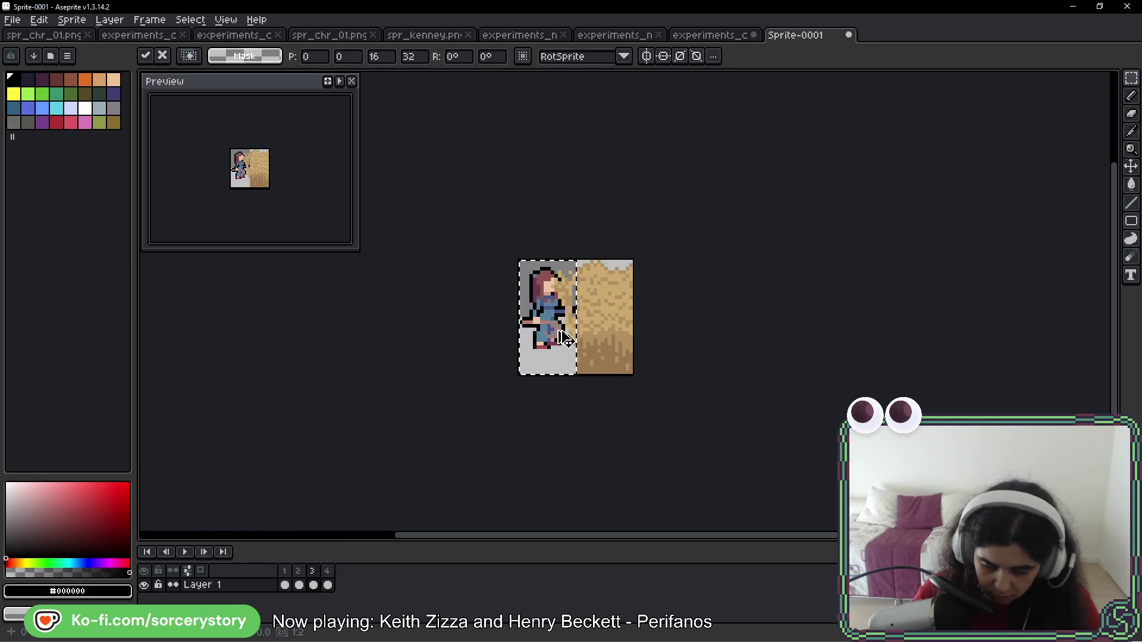
pyautogui.click(584, 320)
# Paste the sinking girl pose into frame 4 and preview the animation
pyautogui.click(714, 35)
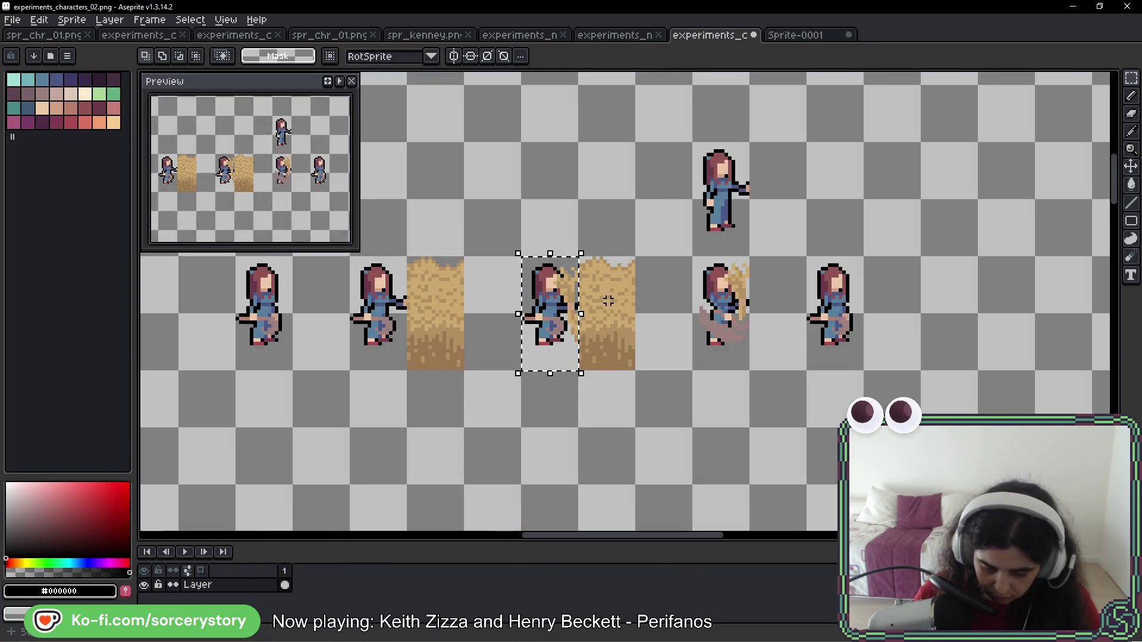
pyautogui.moveTo(741, 301); pyautogui.dragTo(638, 297)
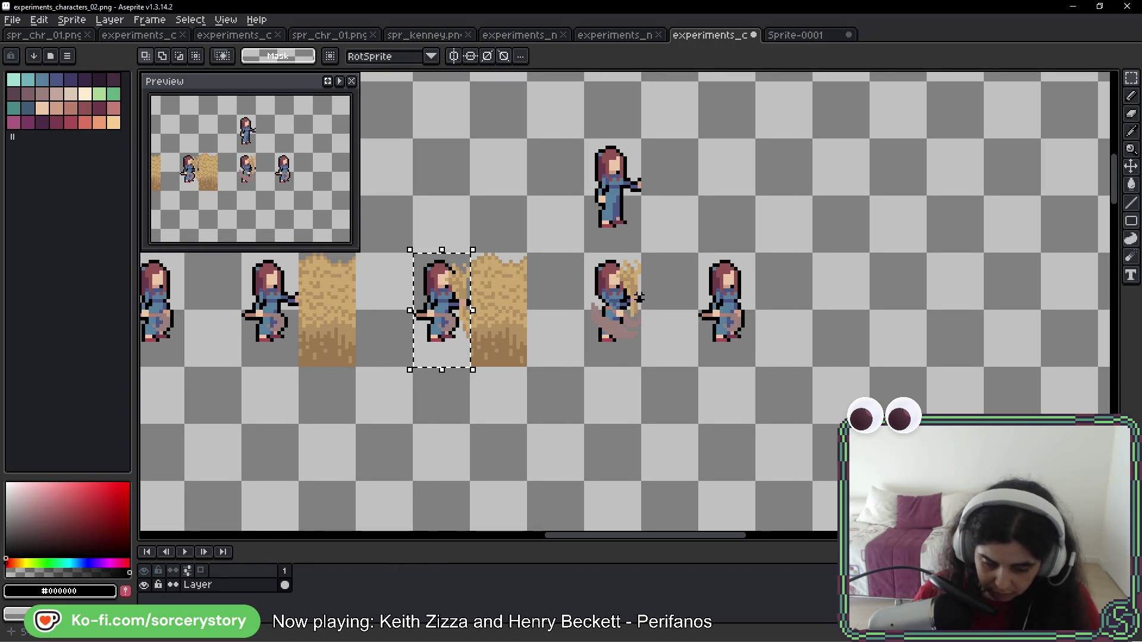
pyautogui.moveTo(623, 287)
pyautogui.mouseDown()
pyautogui.moveTo(625, 269)
pyautogui.moveTo(586, 362)
pyautogui.mouseUp()
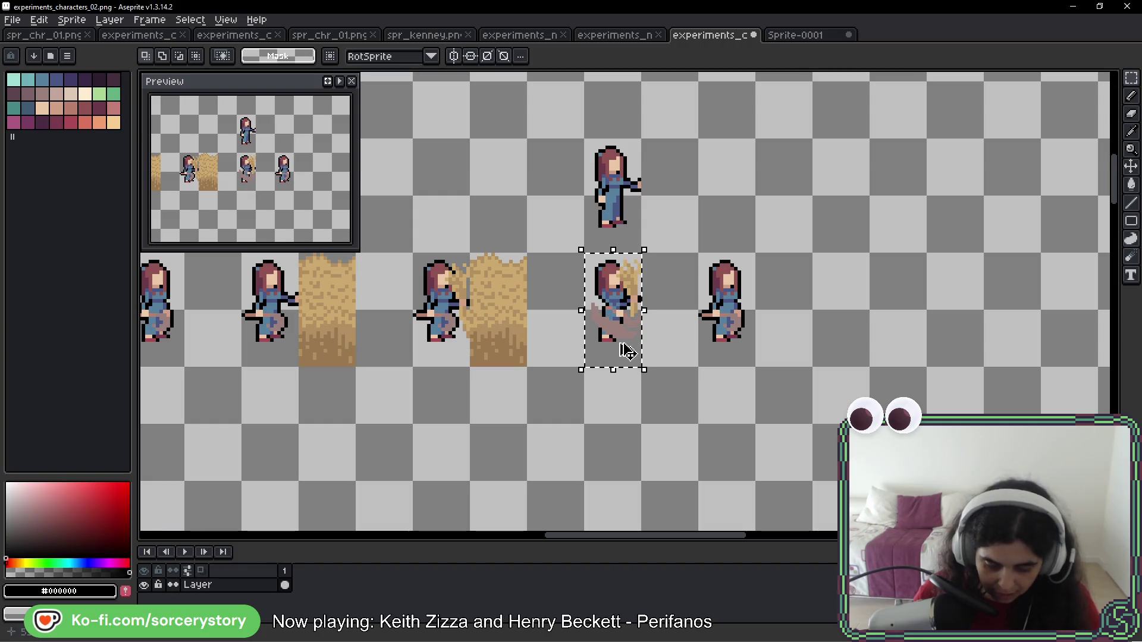
pyautogui.hotkey('ctrl', 'Tab')
pyautogui.hotkey('alt', 'n')
pyautogui.hotkey('ctrl', 'v')
pyautogui.moveTo(603, 340); pyautogui.dragTo(546, 340)
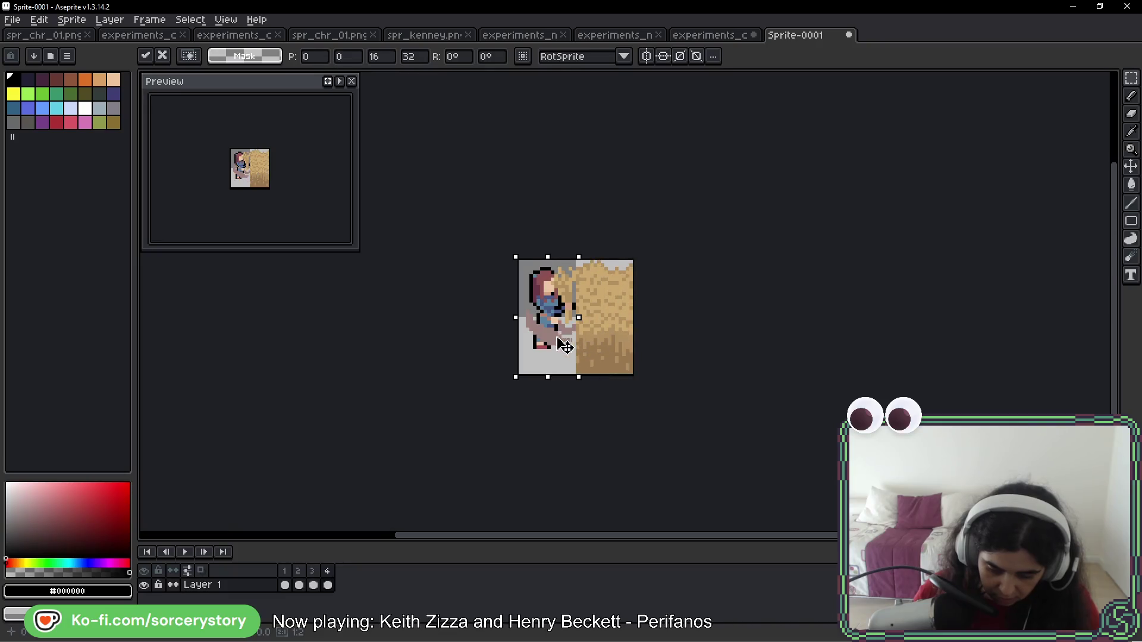
pyautogui.press('Return')
pyautogui.press('Return')
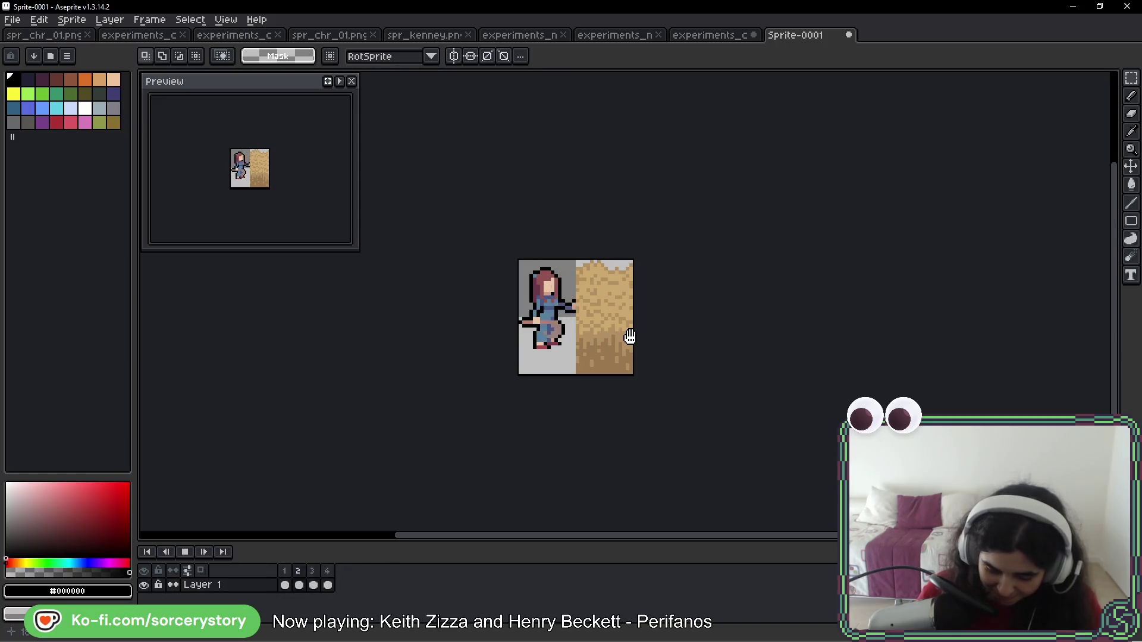
pyautogui.press('Return')
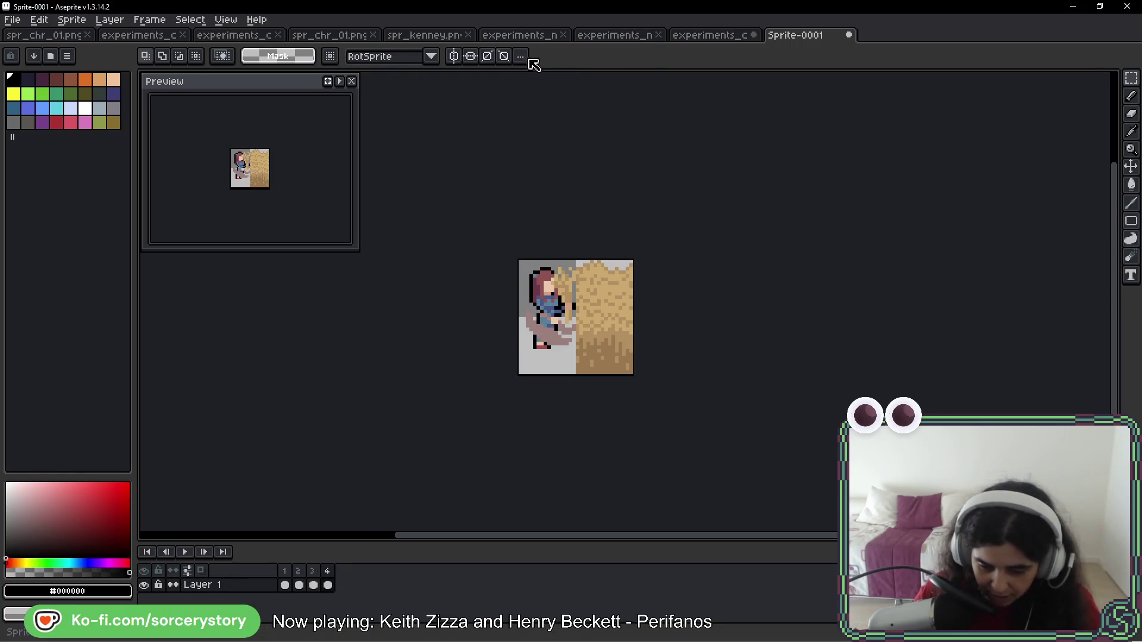
pyautogui.click(711, 35)
# Draw a black diagonal outline below the sinking girl's hand on the sheet
pyautogui.scroll(2, 526, 339)
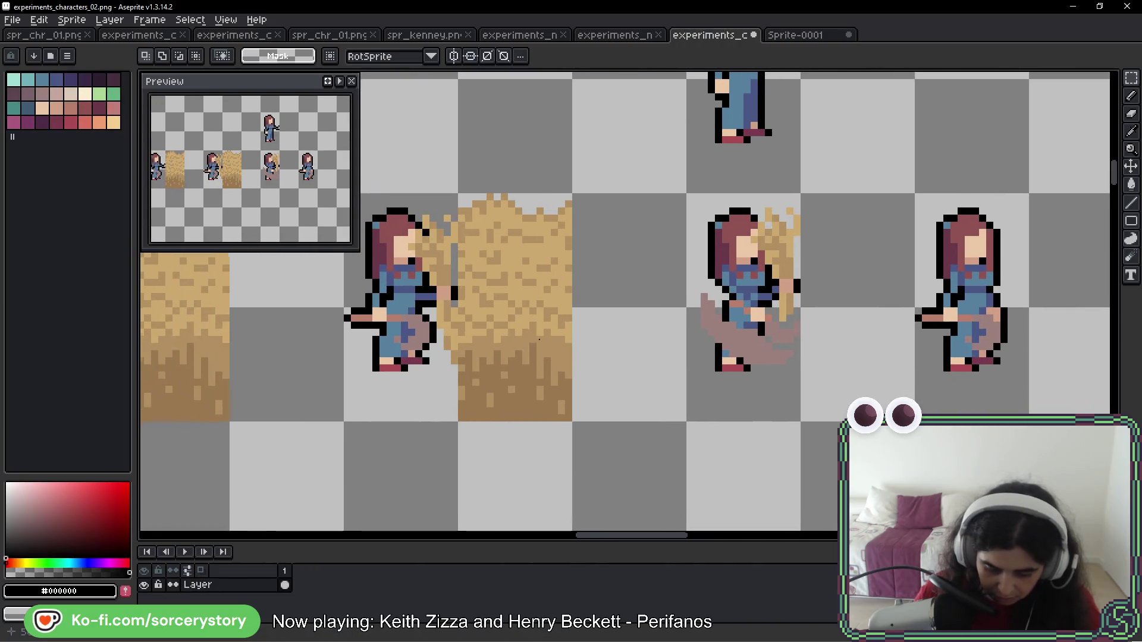
pyautogui.moveTo(526, 339); pyautogui.dragTo(408, 260)
pyautogui.scroll(2, 574, 273)
pyautogui.moveTo(566, 268)
pyautogui.mouseDown()
pyautogui.moveTo(568, 311)
pyautogui.moveTo(641, 316)
pyautogui.mouseUp()
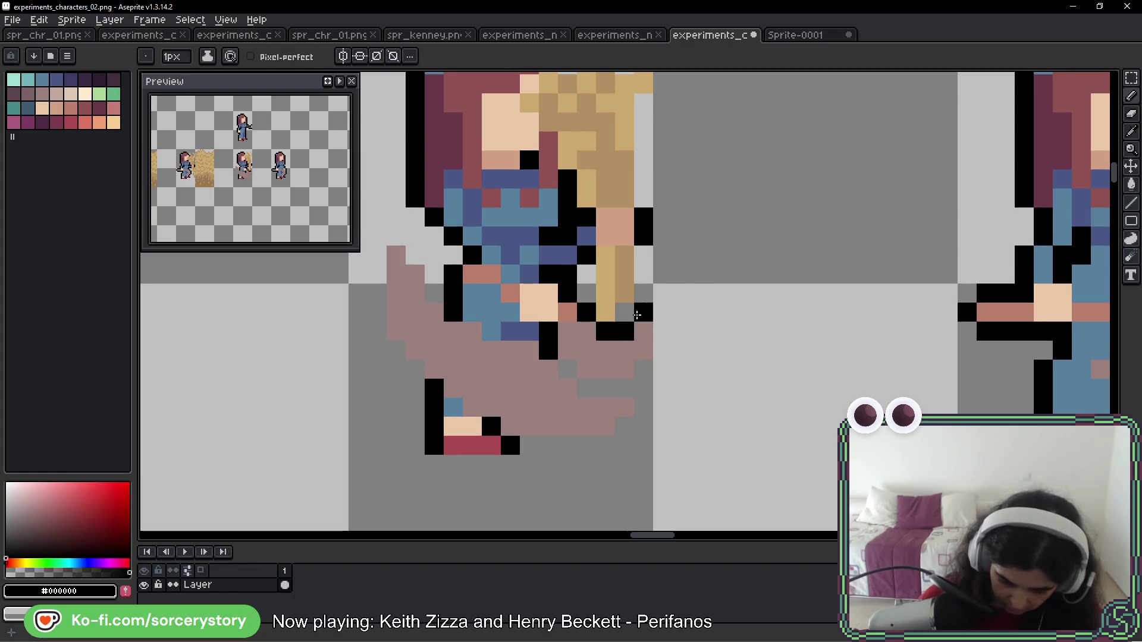
pyautogui.moveTo(645, 367)
pyautogui.mouseDown()
pyautogui.moveTo(668, 331)
pyautogui.moveTo(616, 386)
pyautogui.moveTo(588, 387)
pyautogui.moveTo(566, 365)
pyautogui.mouseUp()
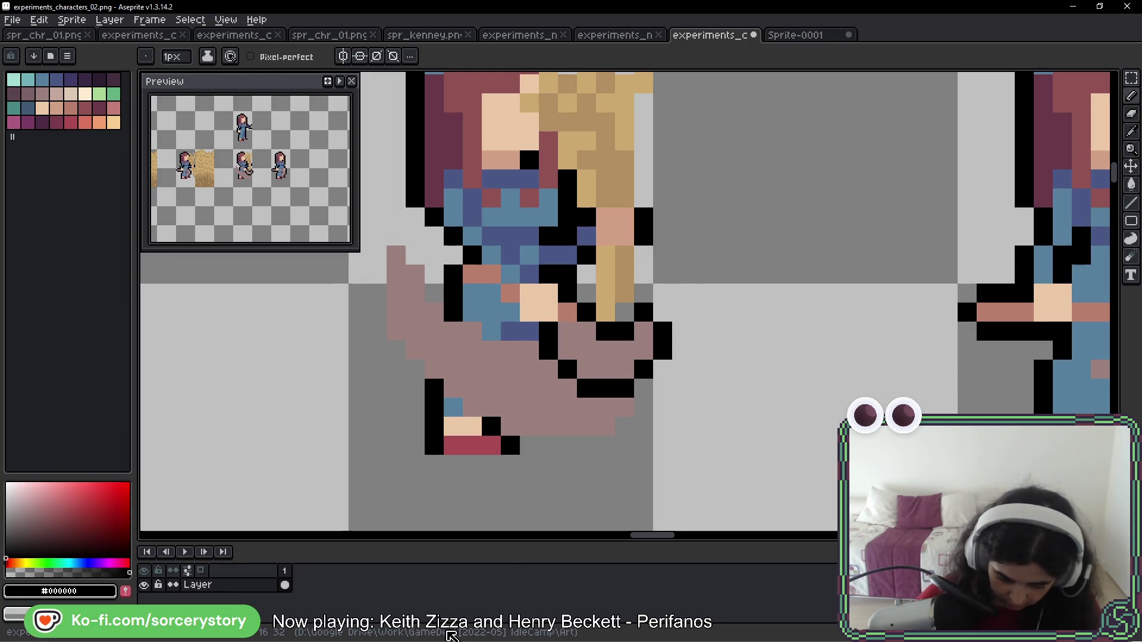
pyautogui.scroll(-5, 507, 371)
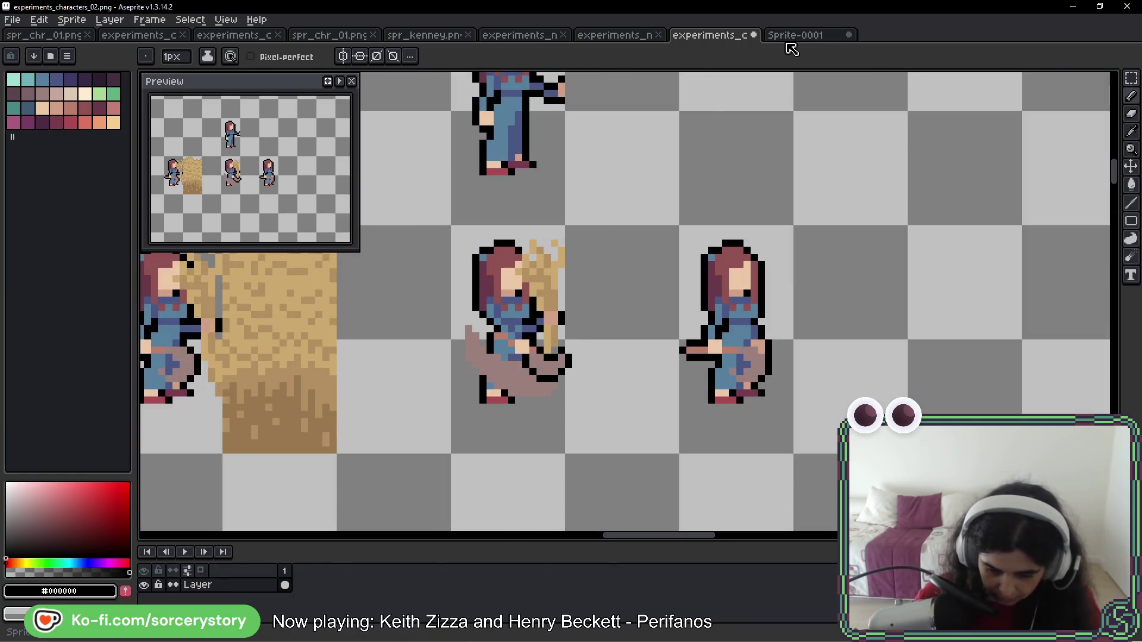
# Add matching black outline pixels along the pink swipe's edge in Sprite-0001's fourth frame
pyautogui.hotkey('ctrl', 'Tab')
pyautogui.scroll(4, 541, 359)
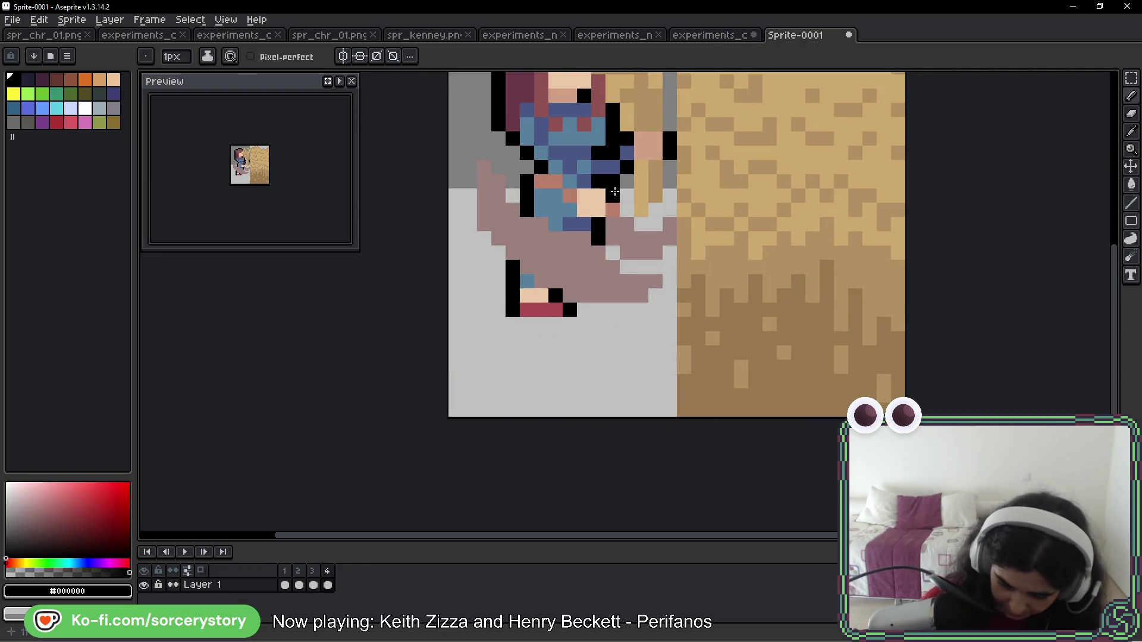
pyautogui.moveTo(640, 222); pyautogui.dragTo(655, 224)
pyautogui.click(669, 209)
pyautogui.click(669, 253)
pyautogui.moveTo(655, 266); pyautogui.dragTo(631, 266)
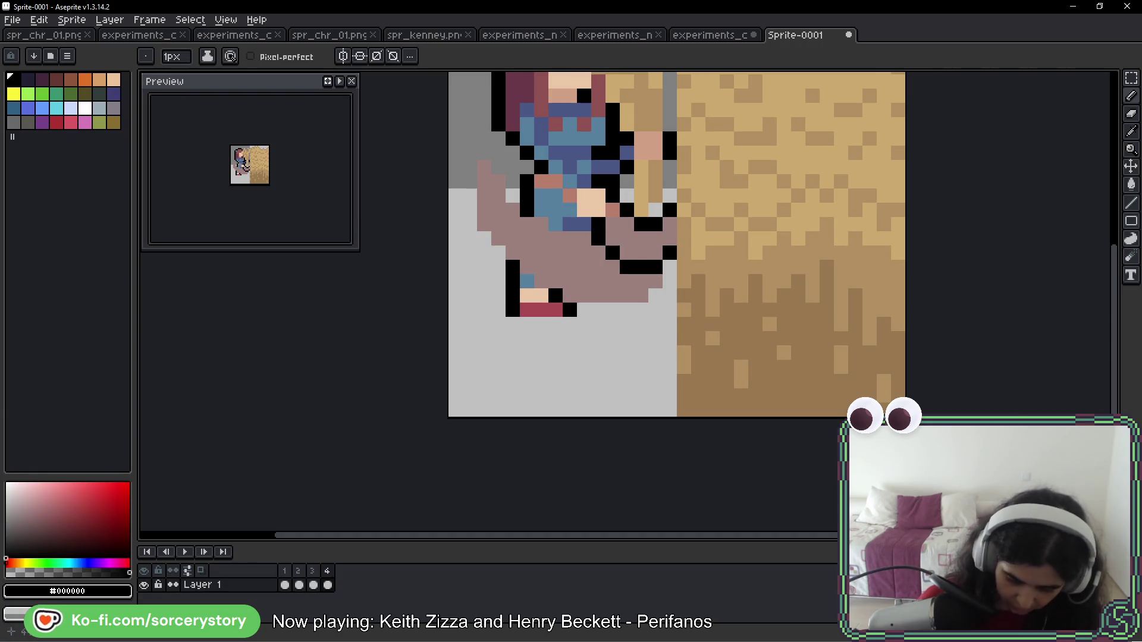
pyautogui.scroll(-3, 929, 228)
pyautogui.moveTo(929, 228); pyautogui.dragTo(628, 344)
# Play the animation, then step between frames 2 and 3
pyautogui.press('Return')
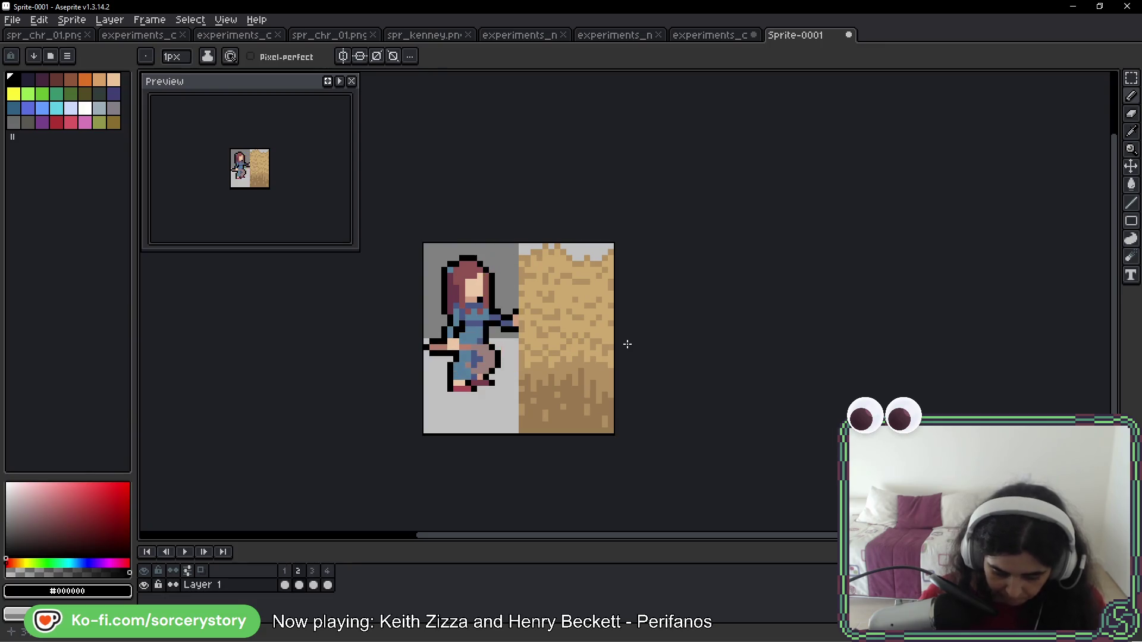
pyautogui.press('Return')
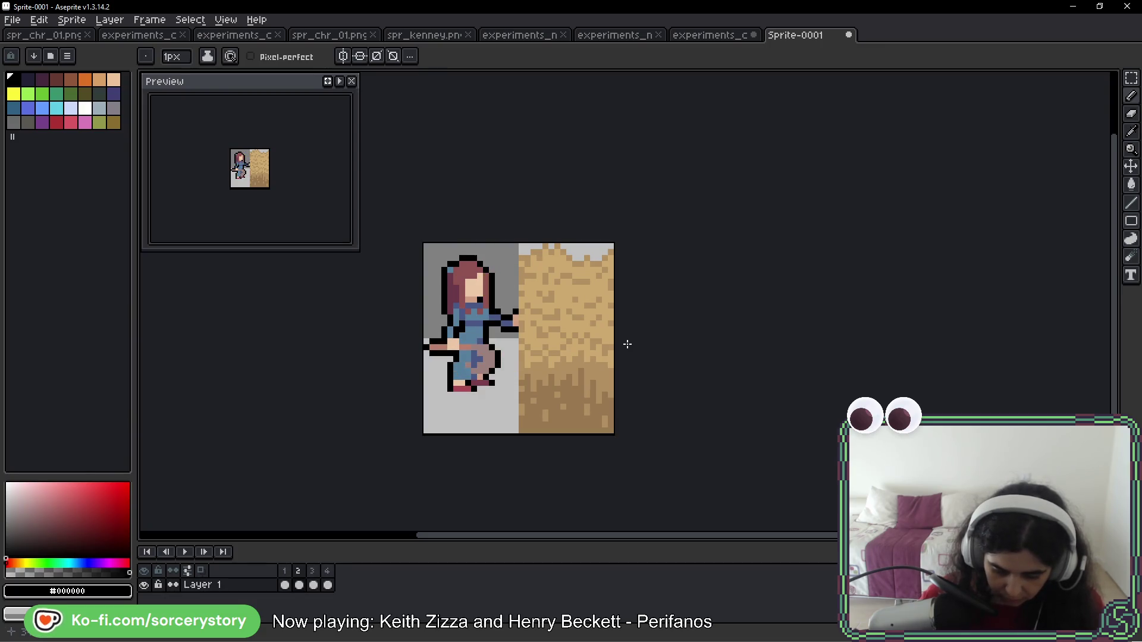
pyautogui.press('Right')
pyautogui.press('Left')
pyautogui.press('Left')
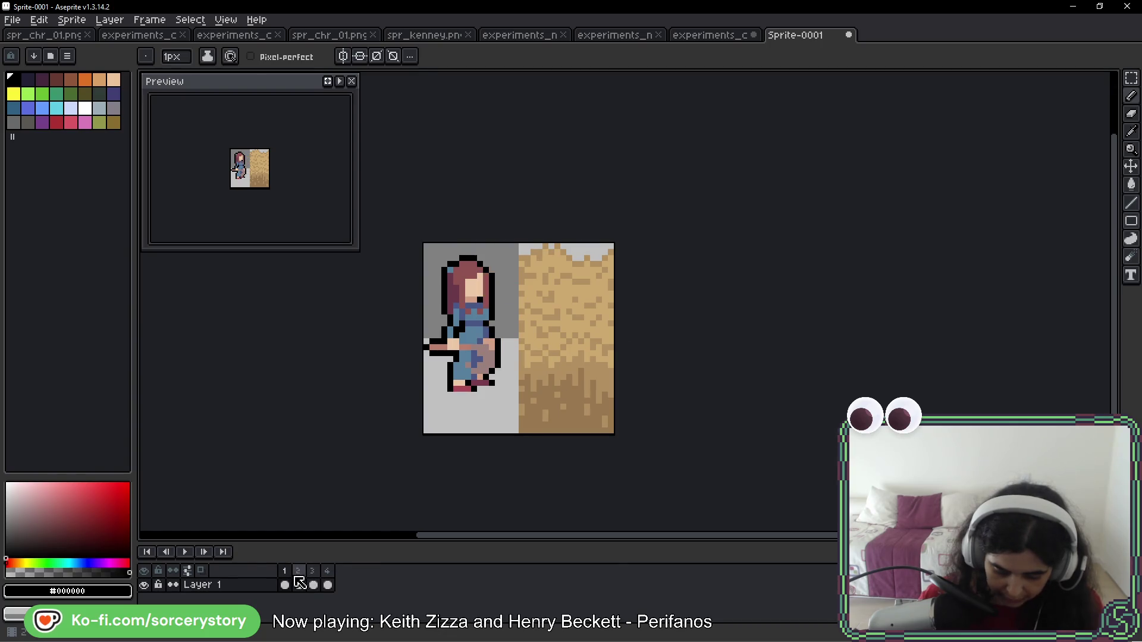
# Give frame 1 a 200 ms duration, frame 3 300 ms, and frame 4 200 ms
pyautogui.doubleClick(284, 571)
pyautogui.write('200')
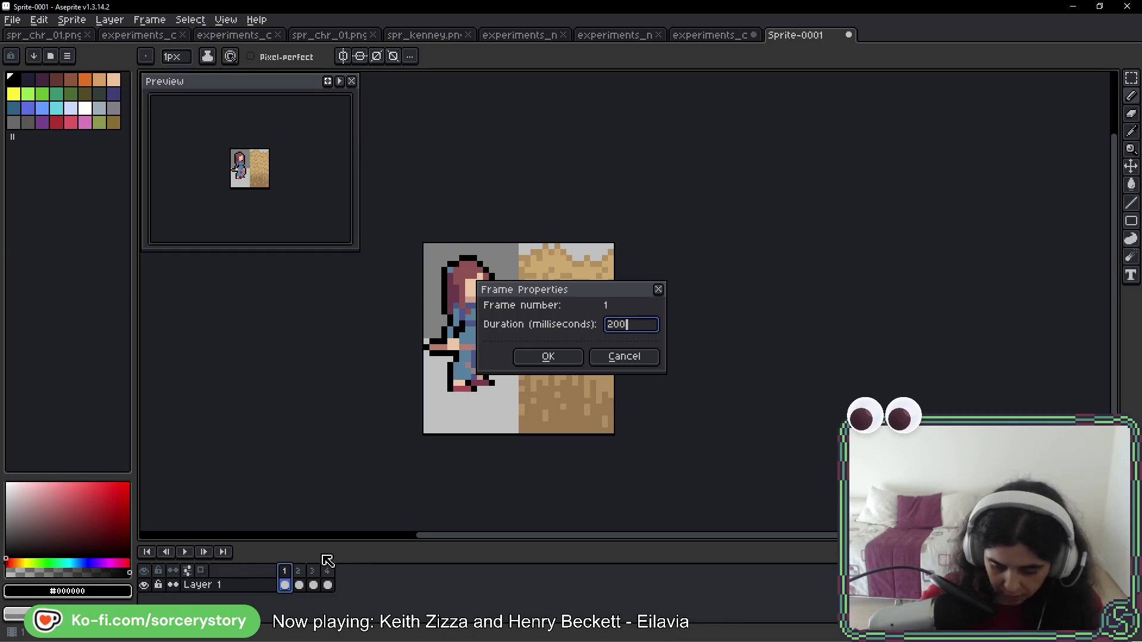
pyautogui.press('Return')
pyautogui.click(302, 583)
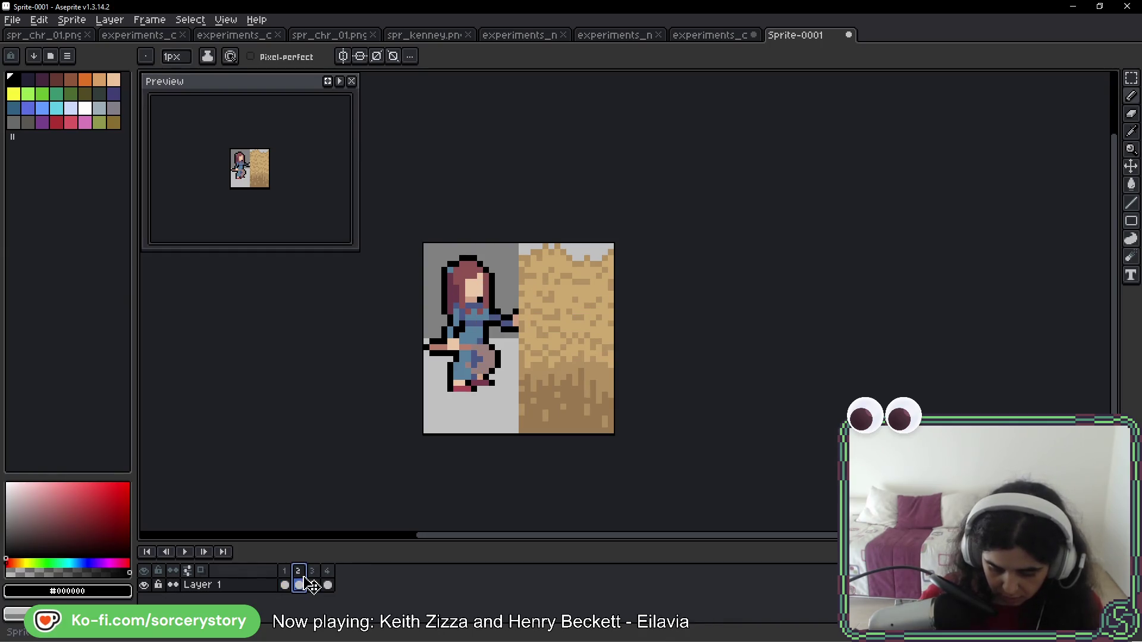
pyautogui.click(310, 584)
pyautogui.doubleClick(308, 576)
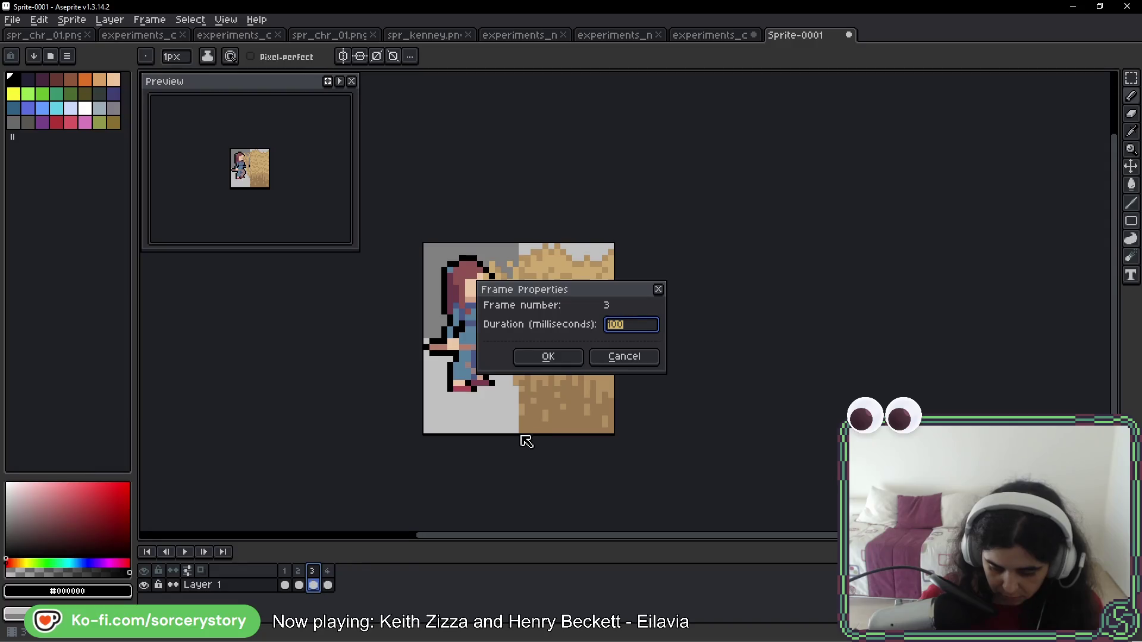
pyautogui.write('0')
pyautogui.press('Return')
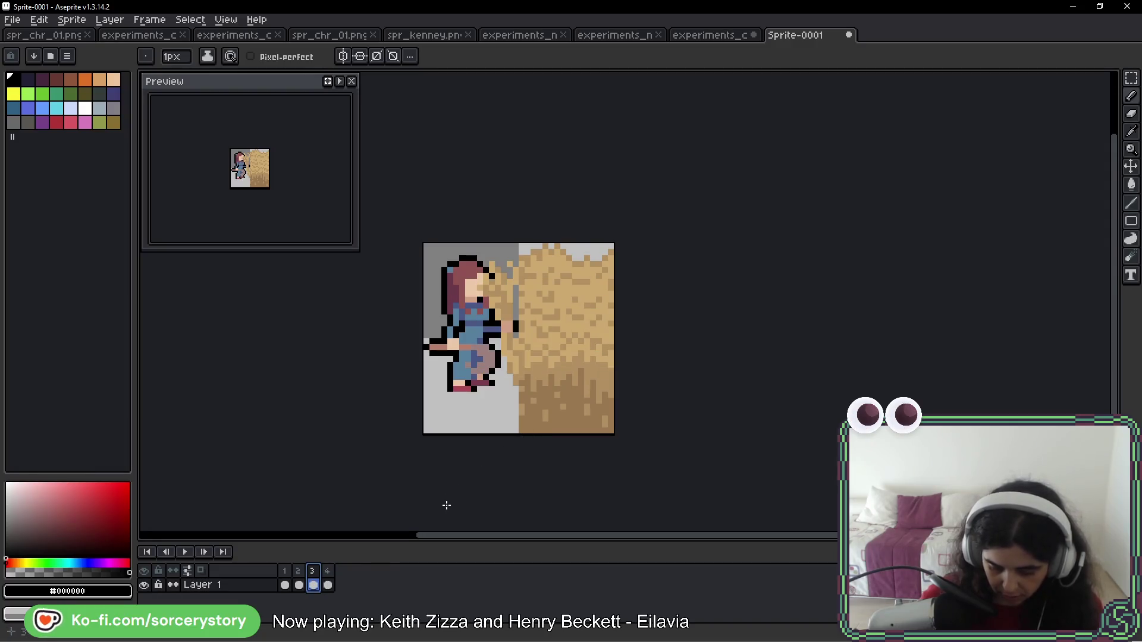
pyautogui.doubleClick(333, 580)
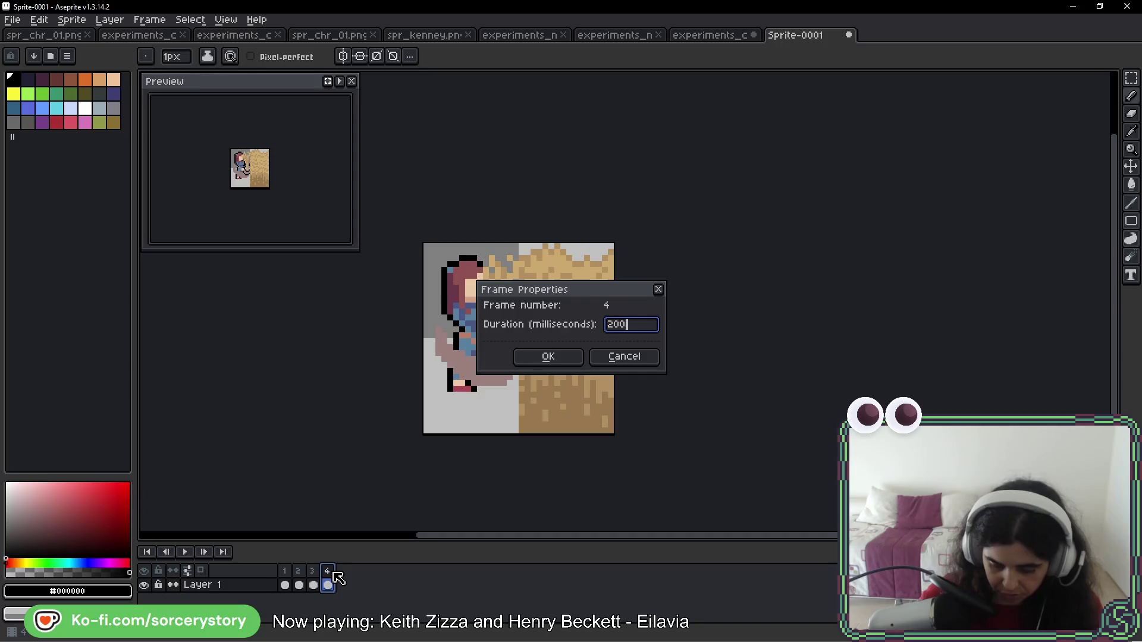
pyautogui.press('Return')
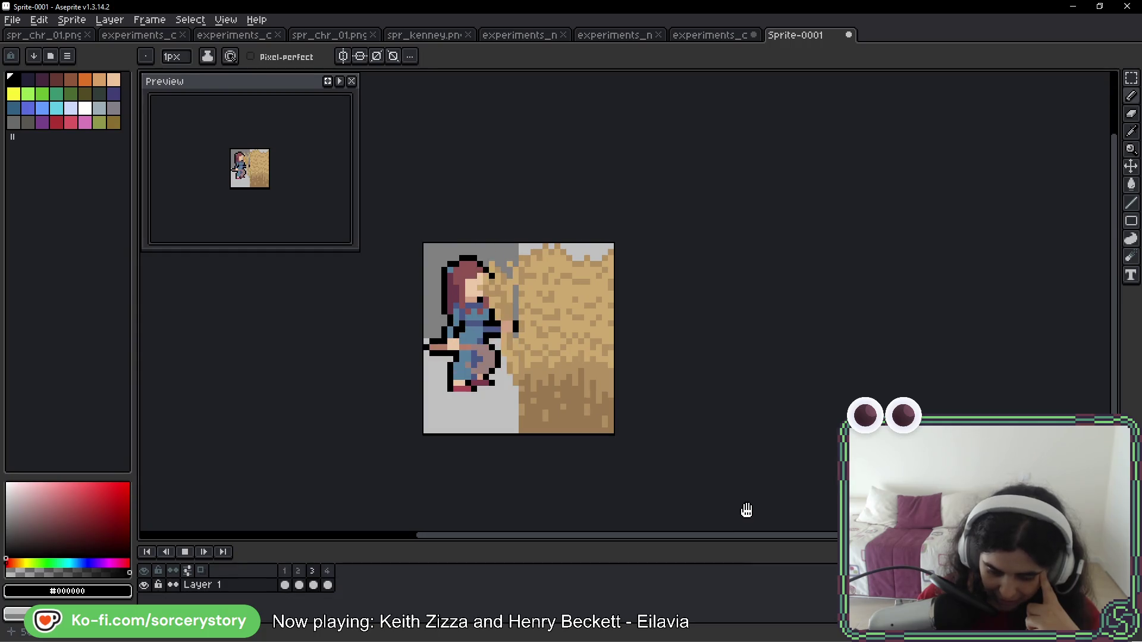
pyautogui.hotkey('ctrl', 'shift', 'Tab')
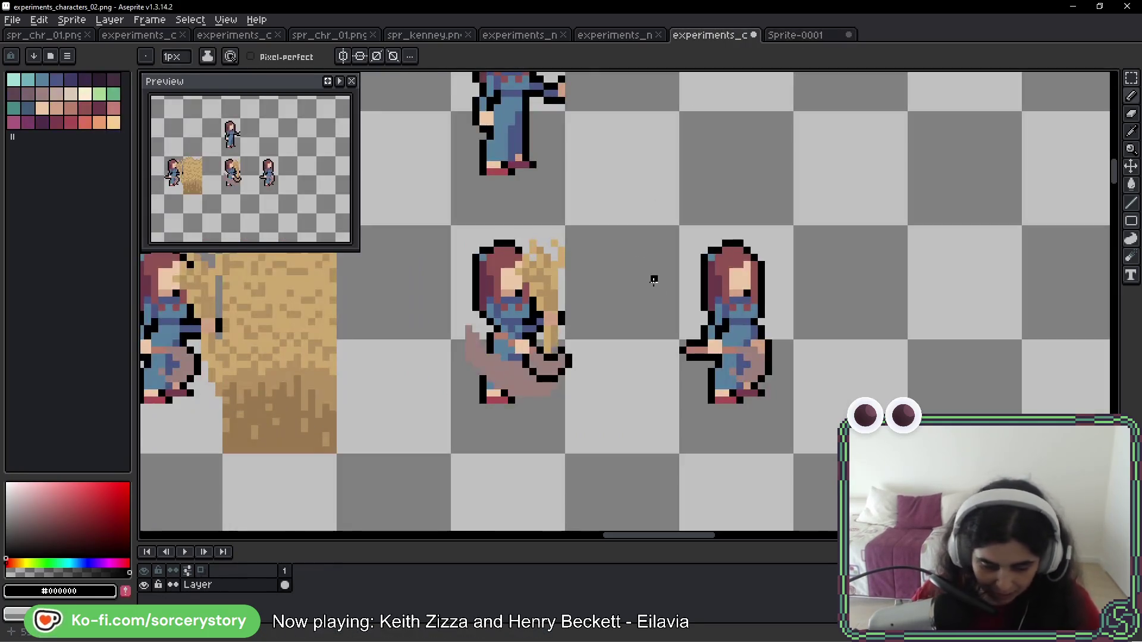
# Paint two dark-blue arm pixels of the sinking girl black
pyautogui.moveTo(476, 334); pyautogui.dragTo(689, 317)
pyautogui.scroll(2, 688, 317)
pyautogui.keyDown('alt'); pyautogui.click(665, 312); pyautogui.keyUp('alt')
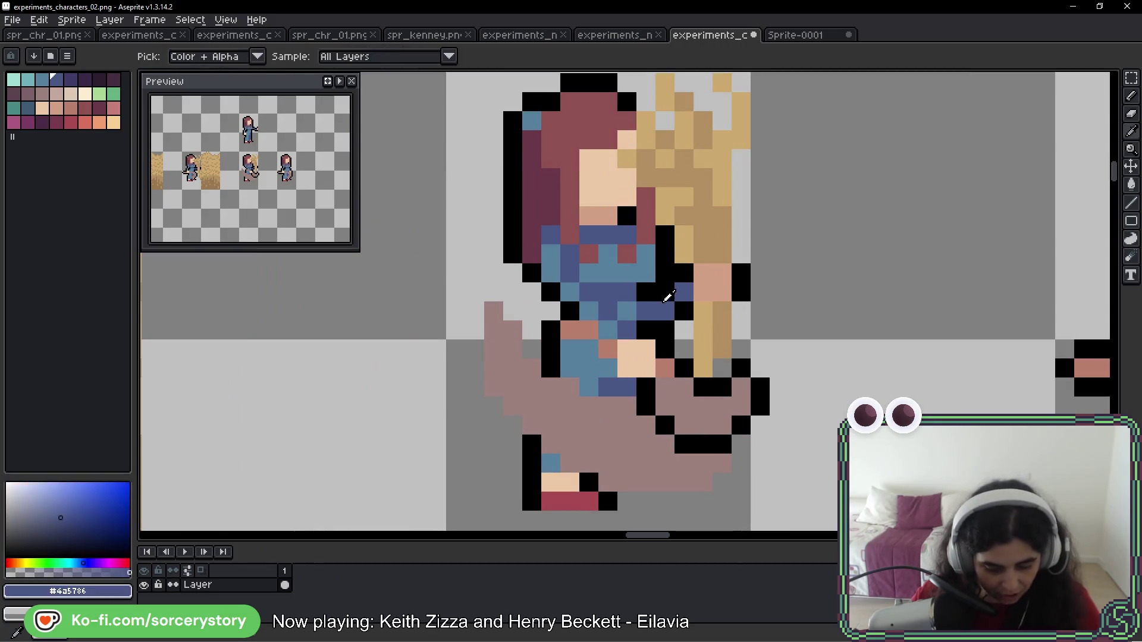
pyautogui.keyDown('alt'); pyautogui.click(665, 329); pyautogui.keyUp('alt')
pyautogui.scroll(-3, 665, 328)
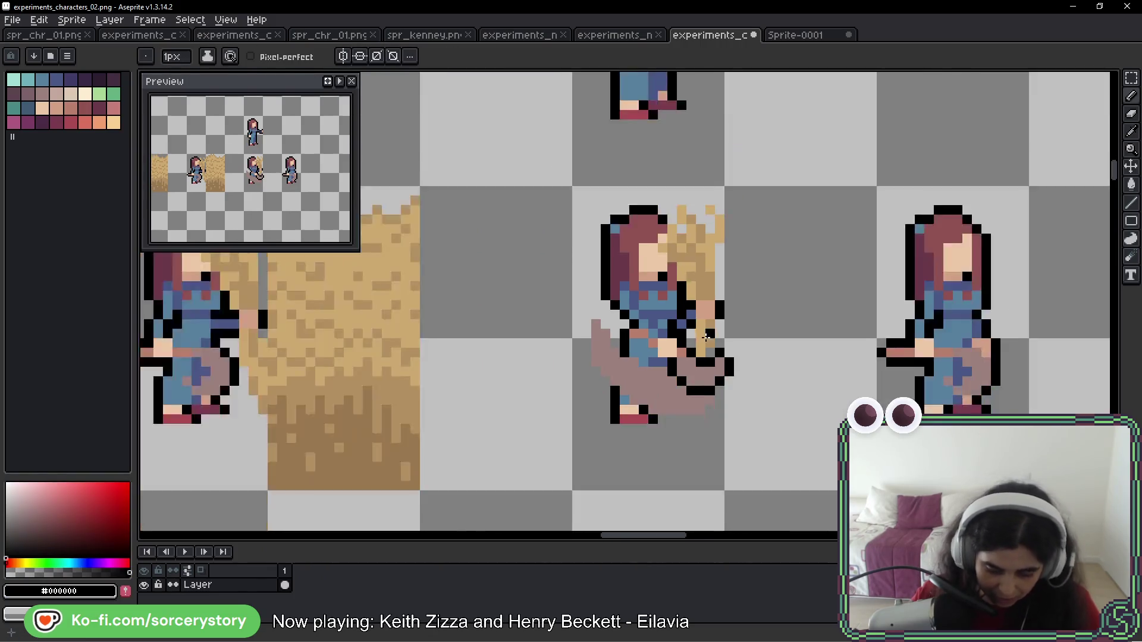
pyautogui.scroll(3, 627, 389)
pyautogui.moveTo(657, 315); pyautogui.dragTo(678, 315)
# Turn a black pixel beside the arm dark blue #4a5786 and blacken one more pixel
pyautogui.keyDown('alt'); pyautogui.click(663, 295); pyautogui.keyUp('alt')
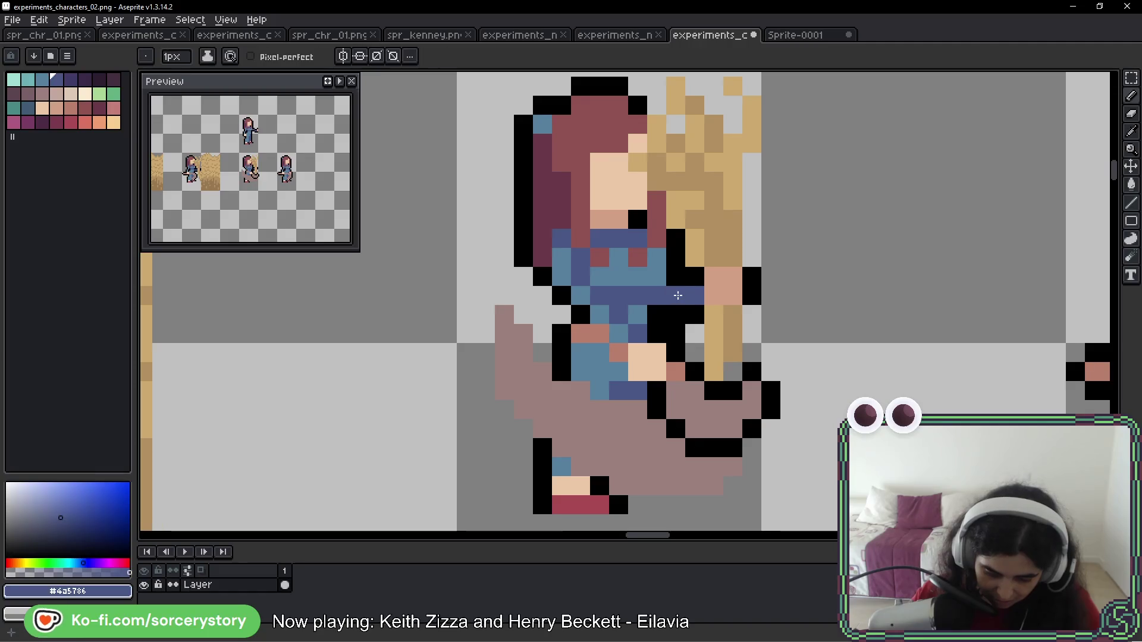
pyautogui.click(685, 314)
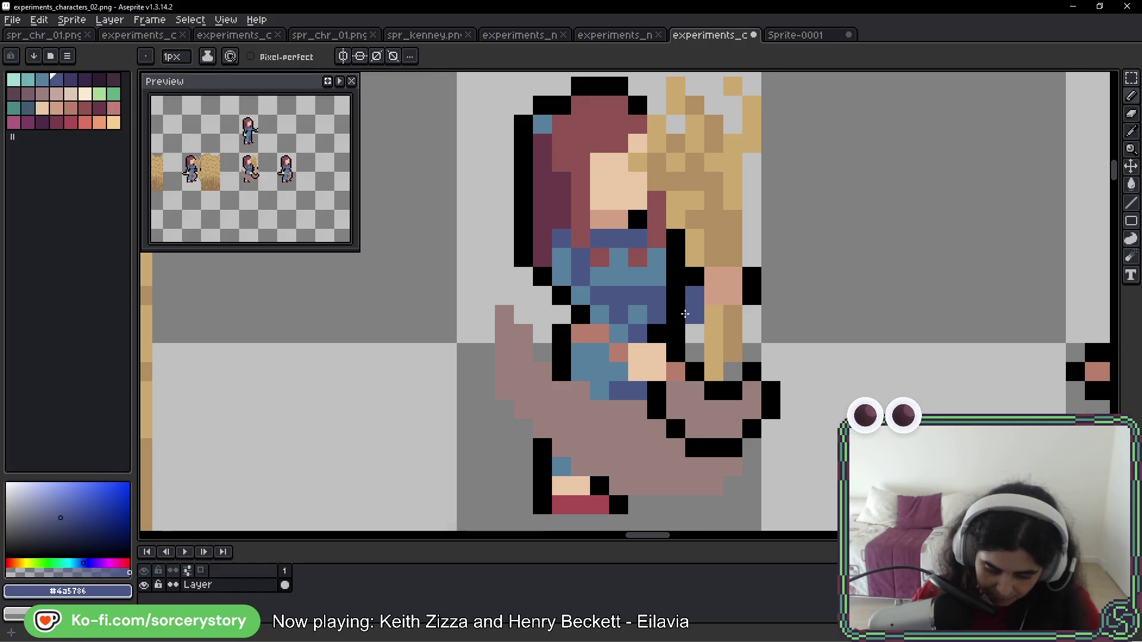
pyautogui.keyDown('alt'); pyautogui.click(677, 264); pyautogui.keyUp('alt')
pyautogui.click(733, 370)
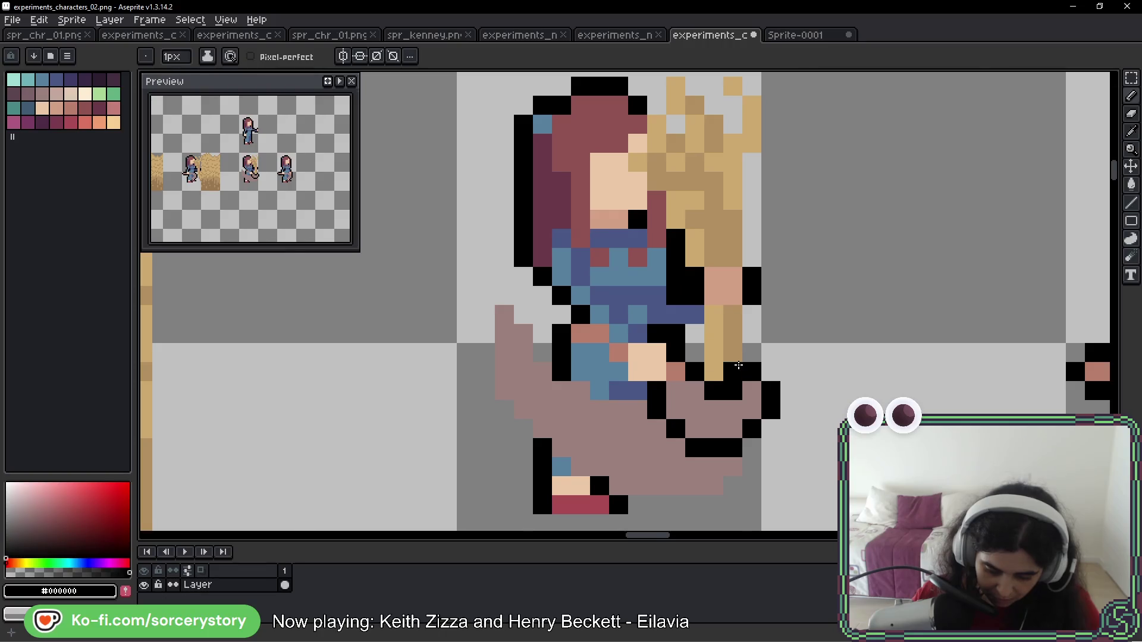
pyautogui.scroll(-3, 755, 351)
pyautogui.scroll(3, 740, 349)
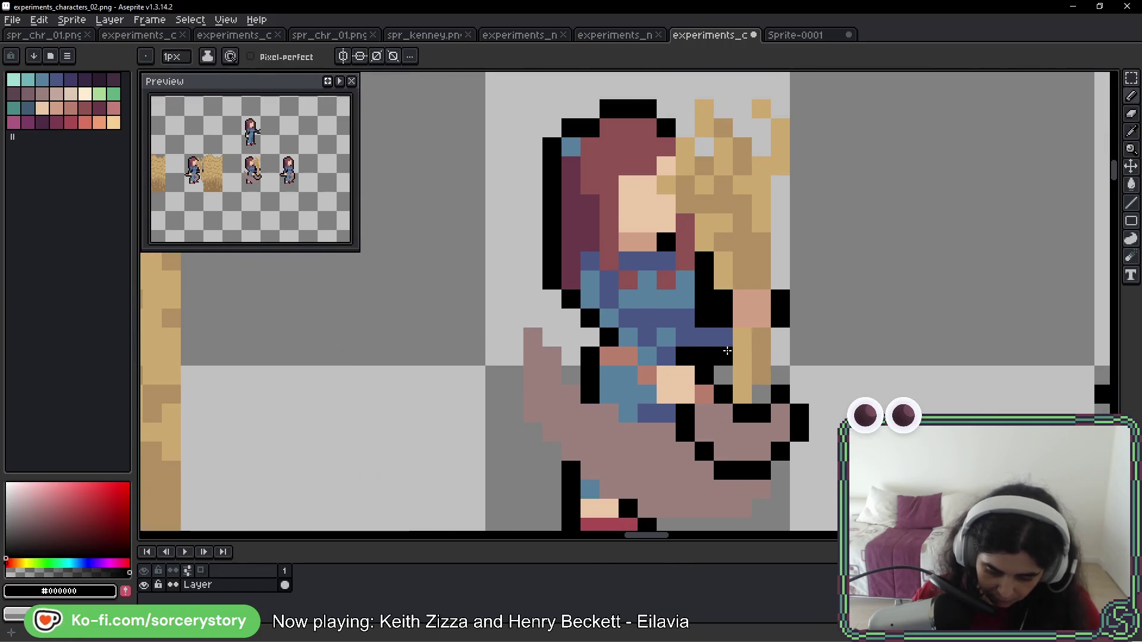
pyautogui.scroll(-2, 789, 356)
pyautogui.scroll(-2, 789, 355)
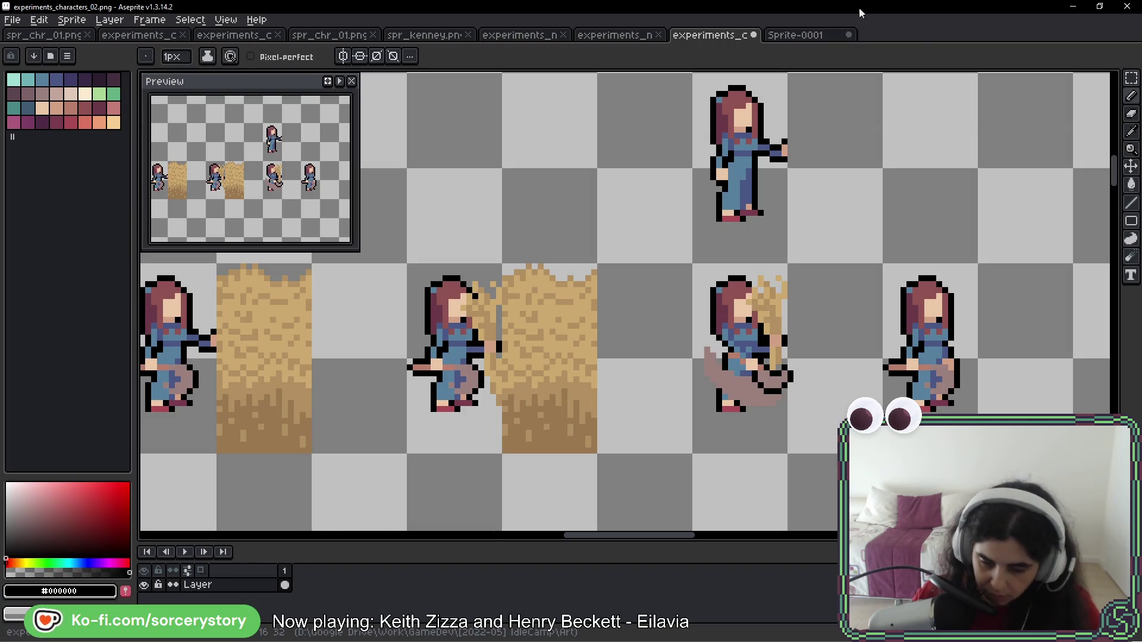
# In Sprite-0001, repaint the arm pixels with dark blue #4a5786 and black from the outline
pyautogui.click(818, 37)
pyautogui.scroll(3, 546, 295)
pyautogui.hotkey('ctrl', 'z')
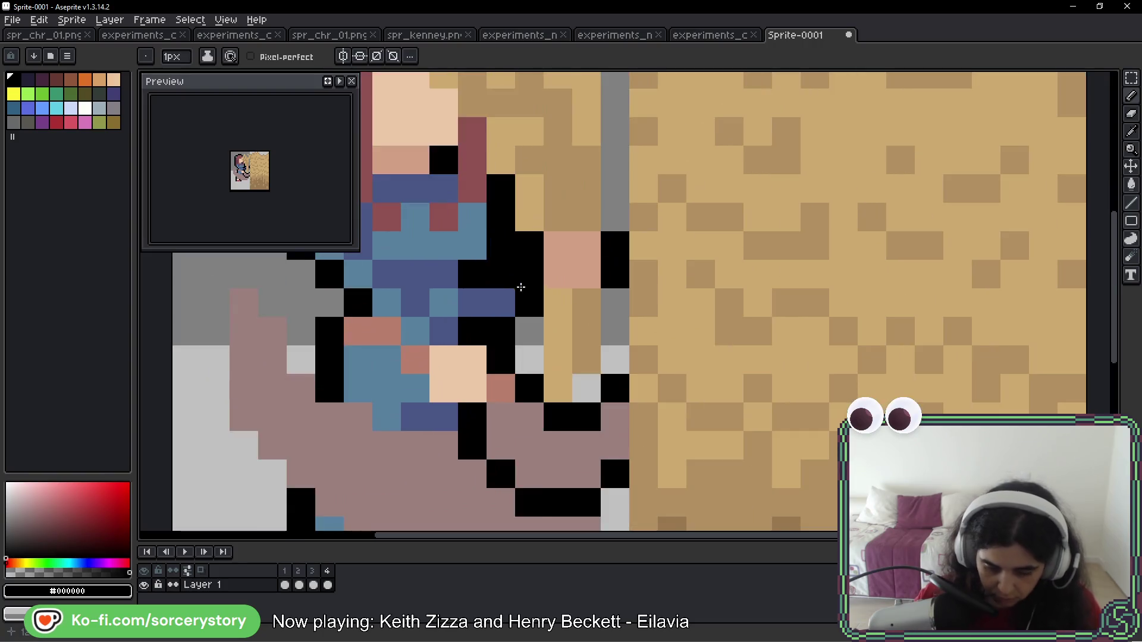
pyautogui.scroll(1, 538, 265)
pyautogui.keyDown('alt'); pyautogui.click(538, 265); pyautogui.keyUp('alt')
pyautogui.click(531, 304)
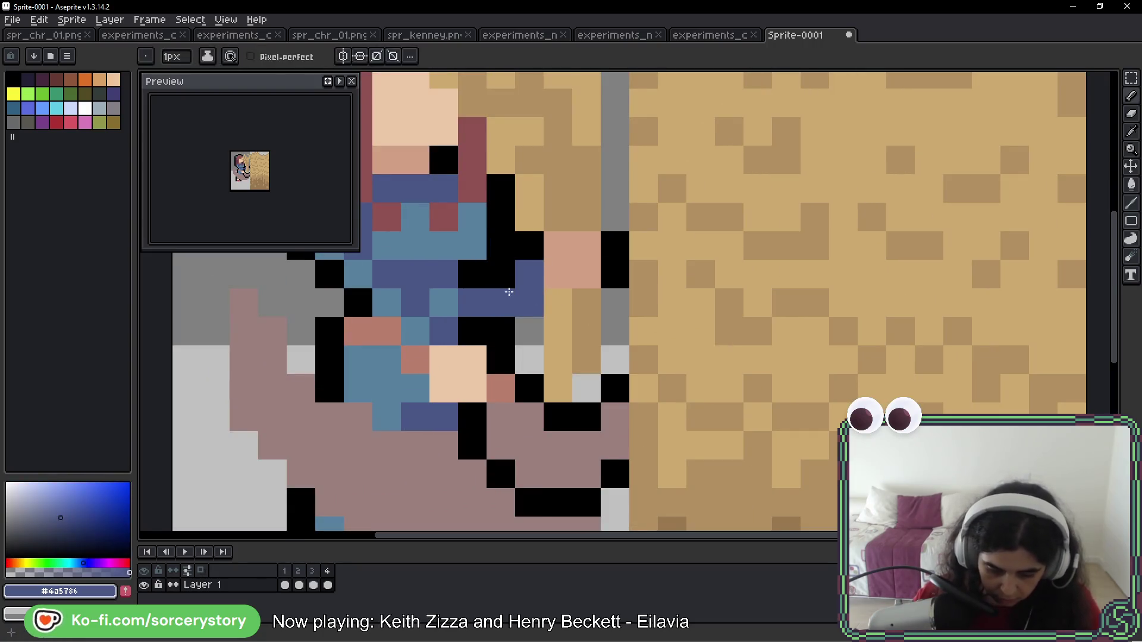
pyautogui.click(473, 274)
pyautogui.keyDown('alt'); pyautogui.click(505, 265); pyautogui.keyUp('alt')
pyautogui.click(482, 302)
pyautogui.click(521, 275)
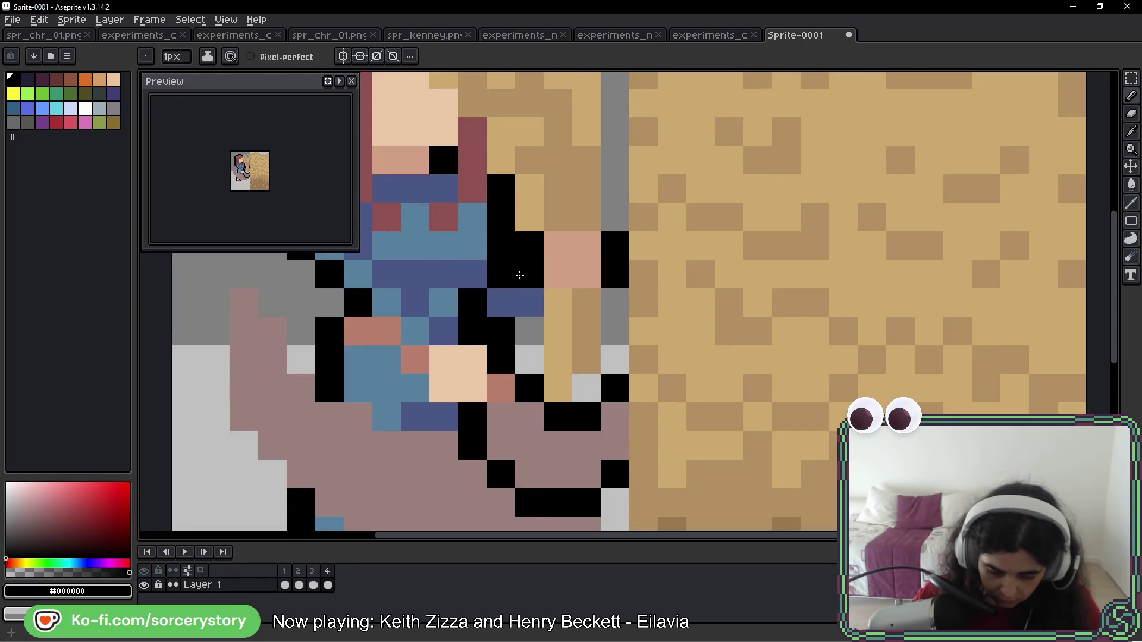
pyautogui.scroll(-2, 557, 330)
# Bring up the save options twice and cancel both without saving
pyautogui.hotkey('ctrl', 's')
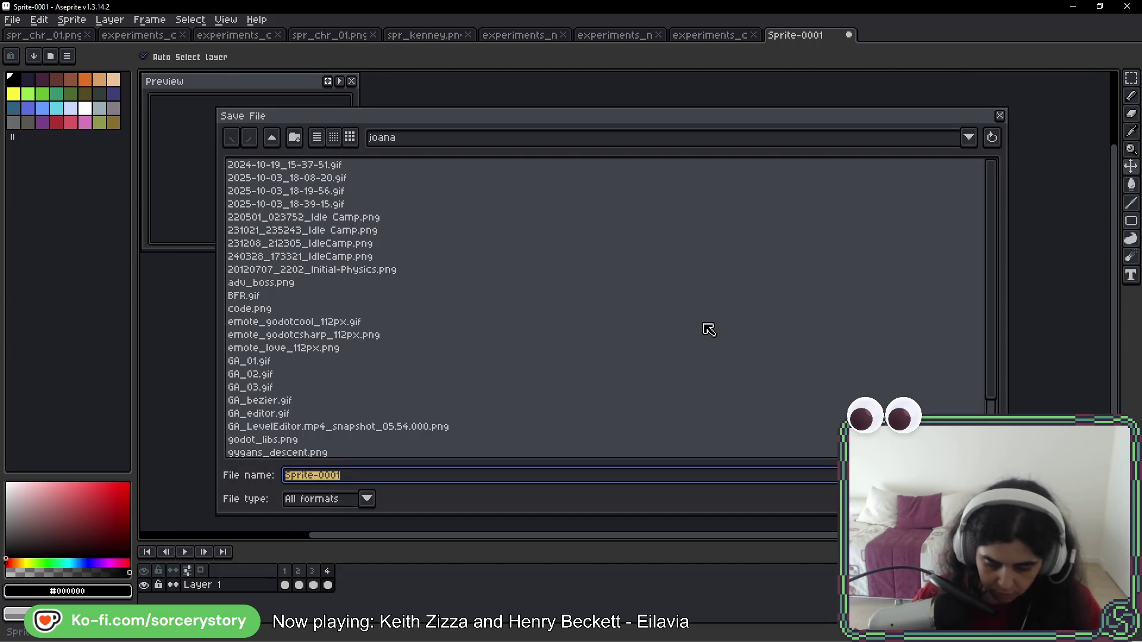
pyautogui.press('Escape')
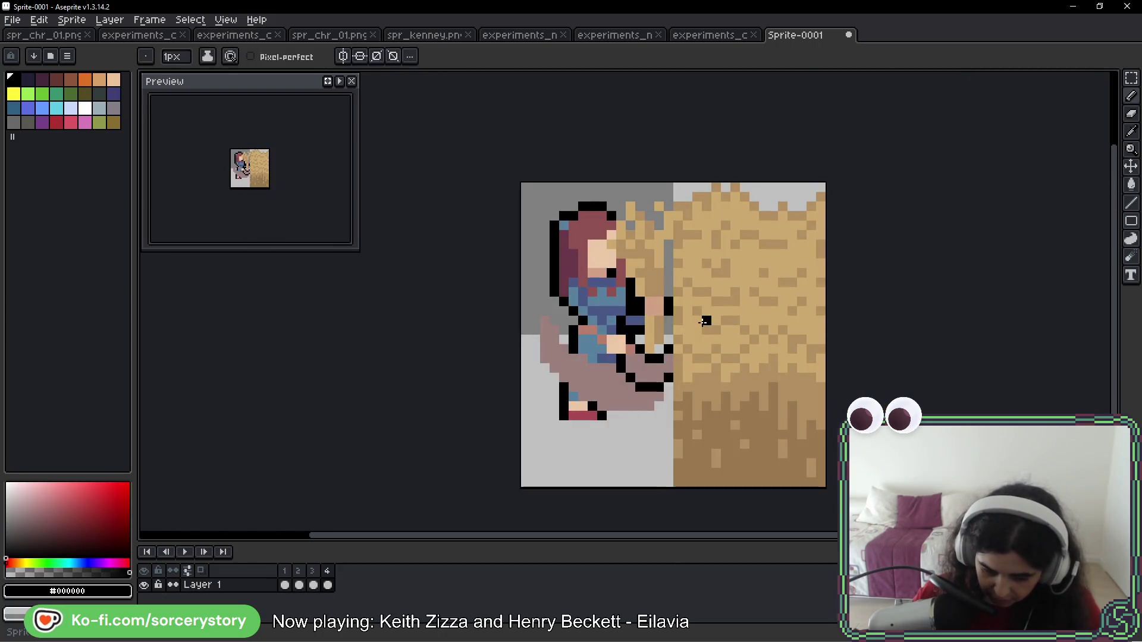
pyautogui.hotkey('ctrl', 's')
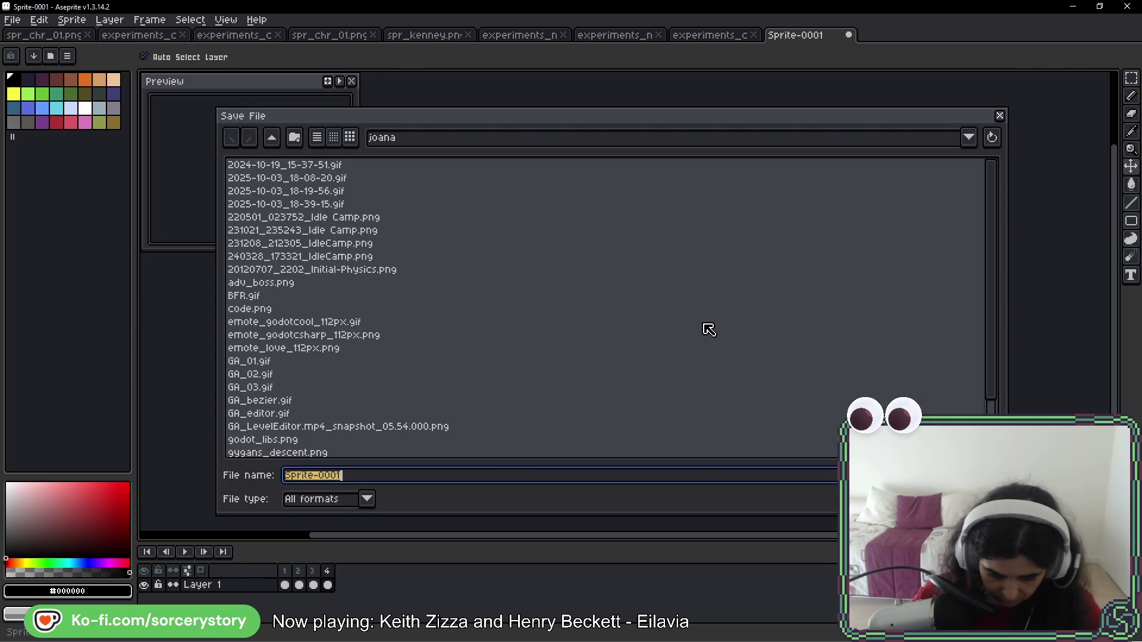
pyautogui.press('Escape')
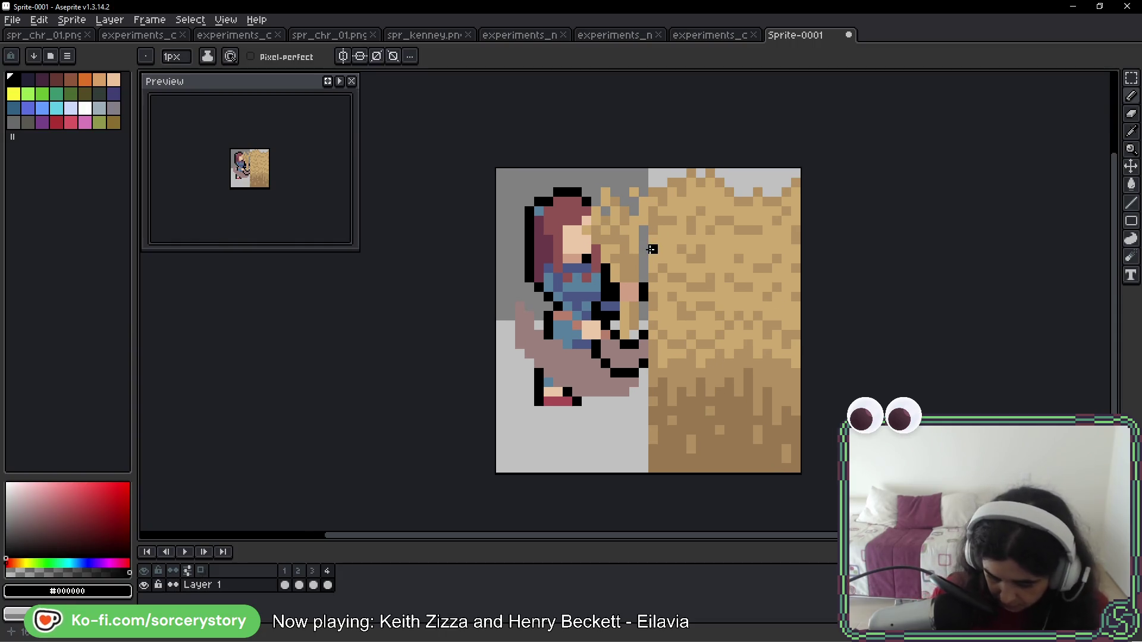
pyautogui.moveTo(684, 250); pyautogui.dragTo(651, 241)
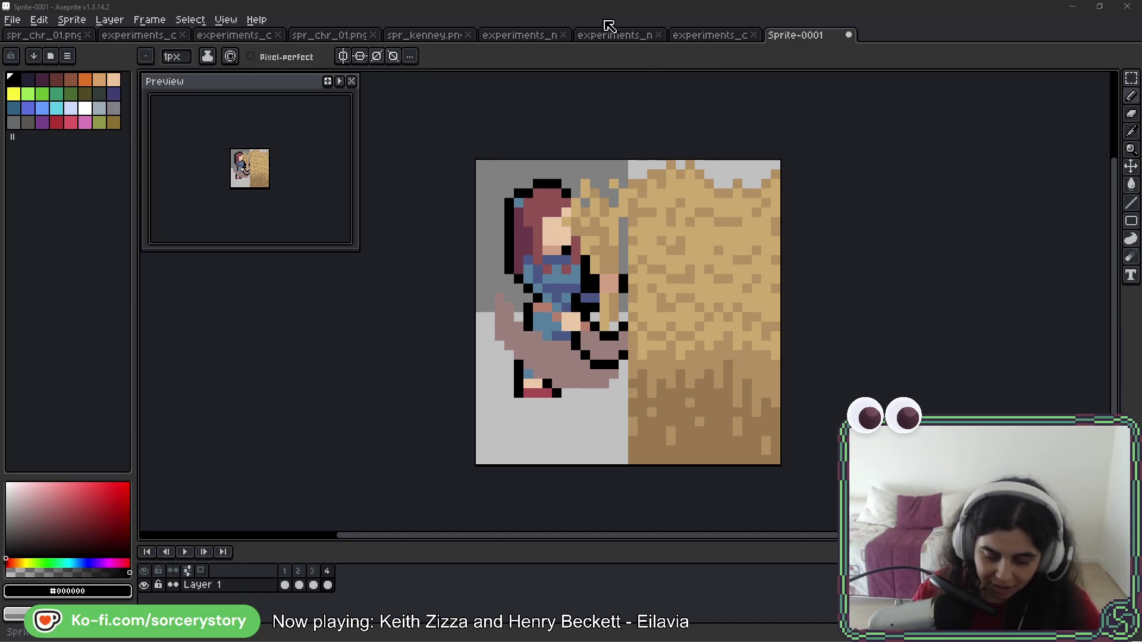
pyautogui.scroll(5, 493, 333)
# Blacken one pixel near the girl's hands, then check the hay-bale sprites in experiments_characters_02
pyautogui.click(510, 280)
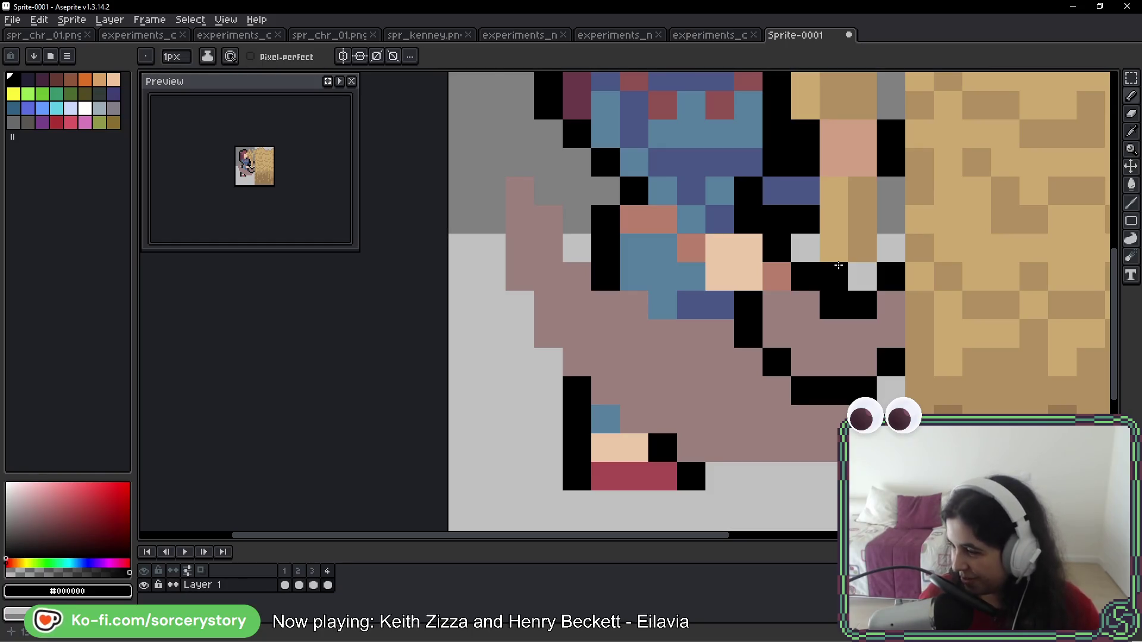
pyautogui.scroll(-2, 791, 189)
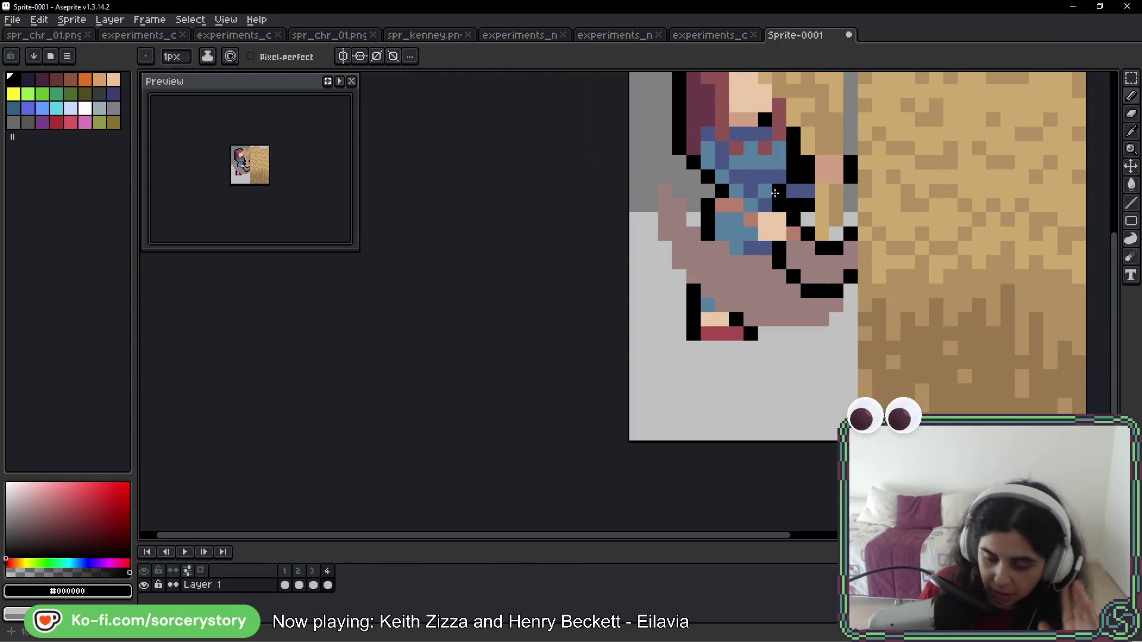
pyautogui.hotkey('ctrl', 'shift', 'Tab')
pyautogui.scroll(4, 630, 338)
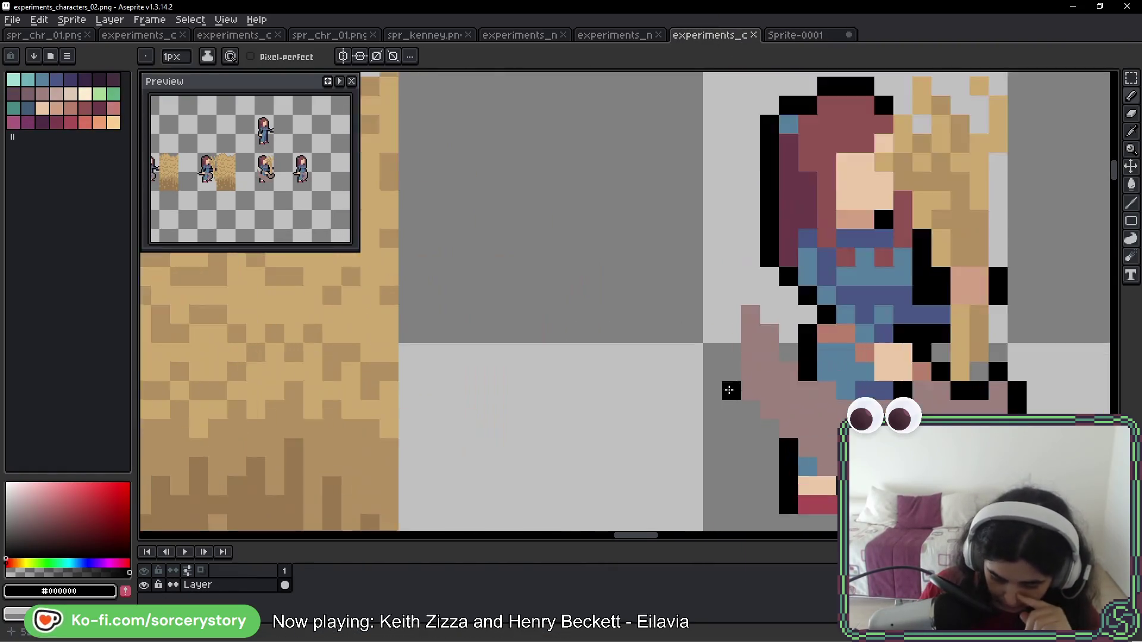
pyautogui.scroll(-3, 757, 388)
pyautogui.moveTo(980, 294); pyautogui.dragTo(381, 264)
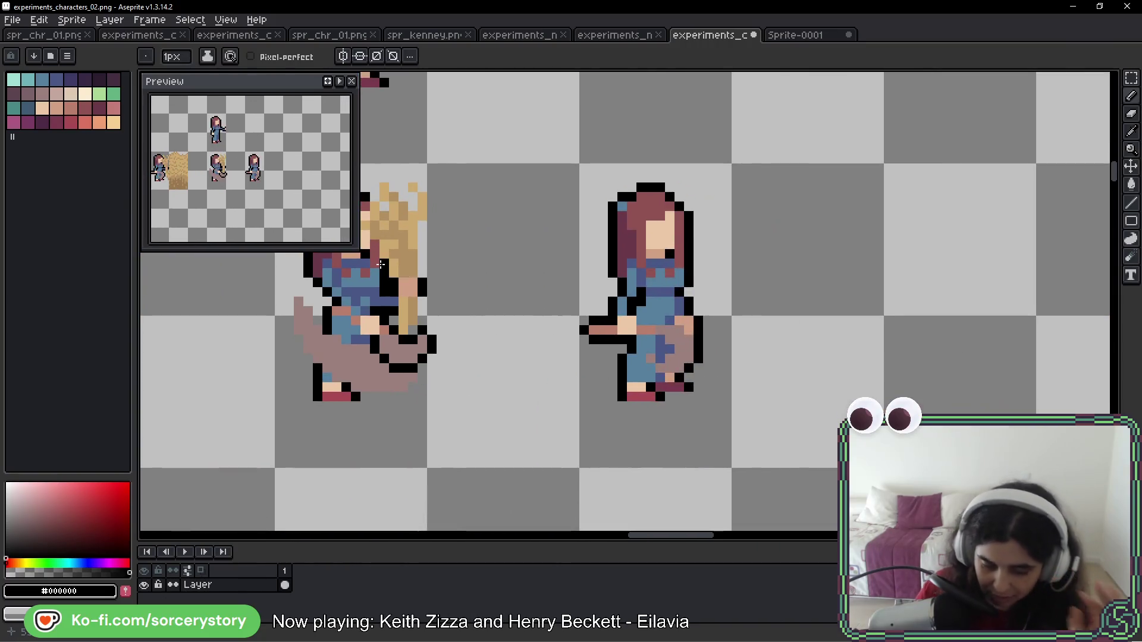
pyautogui.moveTo(478, 264); pyautogui.dragTo(566, 267)
pyautogui.scroll(-2, 637, 242)
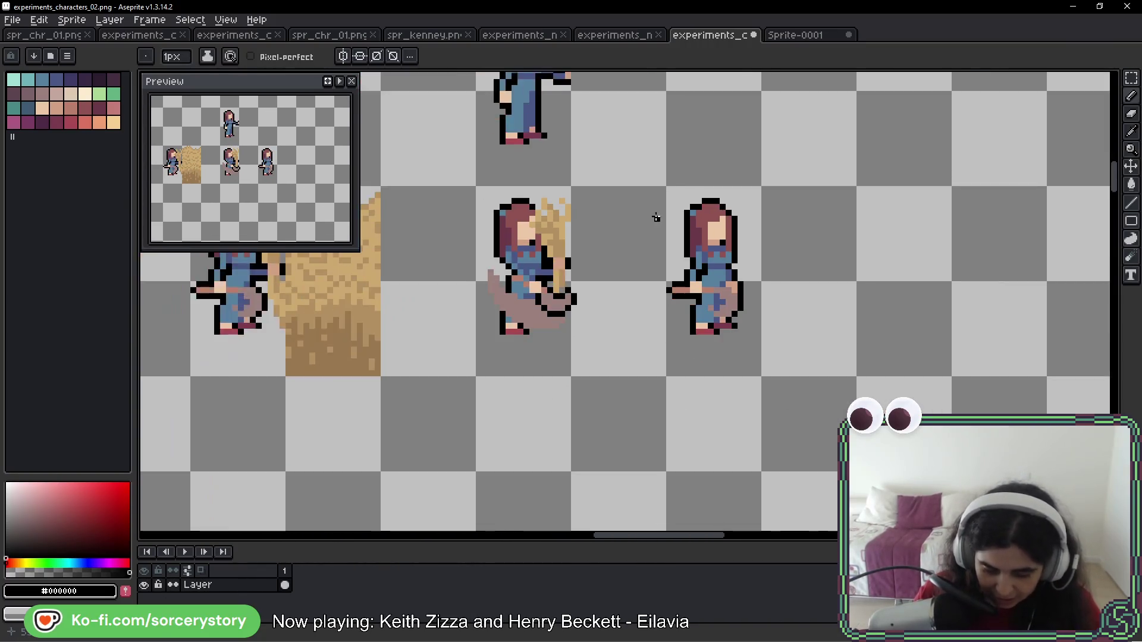
pyautogui.scroll(-2, 785, 234)
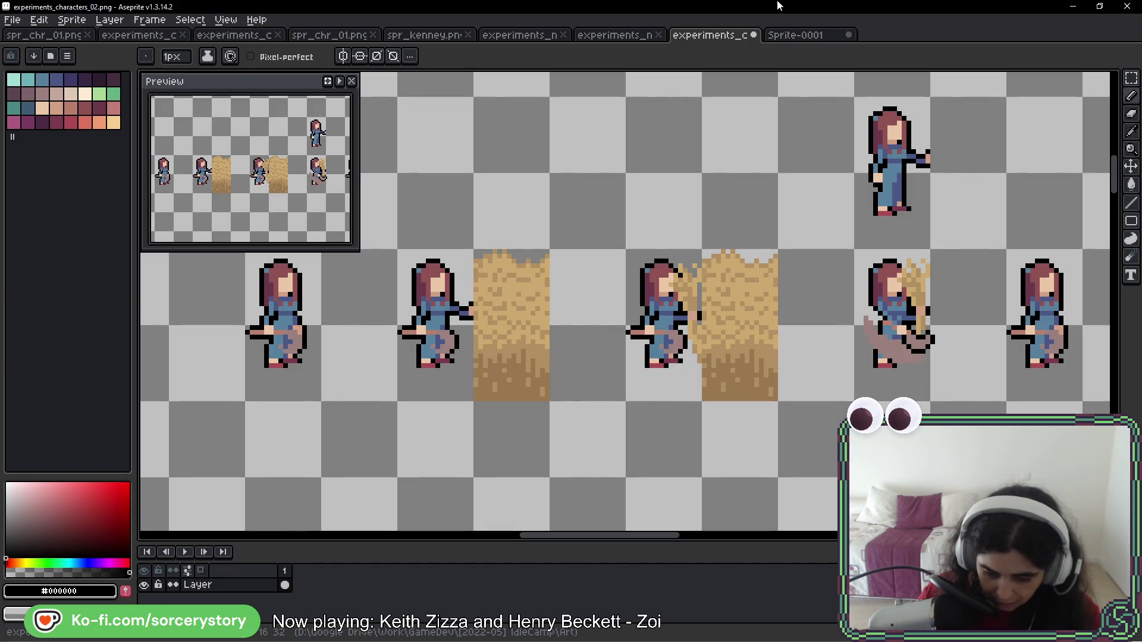
# Return to Sprite-0001, start the hay-bale animation and centre the sprite
pyautogui.click(807, 41)
pyautogui.press('Return')
pyautogui.scroll(-4, 844, 135)
pyautogui.moveTo(845, 135)
pyautogui.mouseDown()
pyautogui.moveTo(663, 210)
pyautogui.moveTo(597, 212)
pyautogui.mouseUp()
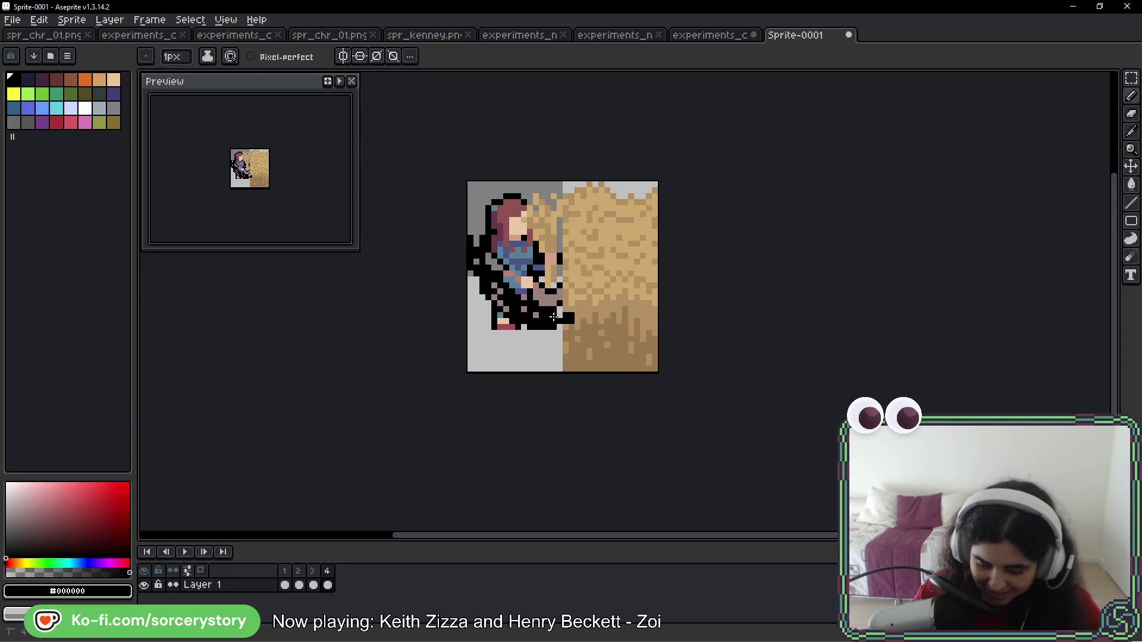
# Zoom into the Sprite-0001 sketch and play the hay animation
pyautogui.scroll(2, 500, 303)
pyautogui.scroll(1, 501, 303)
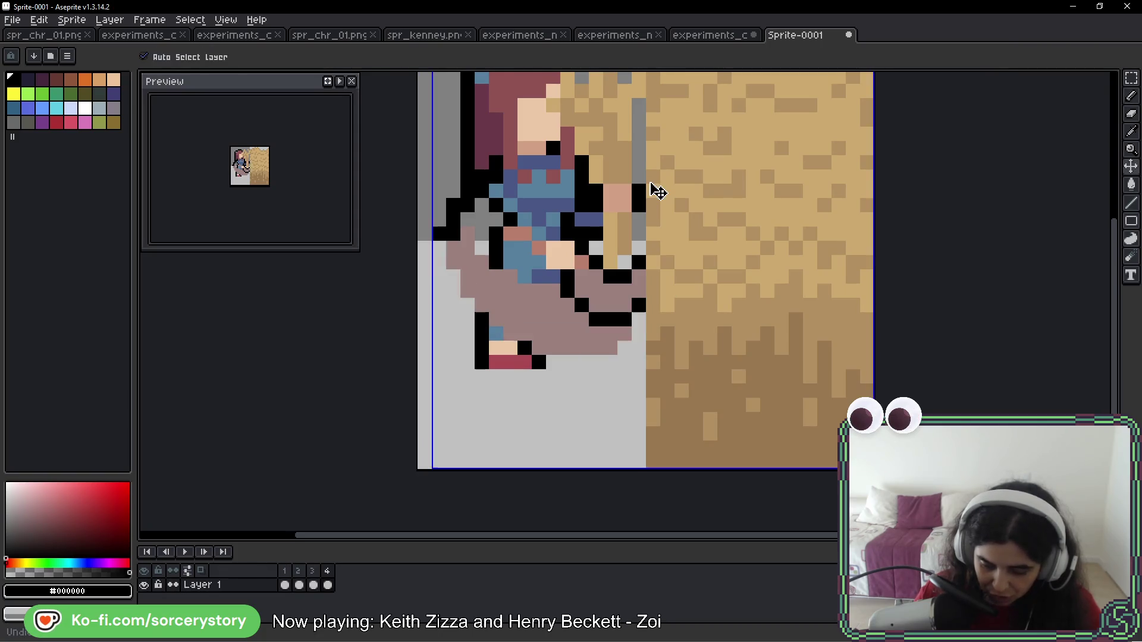
pyautogui.moveTo(691, 249); pyautogui.dragTo(679, 309)
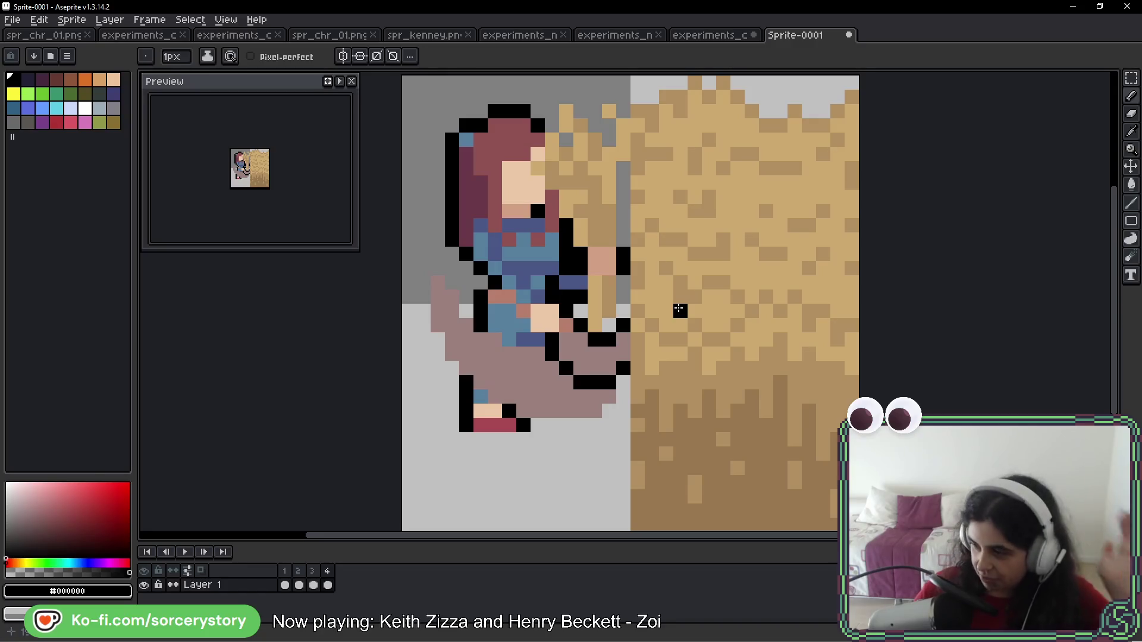
pyautogui.press('Return')
pyautogui.moveTo(590, 181); pyautogui.dragTo(596, 199)
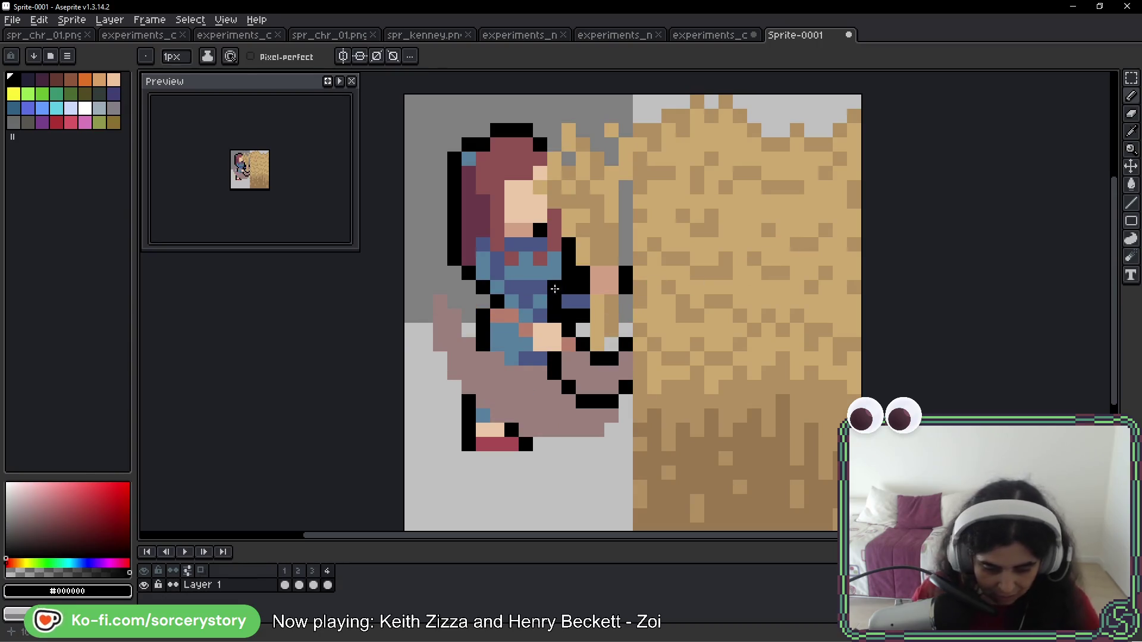
# Pick the dress's dark blue and load the Nanner Pancakes palette preset
pyautogui.keyDown('alt'); pyautogui.click(537, 287); pyautogui.keyUp('alt')
pyautogui.click(50, 55)
pyautogui.click(87, 116)
pyautogui.click(124, 146)
pyautogui.click(14, 218)
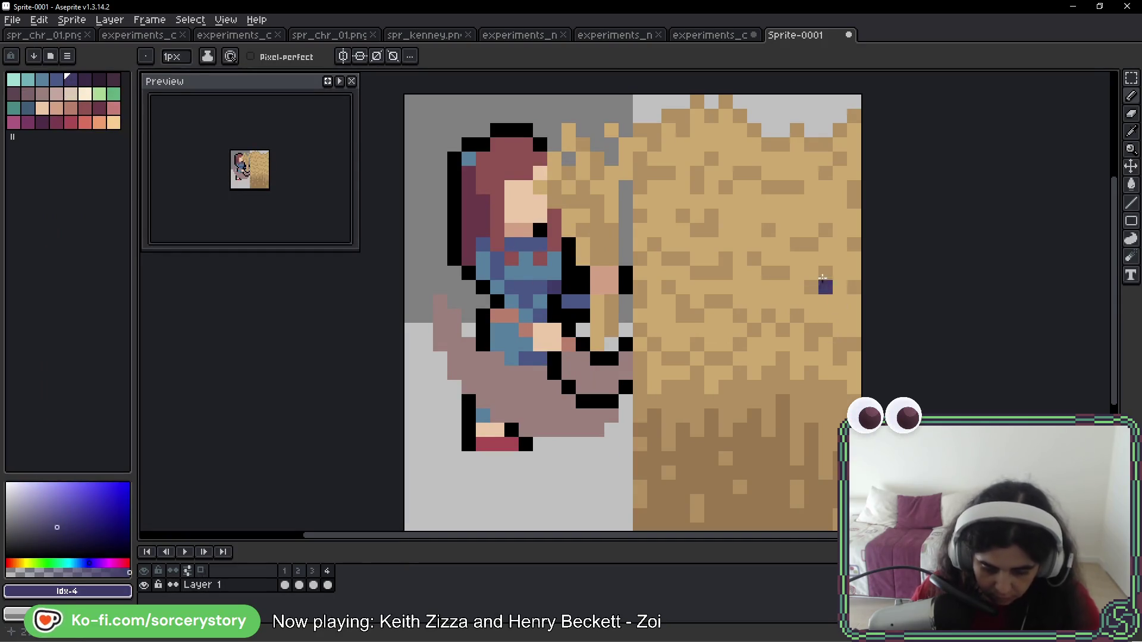
# Step through the frames, dab a blue test pixel on the hay, then go to experiments_characters_02
pyautogui.press('Right')
pyautogui.click(780, 269)
pyautogui.press('Right')
pyautogui.press('Right')
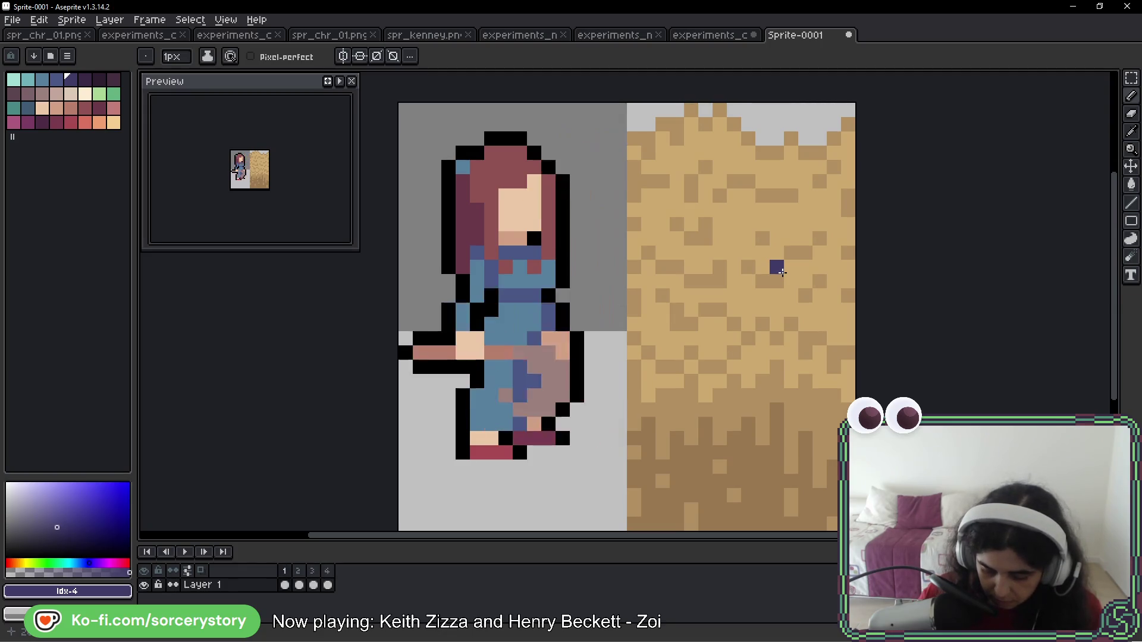
pyautogui.press('Right')
pyautogui.hotkey('ctrl', 'shift', 'Tab')
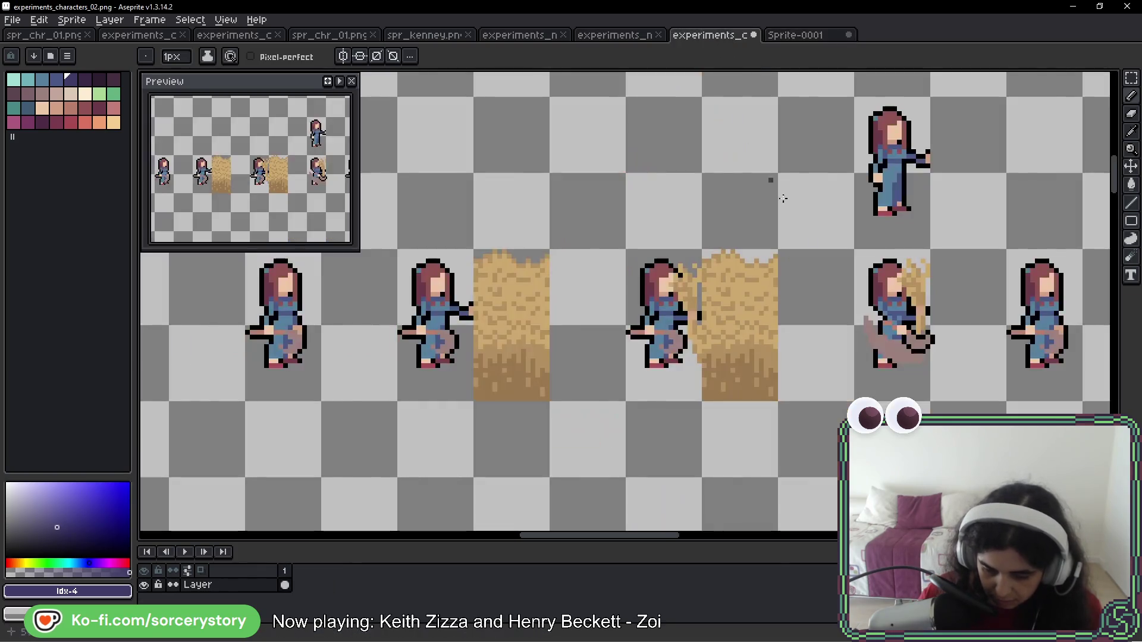
# Return to the Sprite-0001 girl-in-hay sketch and cancel the Save File dialog again
pyautogui.hscroll(5, 620, 284)
pyautogui.scroll(5, 621, 284)
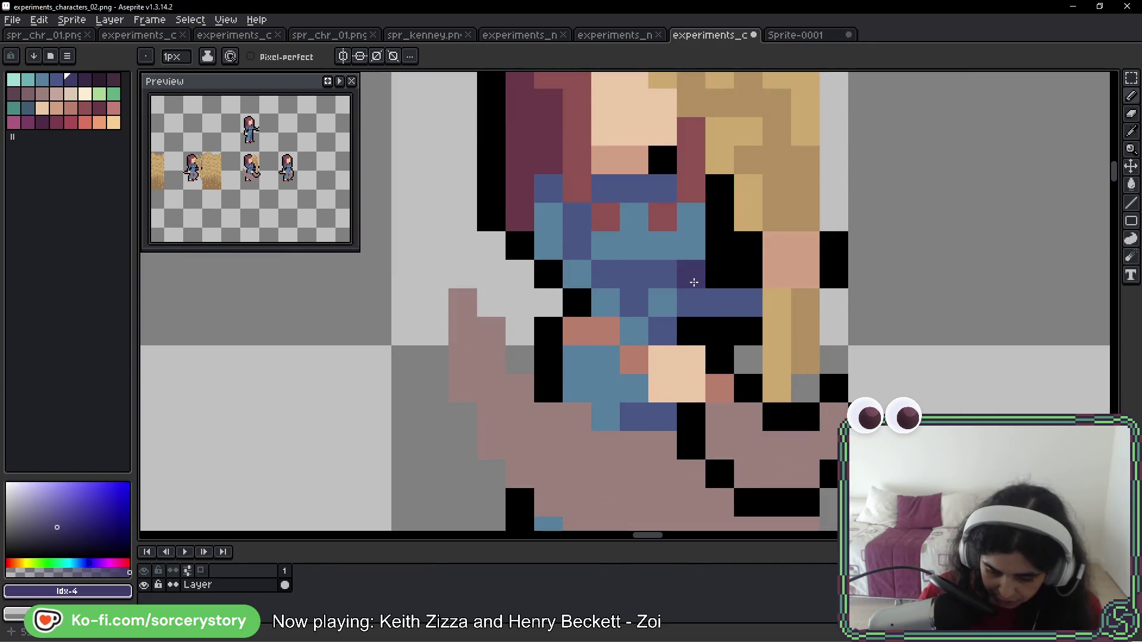
pyautogui.scroll(-5, 695, 282)
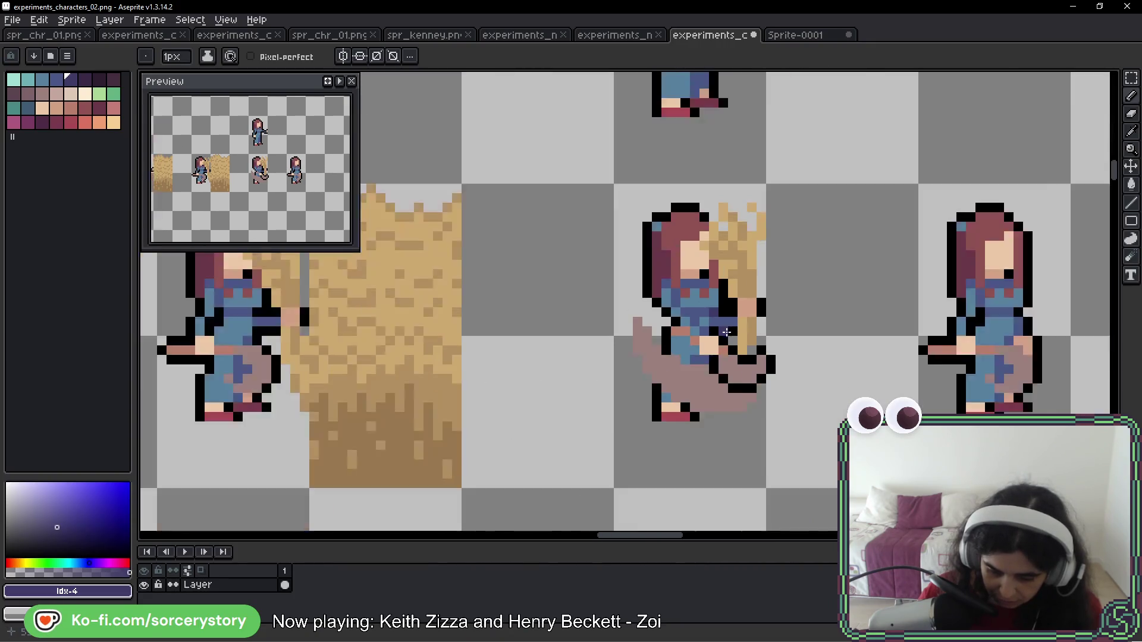
pyautogui.click(797, 34)
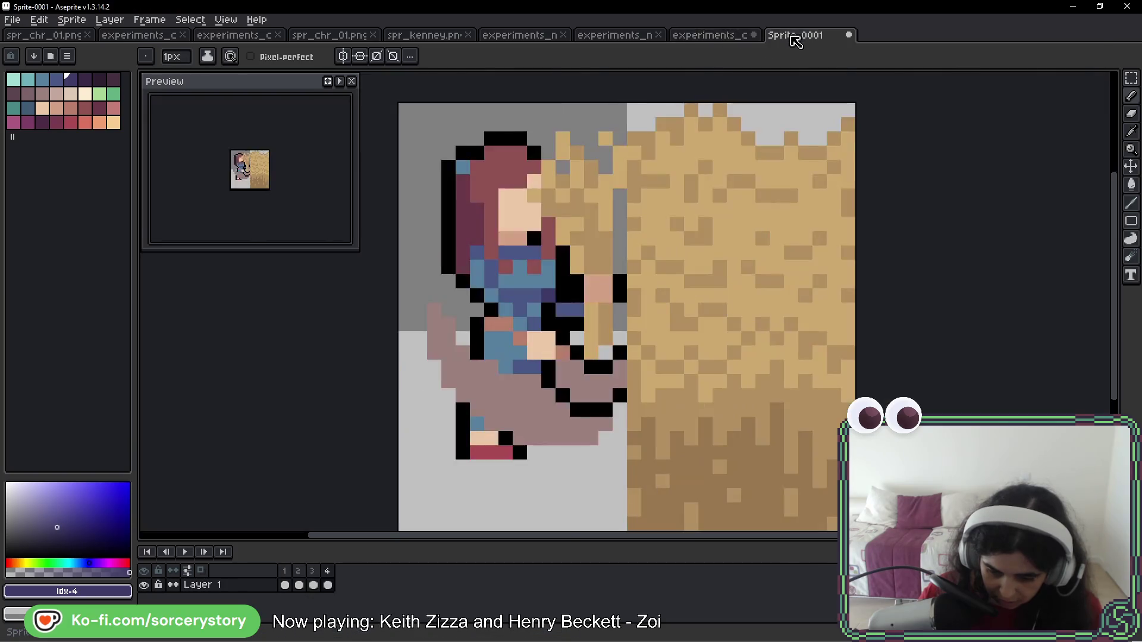
pyautogui.scroll(4, 552, 357)
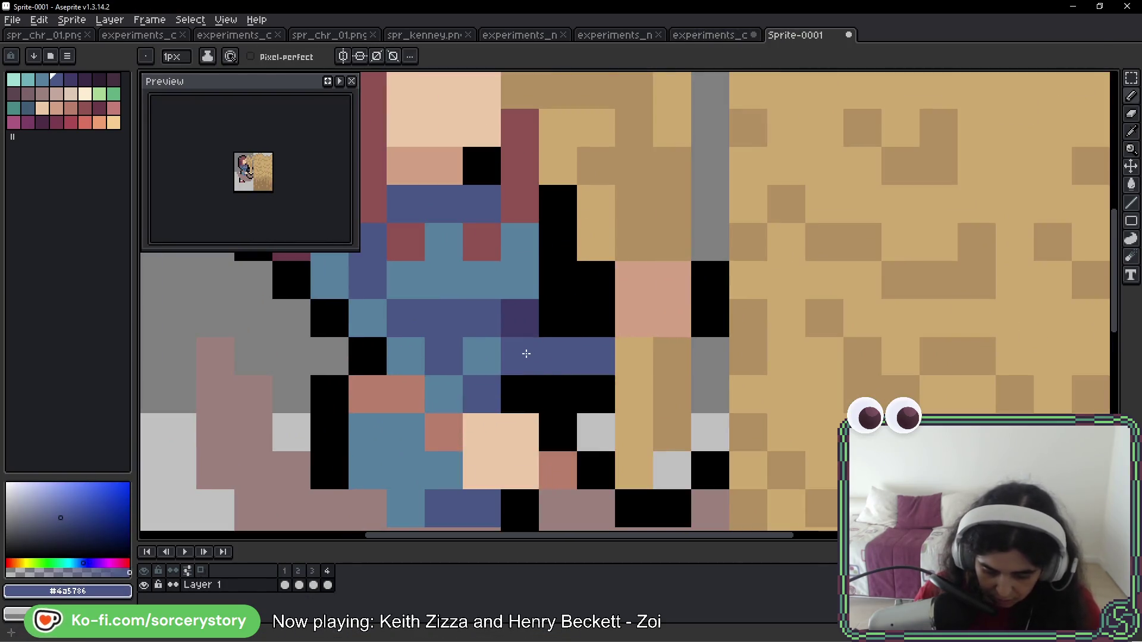
pyautogui.scroll(-4, 553, 357)
pyautogui.hotkey('ctrl', 's')
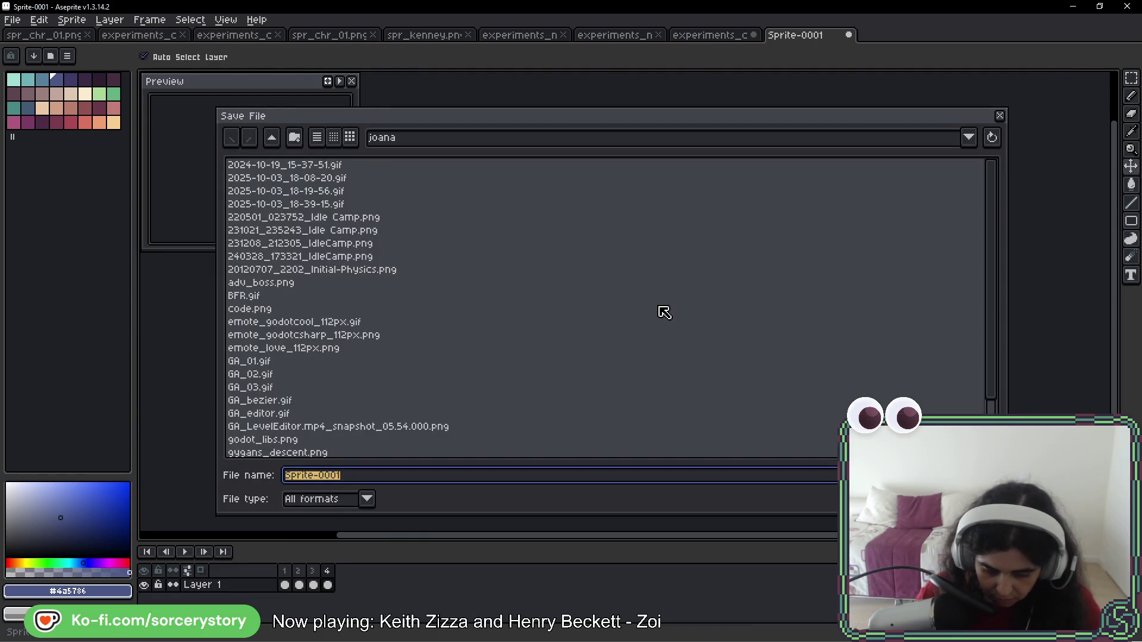
pyautogui.press('Escape')
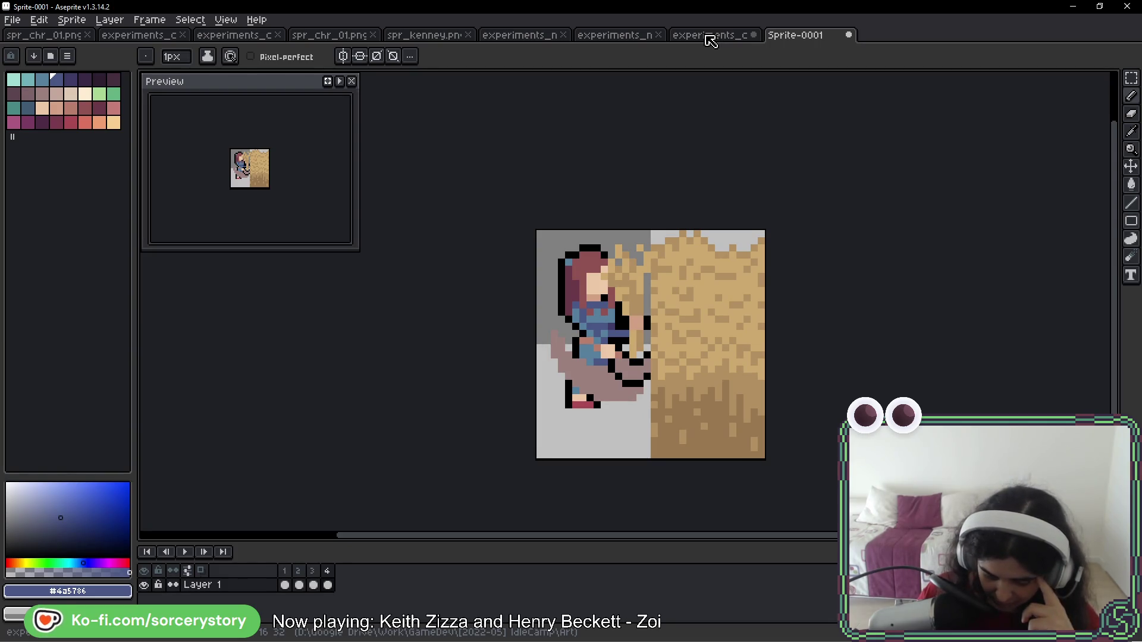
pyautogui.click(707, 37)
pyautogui.moveTo(809, 319); pyautogui.dragTo(785, 282)
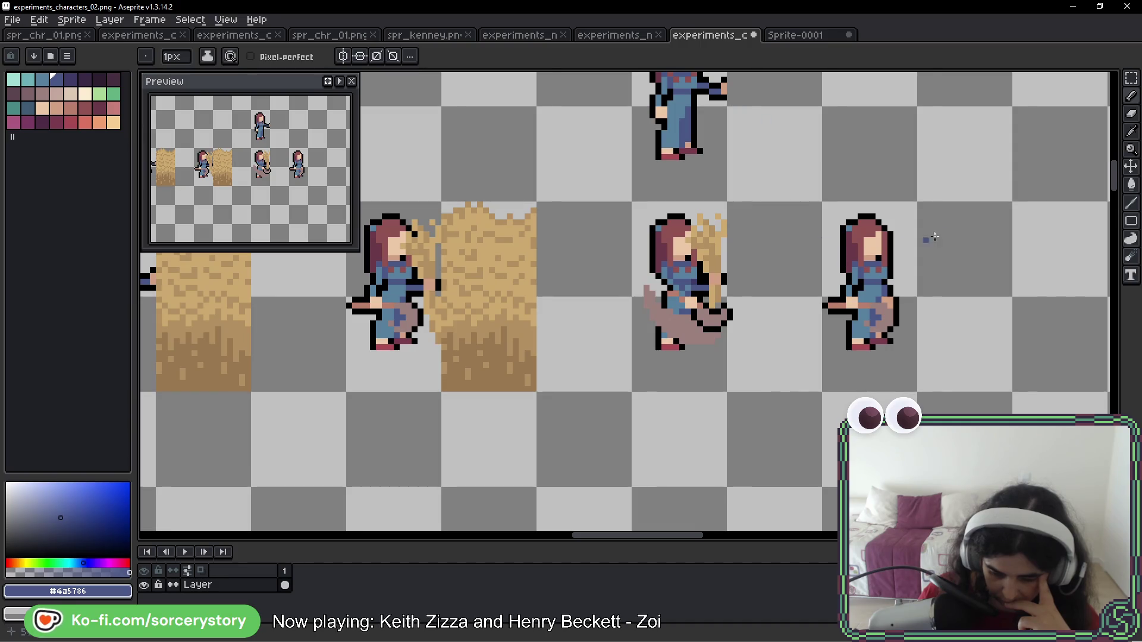
pyautogui.click(786, 35)
pyautogui.moveTo(728, 176)
pyautogui.mouseDown()
pyautogui.moveTo(684, 222)
pyautogui.moveTo(683, 176)
pyautogui.mouseUp()
pyautogui.press('Return')
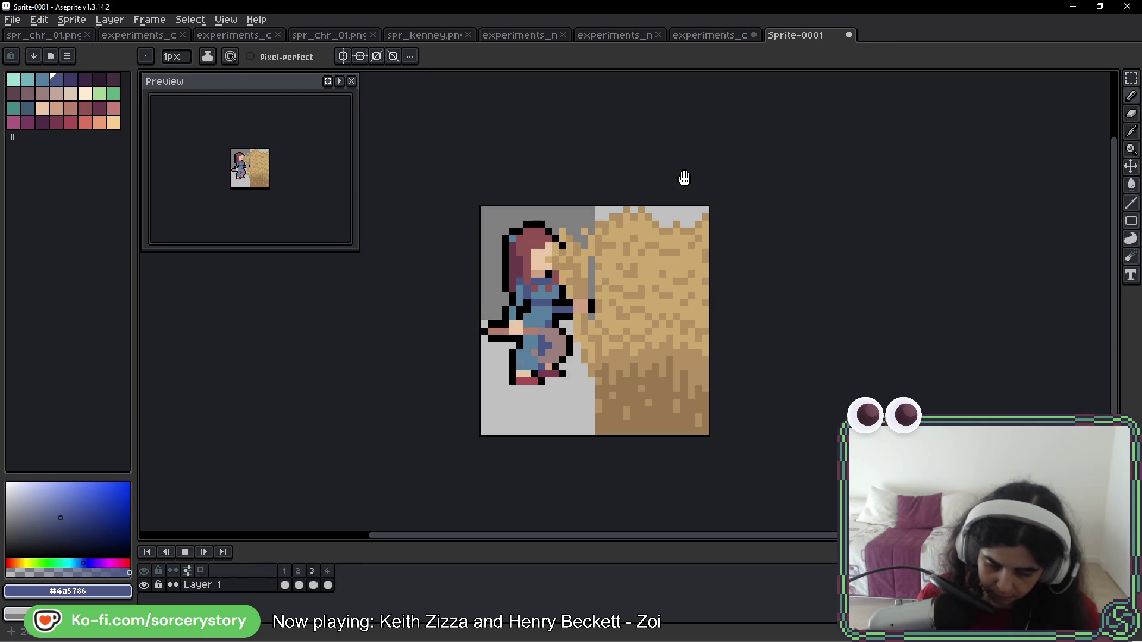
pyautogui.press('Return')
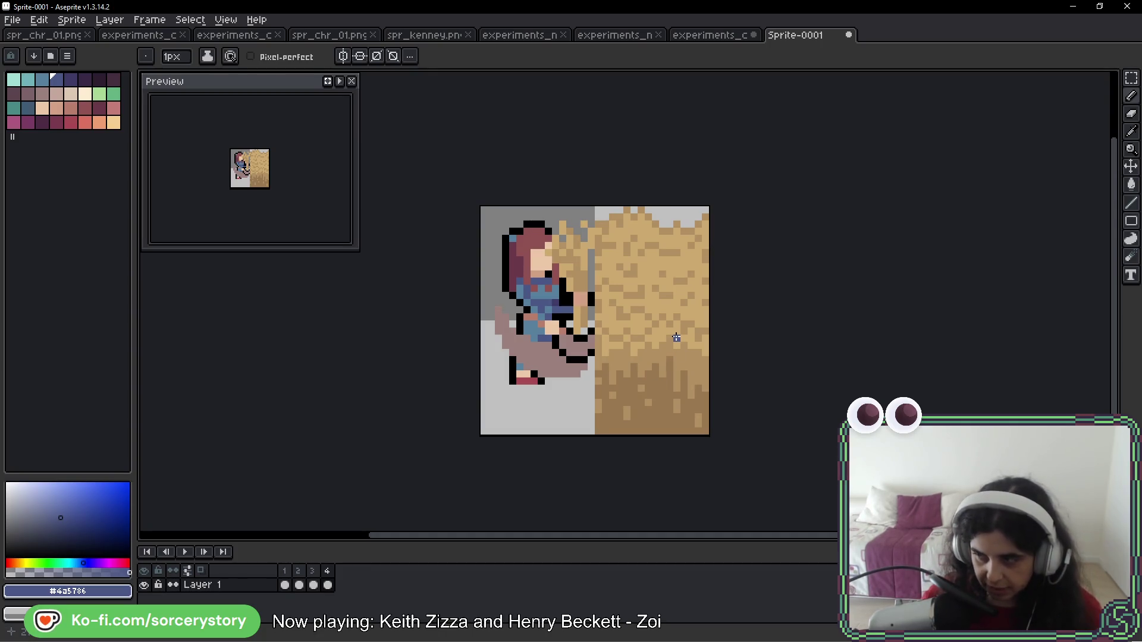
# Copy the standing girl from the sheet's top-left into an empty cell of experiments_characters_02
pyautogui.click(707, 37)
pyautogui.scroll(-4, 636, 247)
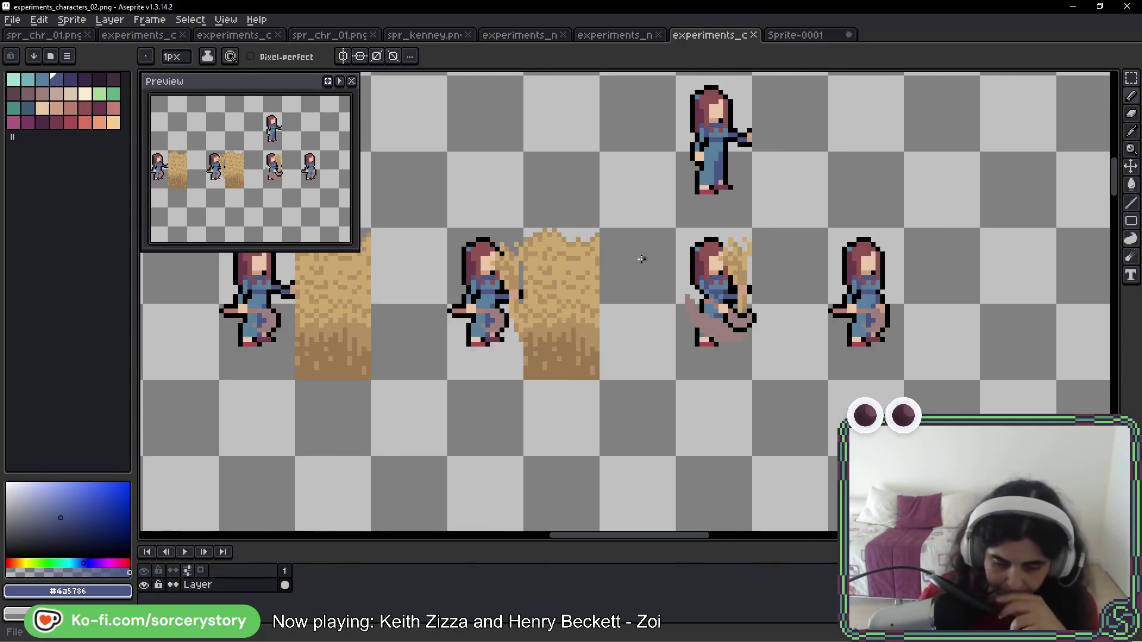
pyautogui.scroll(2, 609, 233)
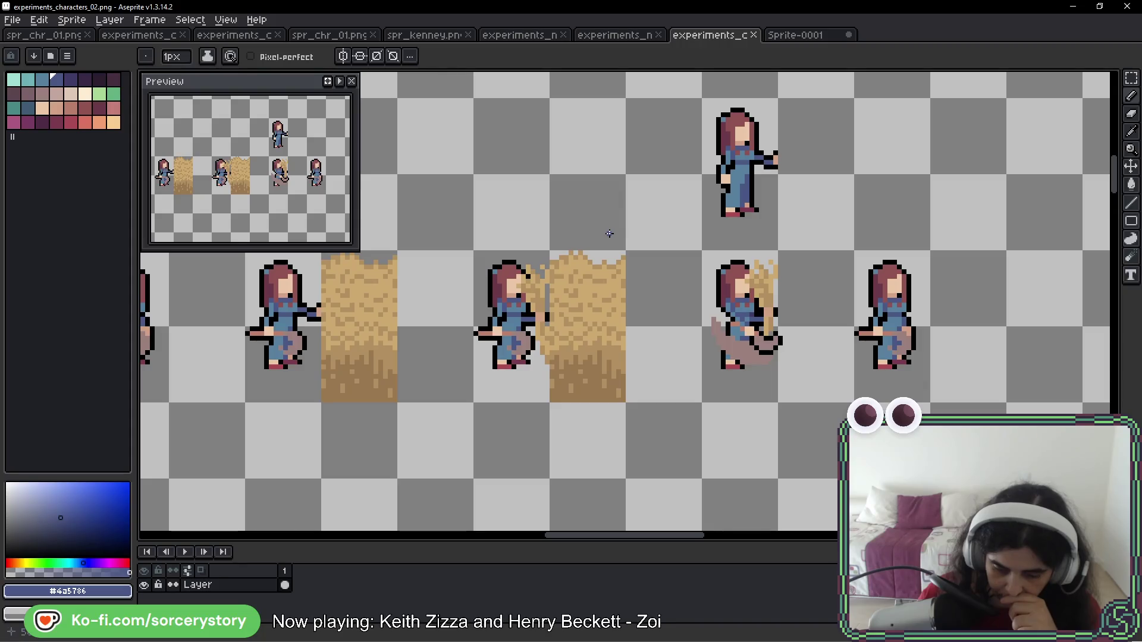
pyautogui.moveTo(250, 178)
pyautogui.mouseDown()
pyautogui.moveTo(286, 196)
pyautogui.moveTo(312, 104)
pyautogui.mouseUp()
pyautogui.scroll(-5, 583, 169)
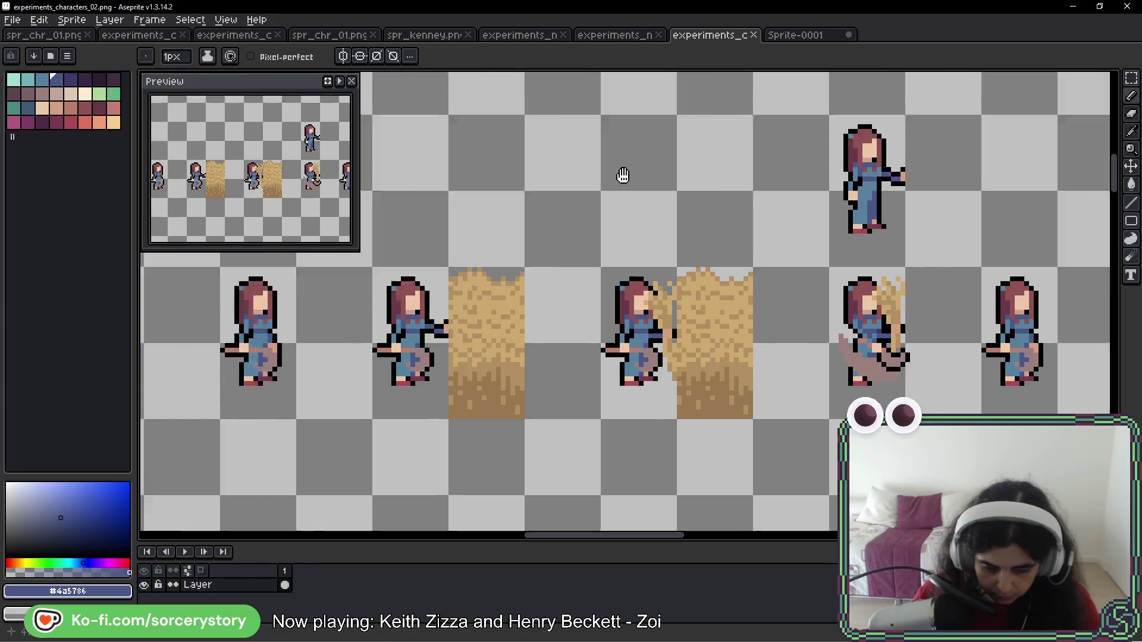
pyautogui.scroll(1, 592, 182)
pyautogui.scroll(3, 592, 182)
pyautogui.moveTo(515, 288); pyautogui.dragTo(681, 288)
pyautogui.press('m')
pyautogui.moveTo(675, 346); pyautogui.dragTo(621, 326)
pyautogui.moveTo(379, 181)
pyautogui.mouseDown()
pyautogui.moveTo(461, 262)
pyautogui.moveTo(461, 339)
pyautogui.mouseUp()
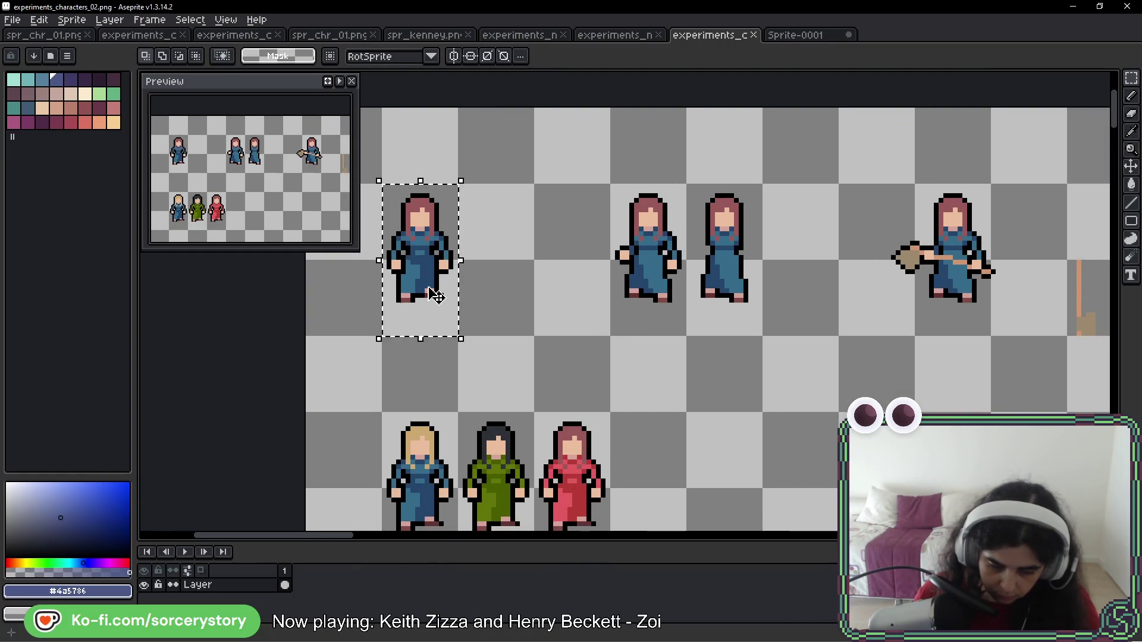
pyautogui.moveTo(428, 289)
pyautogui.mouseDown()
pyautogui.moveTo(875, 331)
pyautogui.moveTo(1011, 536)
pyautogui.moveTo(981, 524)
pyautogui.moveTo(700, 242)
pyautogui.moveTo(897, 306)
pyautogui.moveTo(1011, 523)
pyautogui.moveTo(312, 331)
pyautogui.moveTo(760, 331)
pyautogui.moveTo(1003, 396)
pyautogui.moveTo(474, 330)
pyautogui.moveTo(778, 339)
pyautogui.moveTo(1065, 381)
pyautogui.moveTo(677, 359)
pyautogui.mouseUp()
# Place a copy of a hay bale tile over the girl's lower body so she sinks into it
pyautogui.scroll(1, 662, 165)
pyautogui.moveTo(671, 120); pyautogui.dragTo(668, 229)
pyautogui.moveTo(668, 174)
pyautogui.mouseDown()
pyautogui.moveTo(667, 522)
pyautogui.moveTo(664, 356)
pyautogui.mouseUp()
pyautogui.scroll(-1, 666, 521)
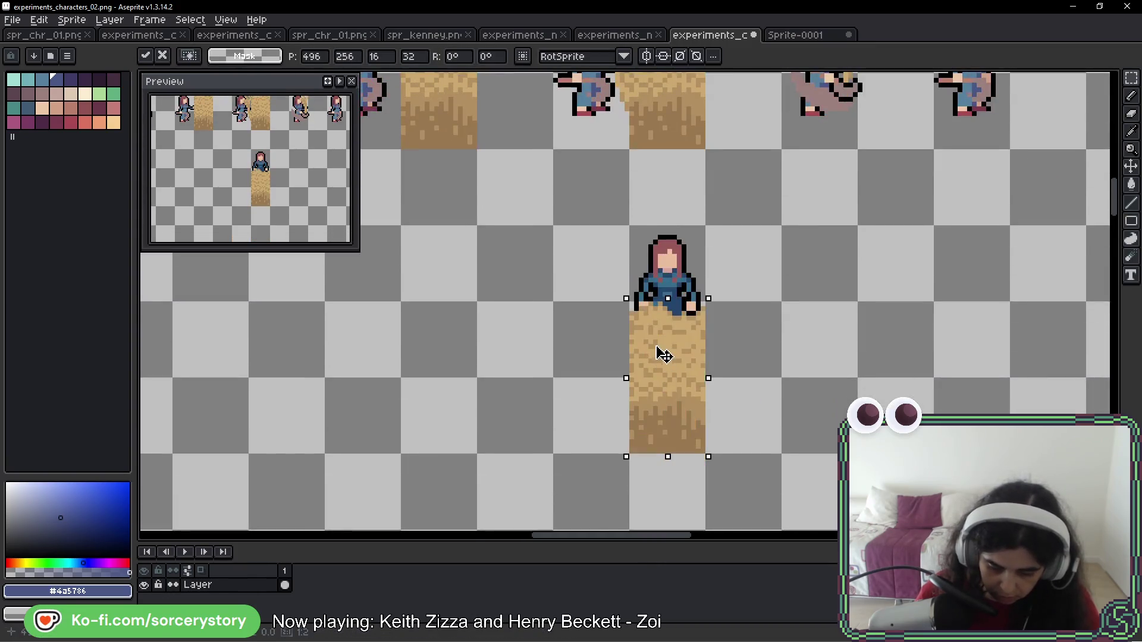
pyautogui.hotkey('ctrl', 'd')
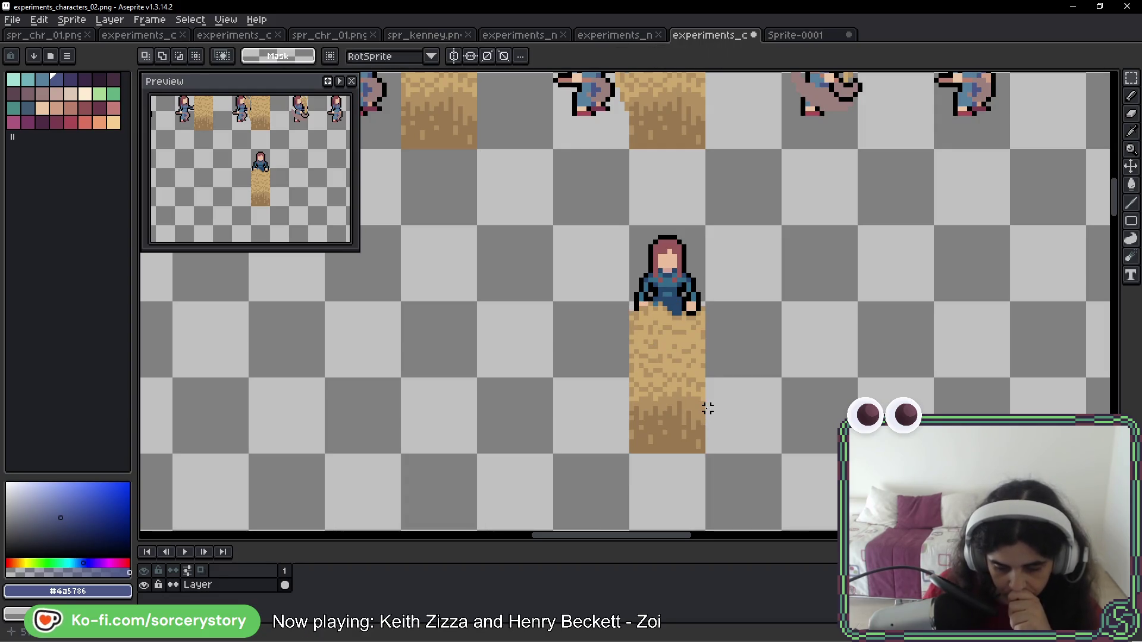
pyautogui.scroll(3, 736, 309)
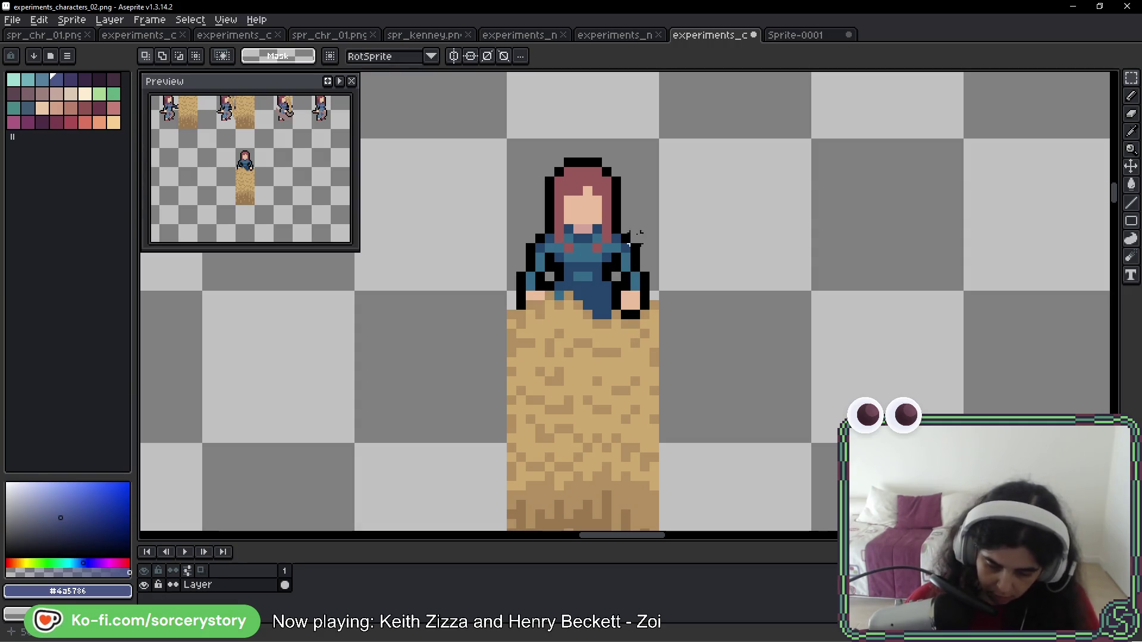
pyautogui.moveTo(653, 255); pyautogui.dragTo(702, 238)
# Try skin-coloured pixels for a hand on the girl's torso, then undo them
pyautogui.press('b')
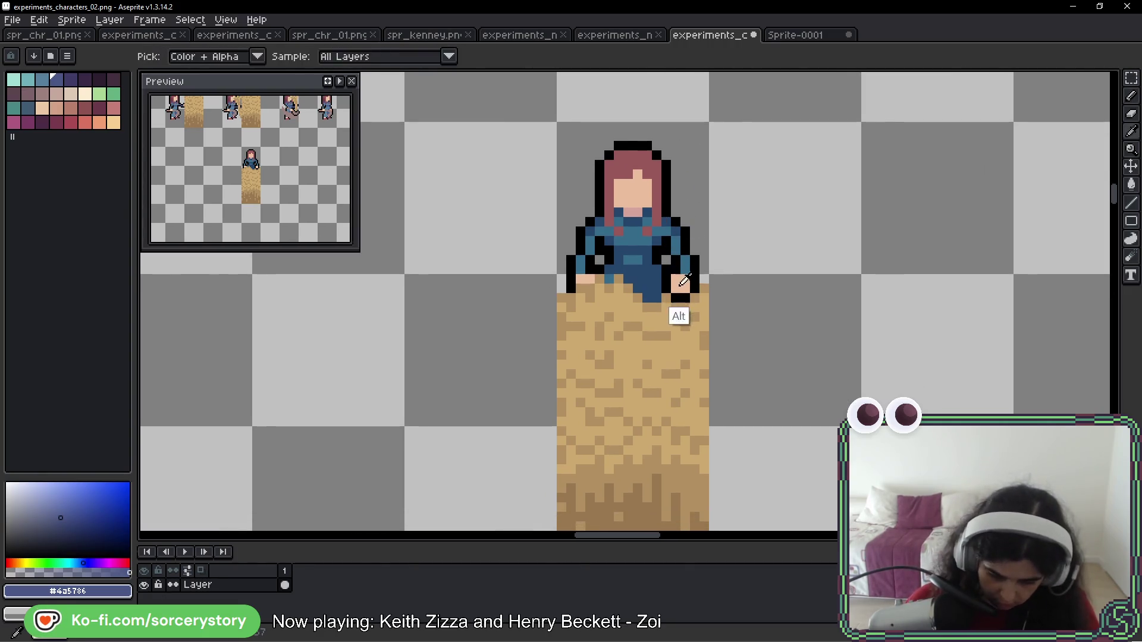
pyautogui.keyDown('alt'); pyautogui.click(680, 284); pyautogui.keyUp('alt')
pyautogui.click(650, 262)
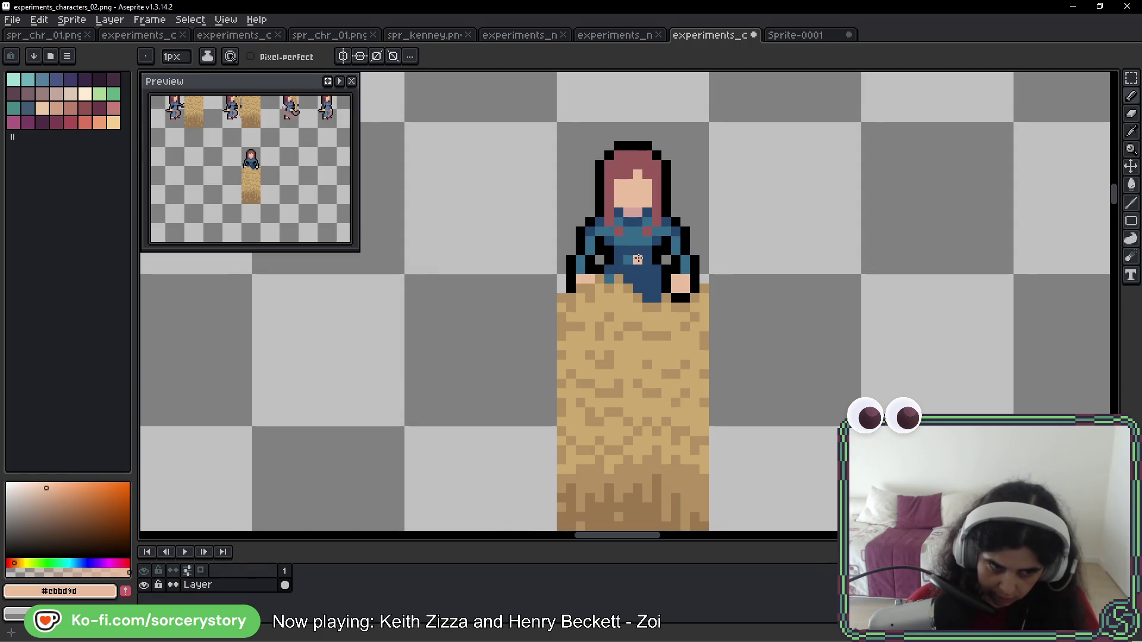
pyautogui.moveTo(655, 229); pyautogui.dragTo(655, 306)
pyautogui.hotkey('ctrl', 'z')
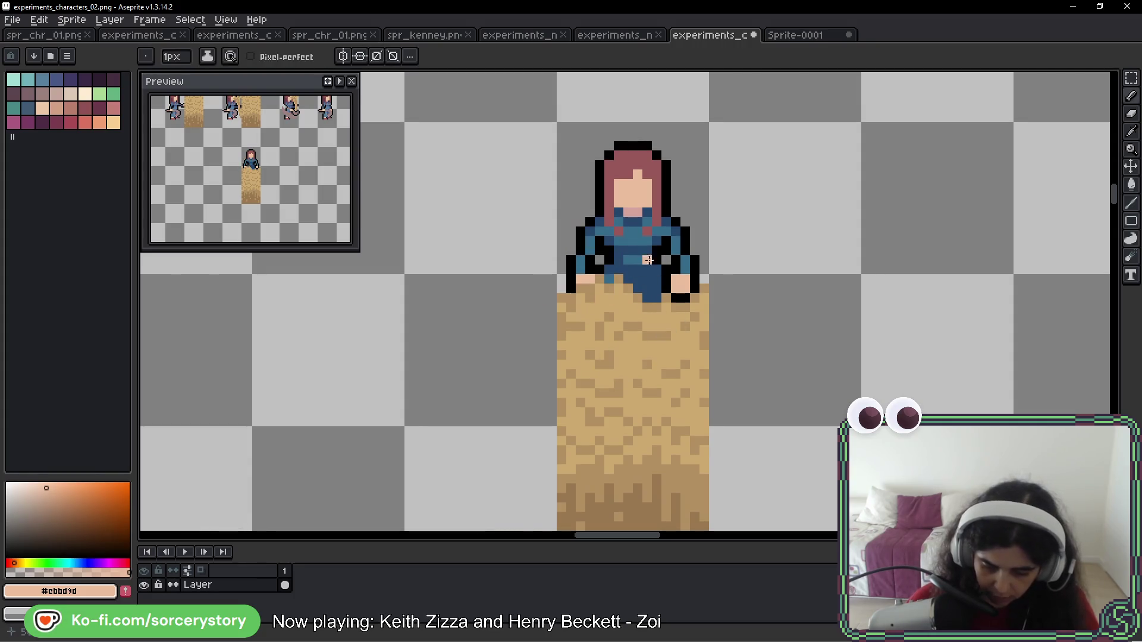
pyautogui.moveTo(649, 262); pyautogui.dragTo(652, 271)
pyautogui.hotkey('ctrl', 'z')
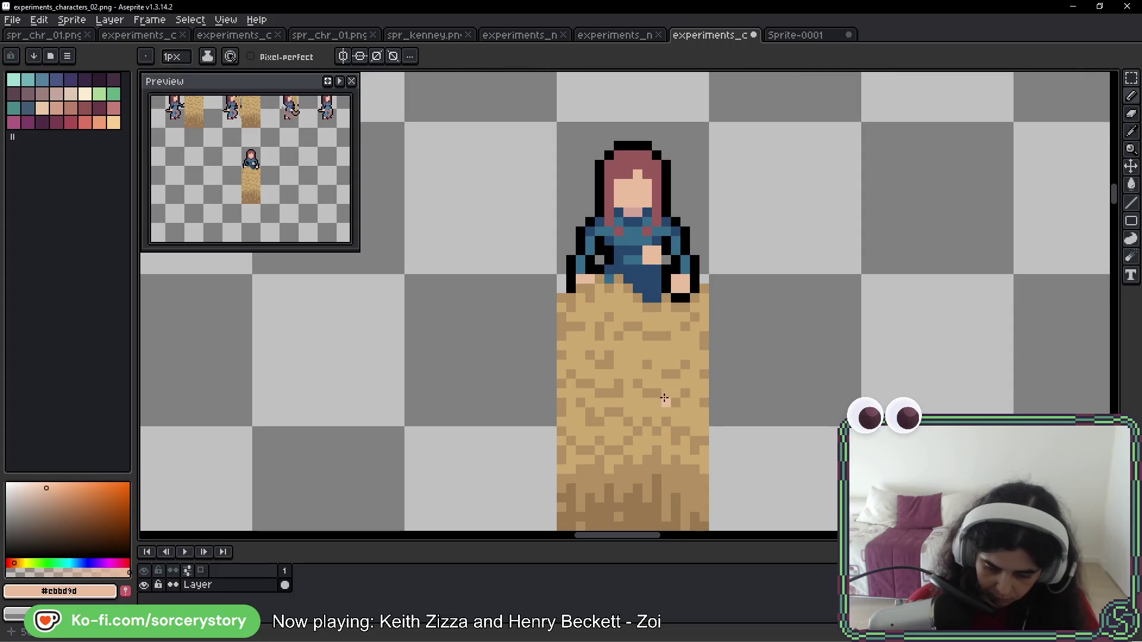
# Redraw the black outline beside the girl's hand and sample the darker tan from the lower hay
pyautogui.keyDown('alt'); pyautogui.click(674, 241); pyautogui.keyUp('alt')
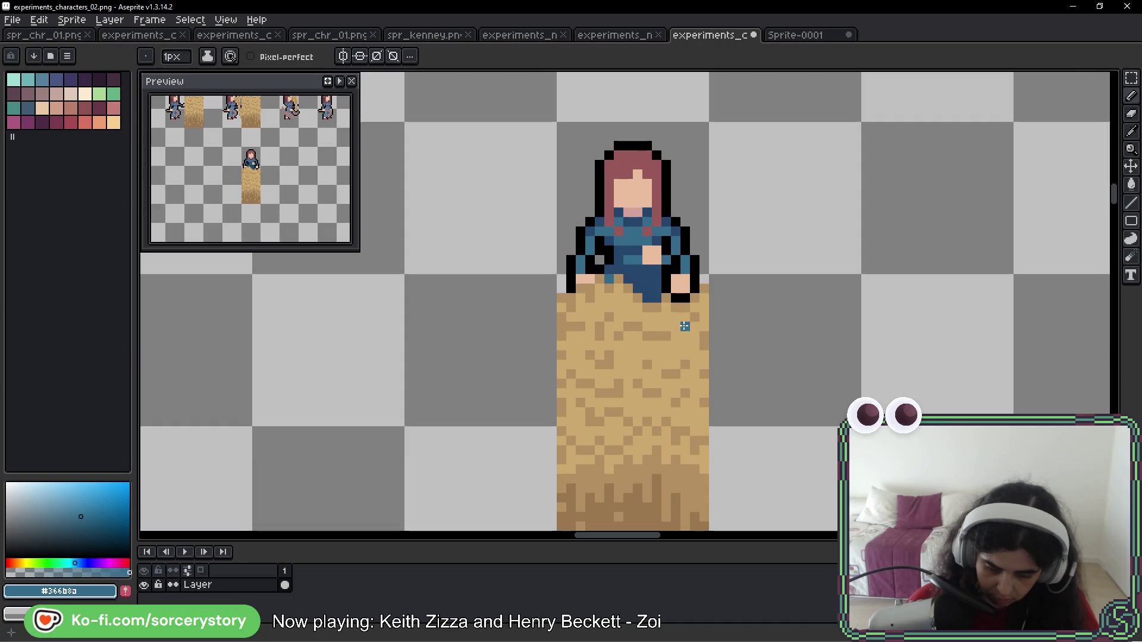
pyautogui.keyDown('alt'); pyautogui.click(673, 260); pyautogui.keyUp('alt')
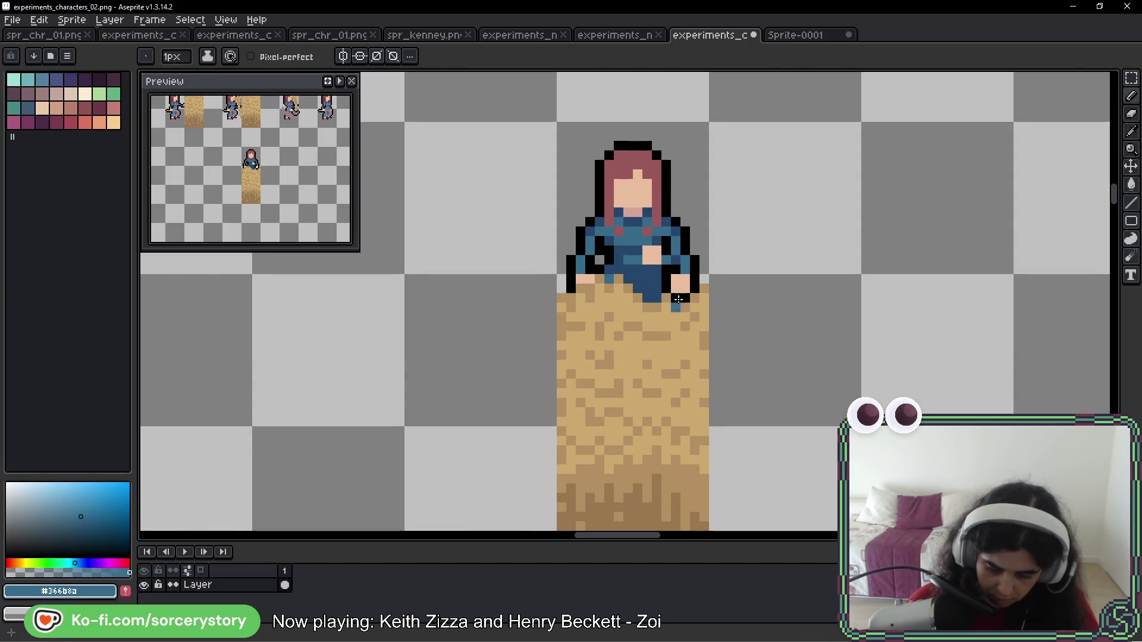
pyautogui.keyDown('alt'); pyautogui.click(685, 261); pyautogui.keyUp('alt')
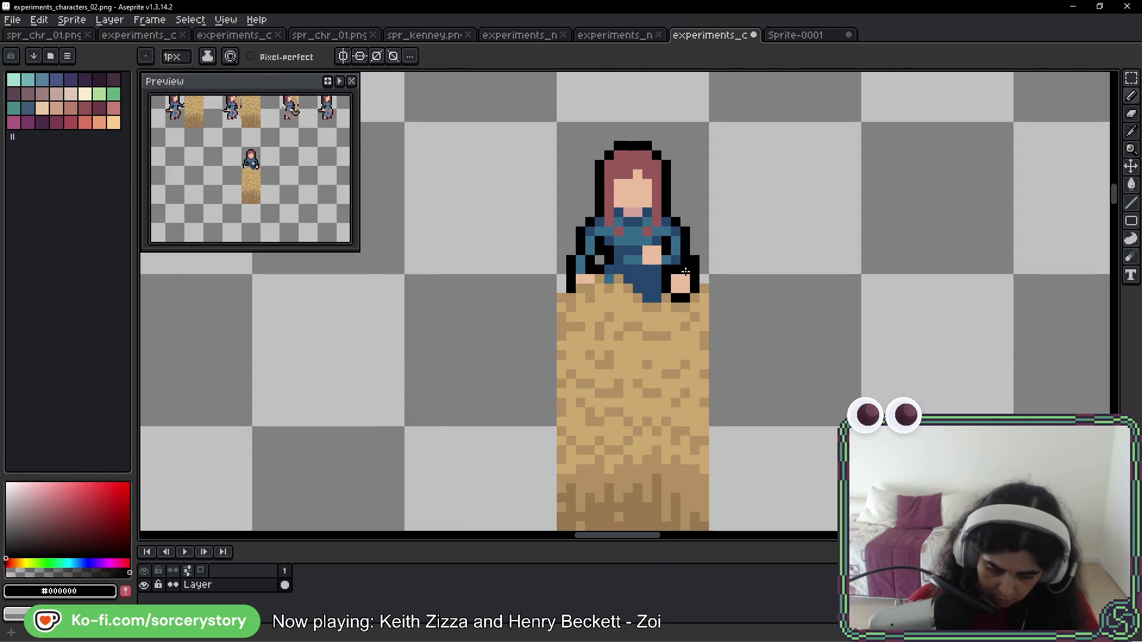
pyautogui.moveTo(694, 288)
pyautogui.mouseDown()
pyautogui.moveTo(700, 267)
pyautogui.moveTo(675, 284)
pyautogui.moveTo(684, 298)
pyautogui.mouseUp()
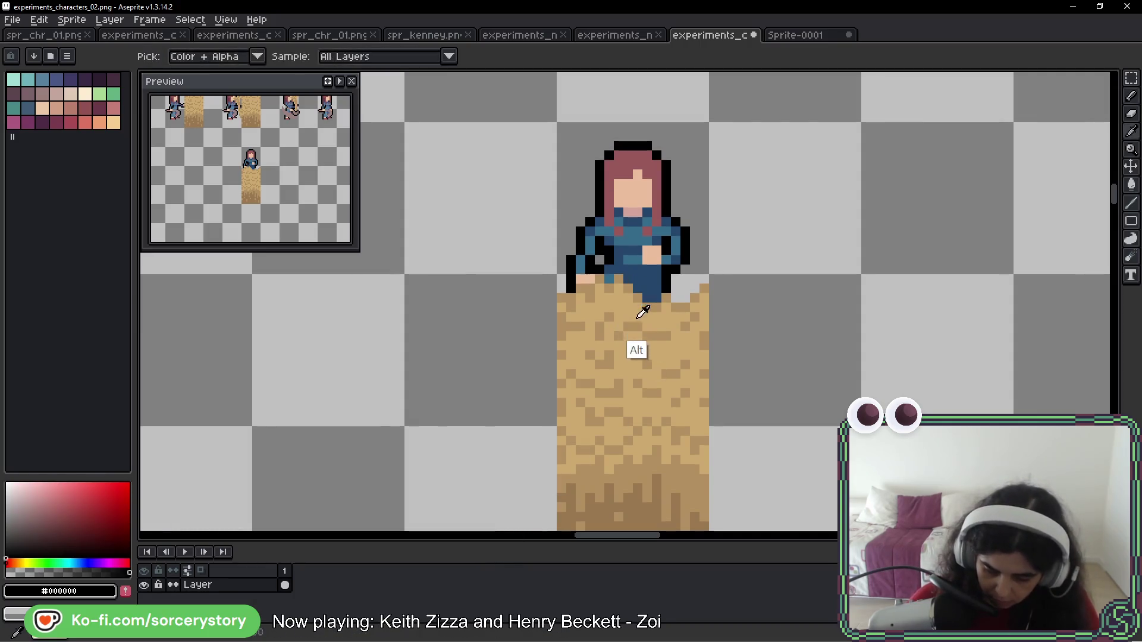
pyautogui.keyDown('alt'); pyautogui.click(649, 280); pyautogui.keyUp('alt')
pyautogui.keyDown('alt'); pyautogui.click(631, 328); pyautogui.keyUp('alt')
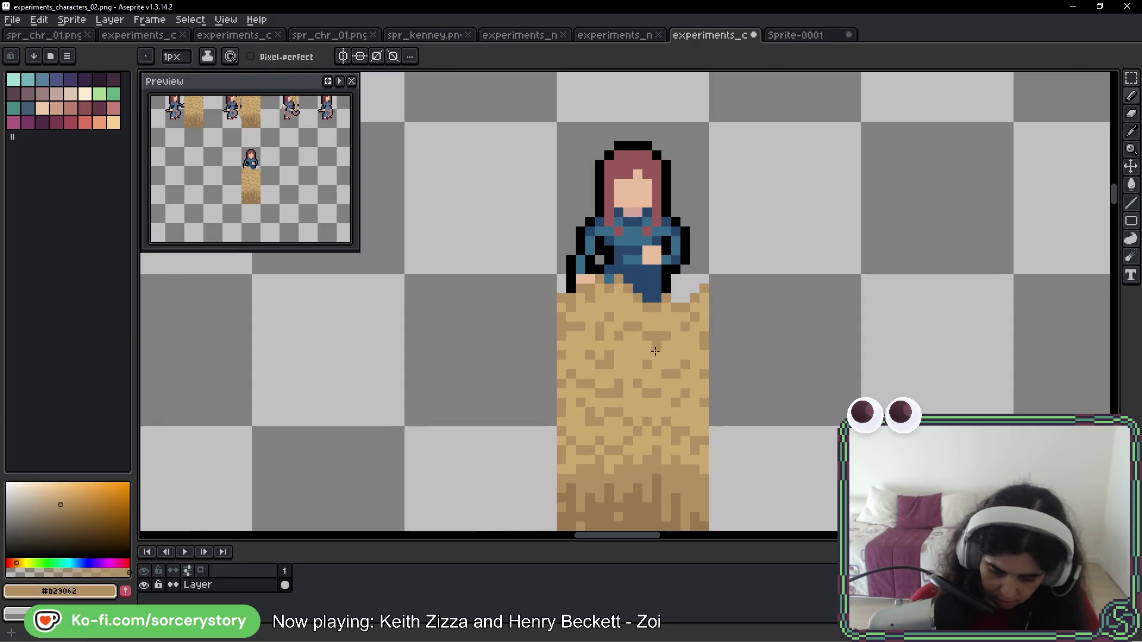
pyautogui.keyDown('alt'); pyautogui.click(645, 499); pyautogui.keyUp('alt')
# Paint dark tan hay strands over the girl's hair and right face, undoing the bad strokes
pyautogui.moveTo(649, 290); pyautogui.dragTo(628, 126)
pyautogui.moveTo(654, 236); pyautogui.dragTo(657, 134)
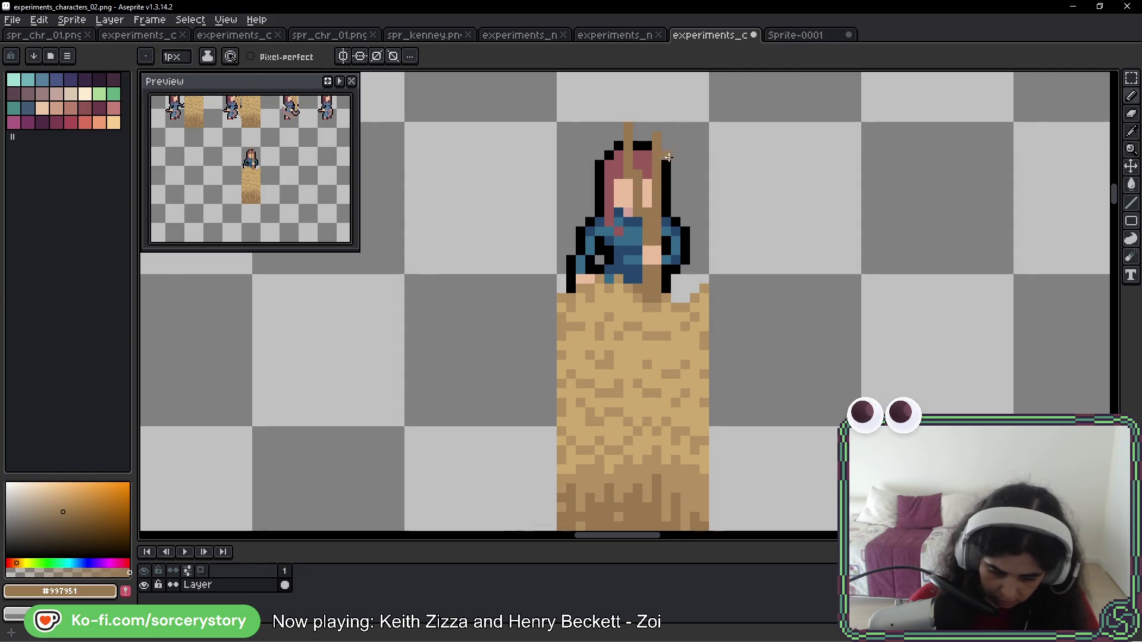
pyautogui.hotkey('ctrl', 'z')
pyautogui.hotkey('ctrl', 'z')
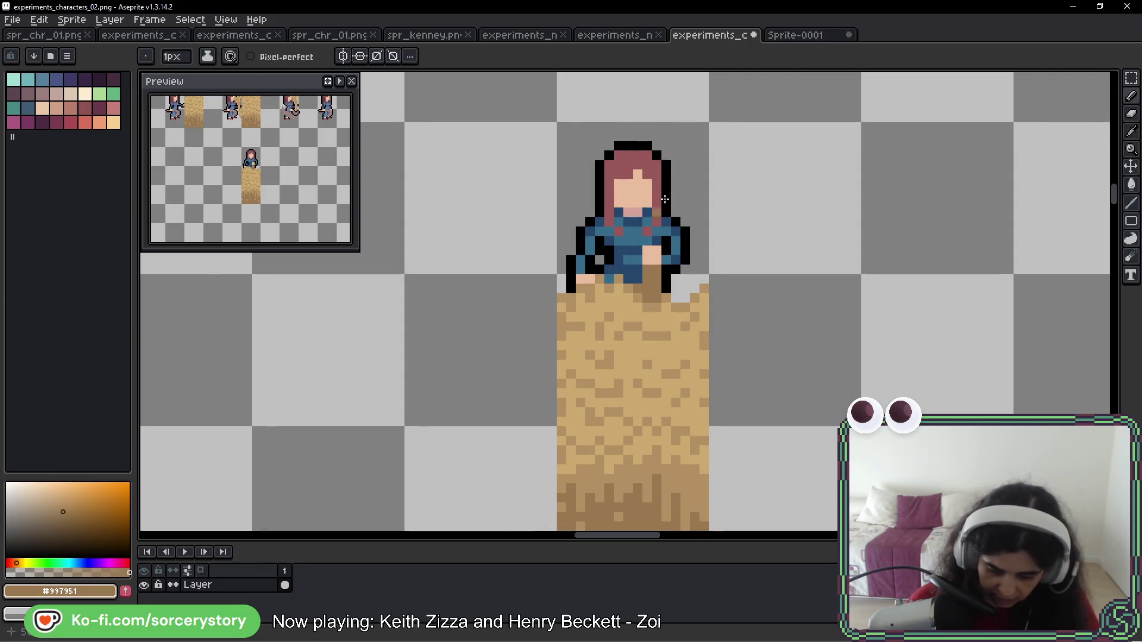
pyautogui.hotkey('ctrl', 'z')
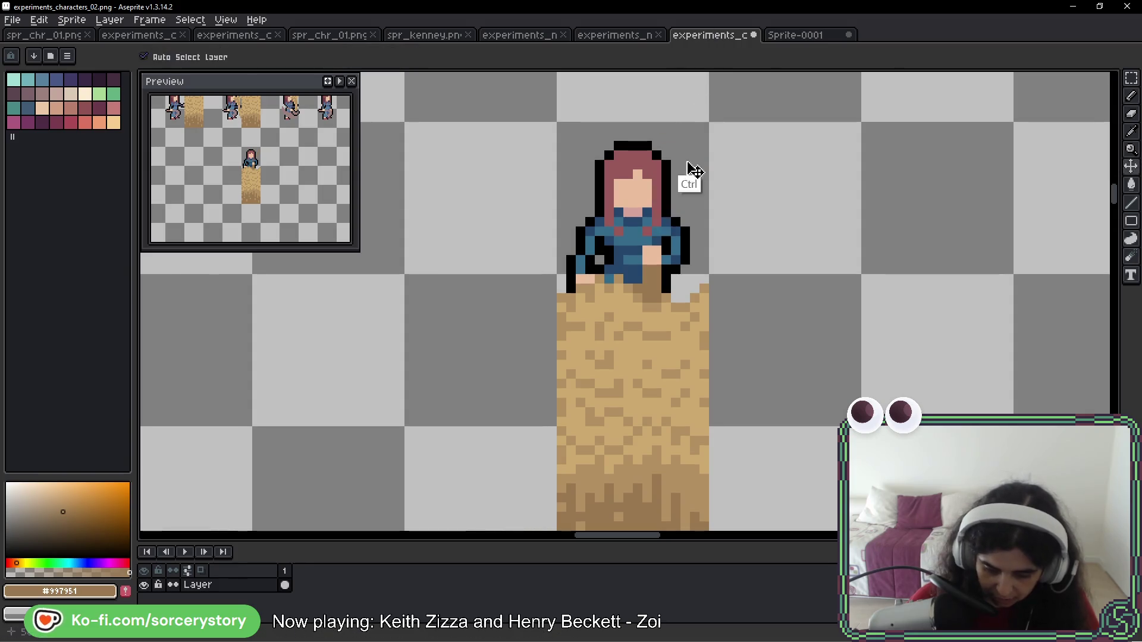
pyautogui.moveTo(666, 172)
pyautogui.mouseDown()
pyautogui.moveTo(660, 224)
pyautogui.moveTo(651, 177)
pyautogui.mouseUp()
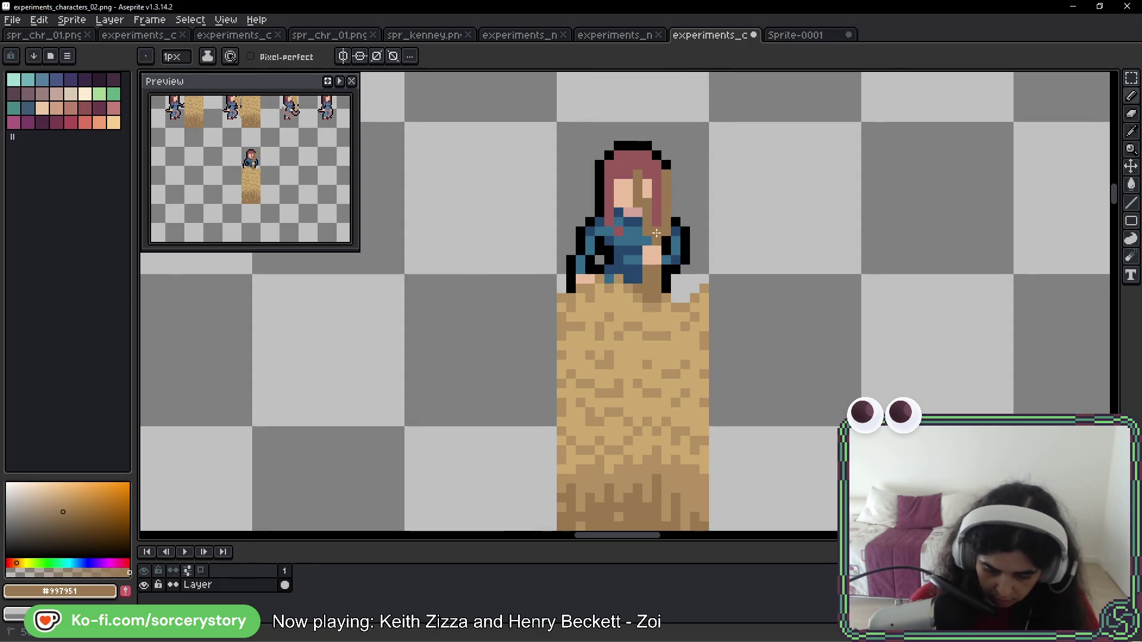
pyautogui.hotkey('ctrl', 'z')
pyautogui.moveTo(682, 181)
pyautogui.mouseDown()
pyautogui.moveTo(673, 226)
pyautogui.moveTo(659, 222)
pyautogui.moveTo(659, 197)
pyautogui.mouseUp()
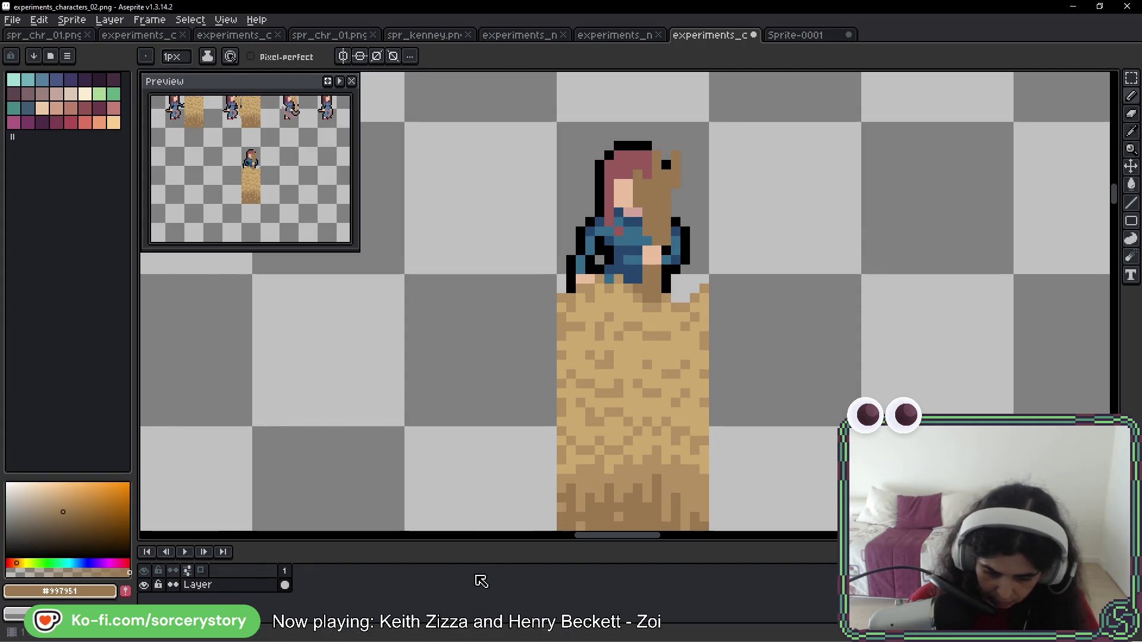
pyautogui.moveTo(647, 238); pyautogui.dragTo(634, 205)
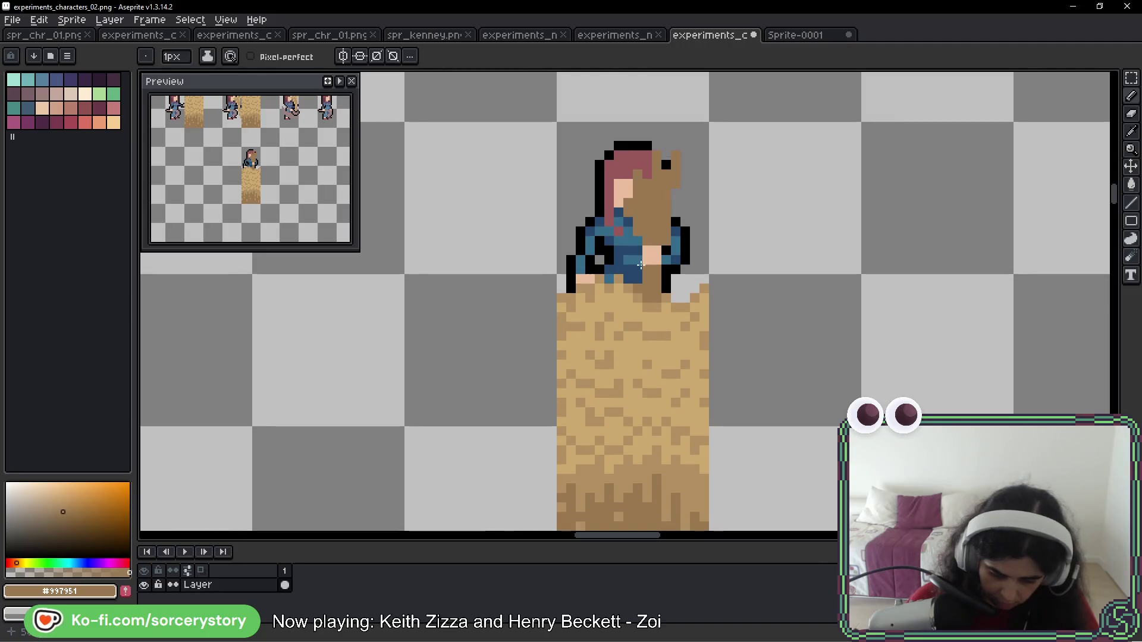
pyautogui.hotkey('ctrl', 'z')
pyautogui.hotkey('ctrl', 'z')
pyautogui.hotkey('ctrl', 'z')
pyautogui.moveTo(656, 225)
pyautogui.mouseDown()
pyautogui.moveTo(657, 173)
pyautogui.moveTo(677, 159)
pyautogui.mouseUp()
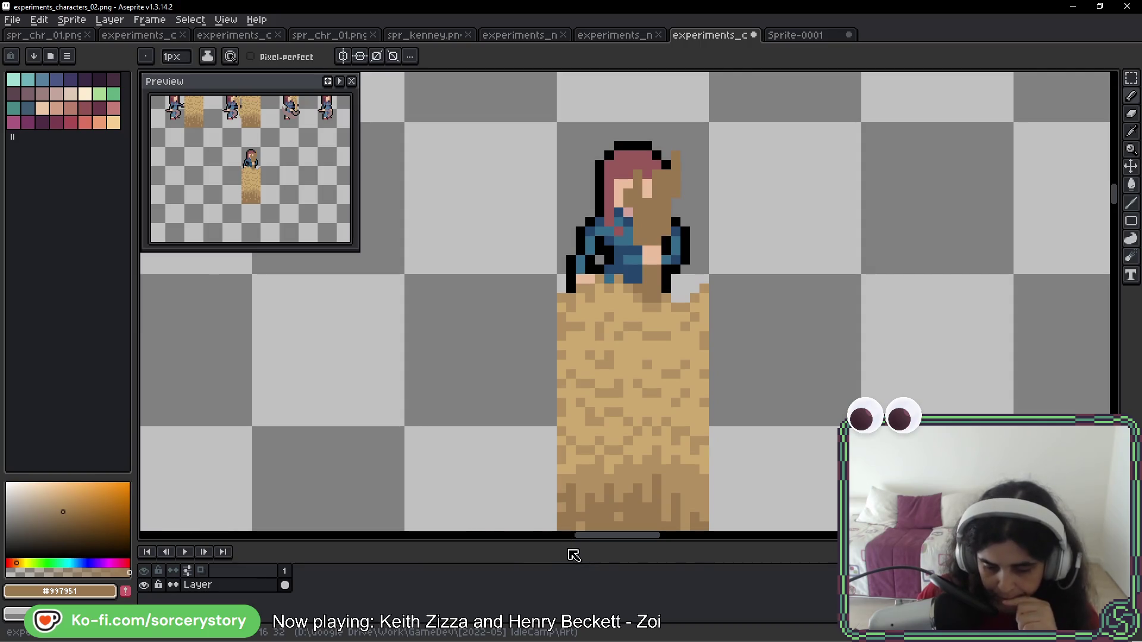
pyautogui.moveTo(543, 164)
pyautogui.mouseDown()
pyautogui.moveTo(523, 203)
pyautogui.moveTo(690, 292)
pyautogui.moveTo(717, 271)
pyautogui.mouseUp()
pyautogui.hotkey('ctrl', 'z')
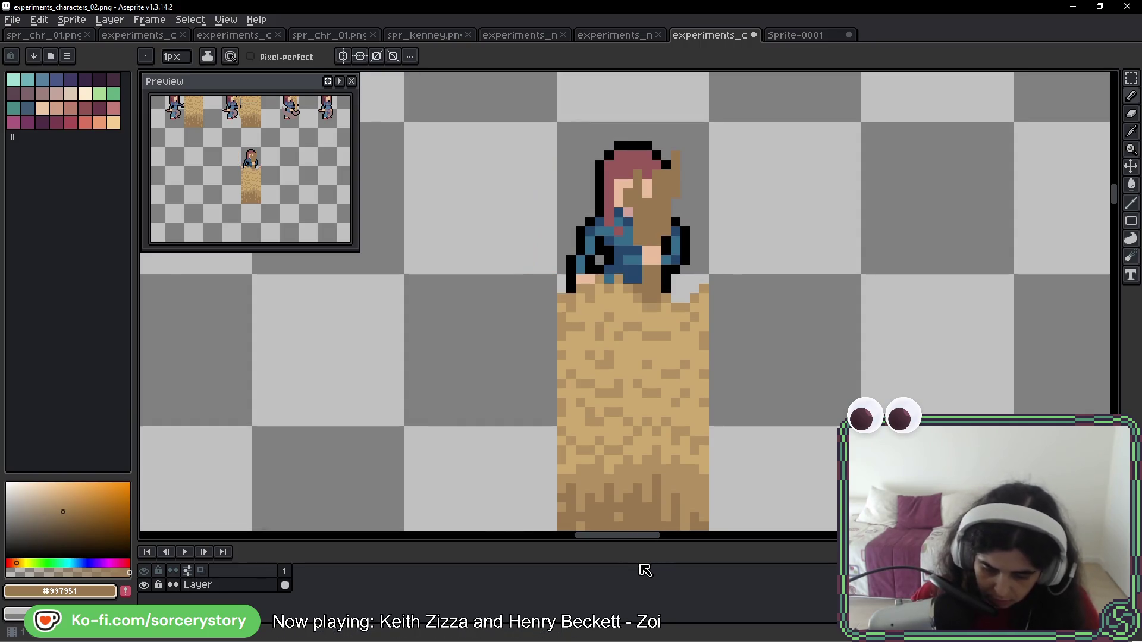
# Layer mid and light tan (#b29062, #cca96c) over the darker tan on the face
pyautogui.keyDown('alt'); pyautogui.click(650, 334); pyautogui.keyUp('alt')
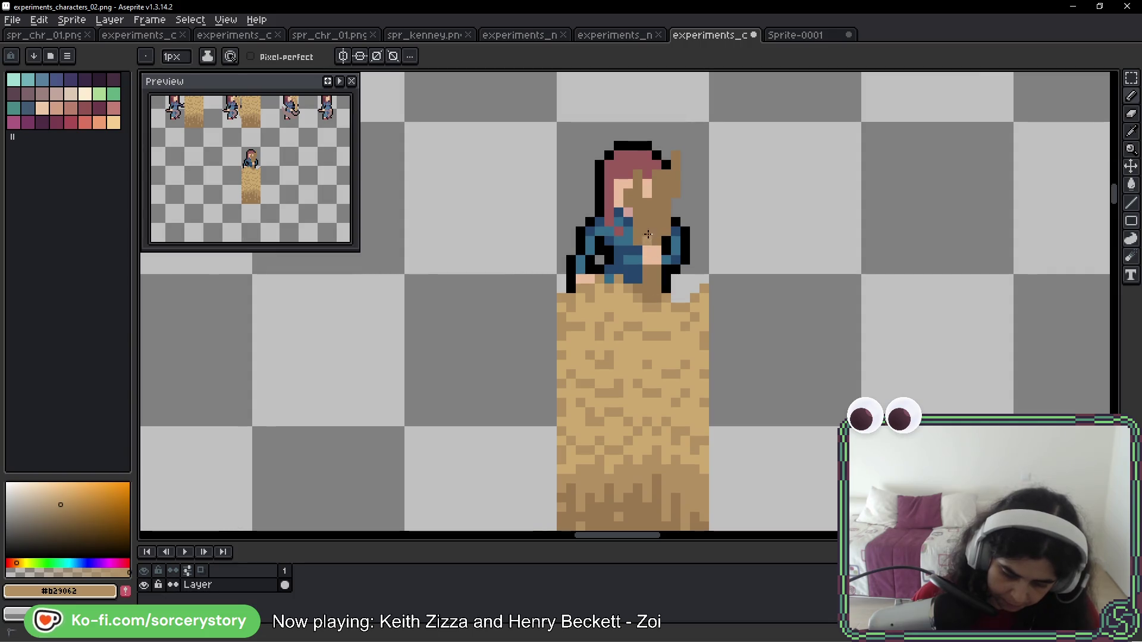
pyautogui.moveTo(654, 231); pyautogui.dragTo(667, 171)
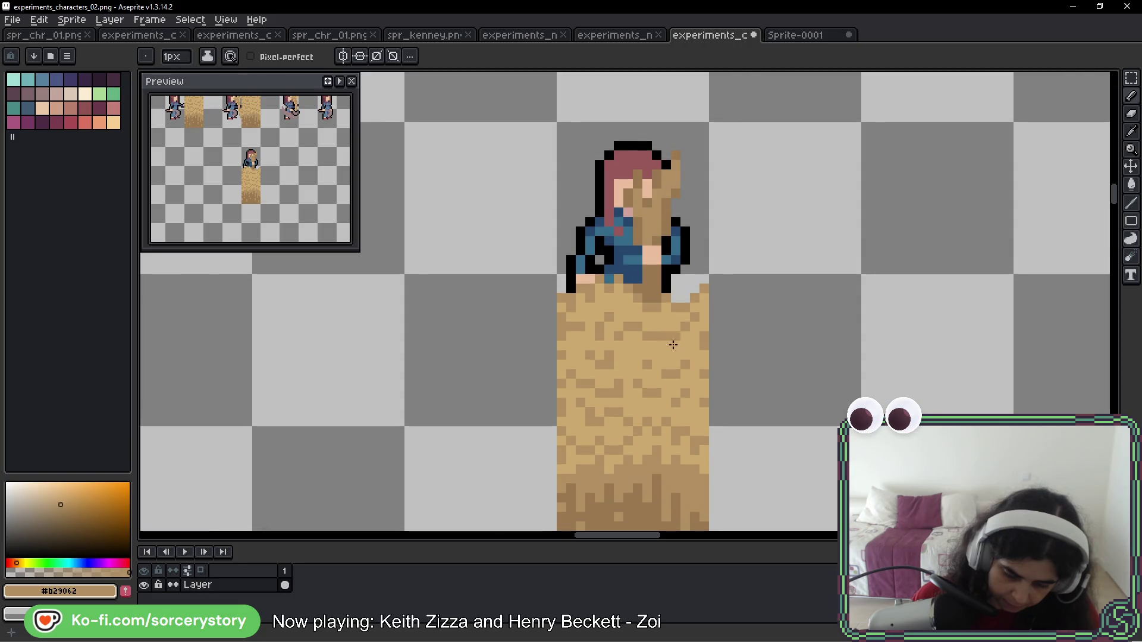
pyautogui.moveTo(670, 202); pyautogui.dragTo(665, 226)
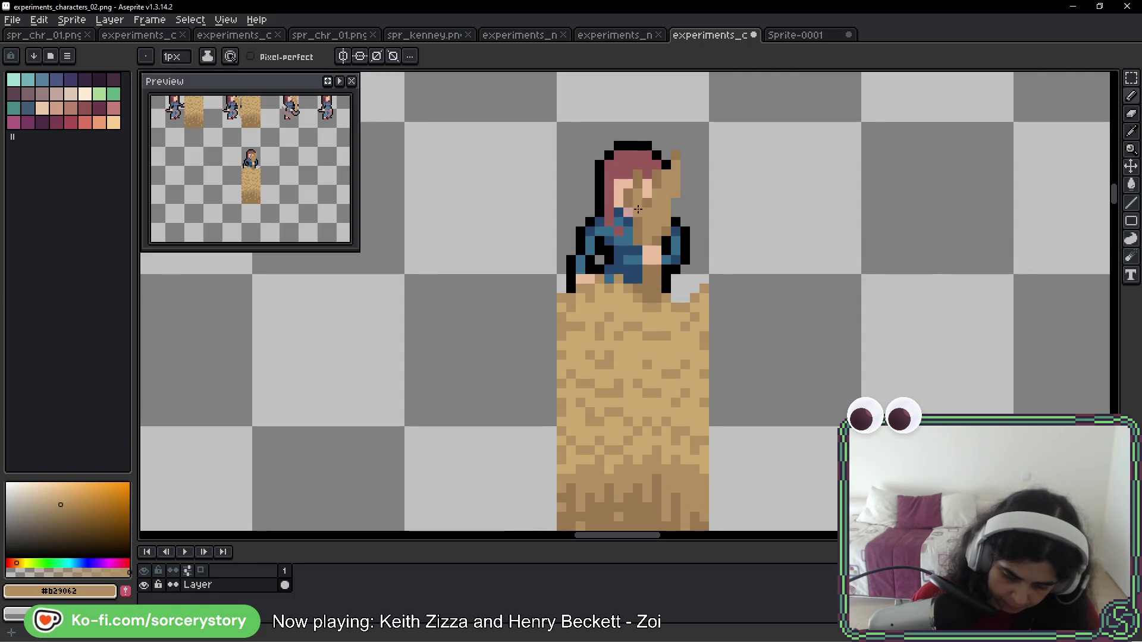
pyautogui.keyDown('alt'); pyautogui.click(658, 349); pyautogui.keyUp('alt')
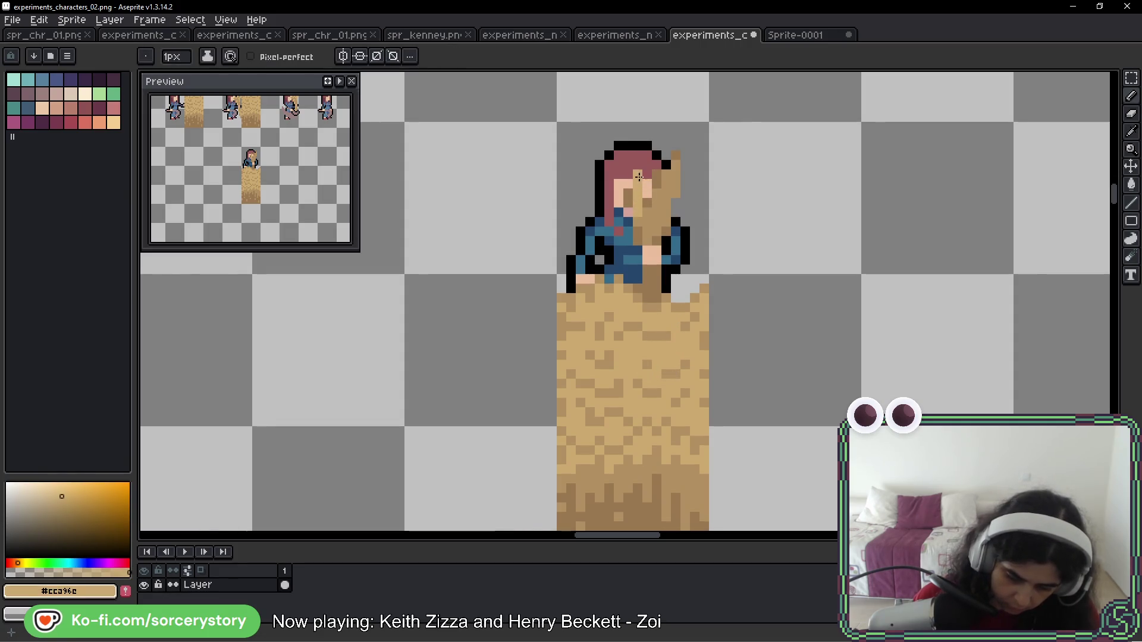
pyautogui.keyDown('alt'); pyautogui.click(647, 223); pyautogui.keyUp('alt')
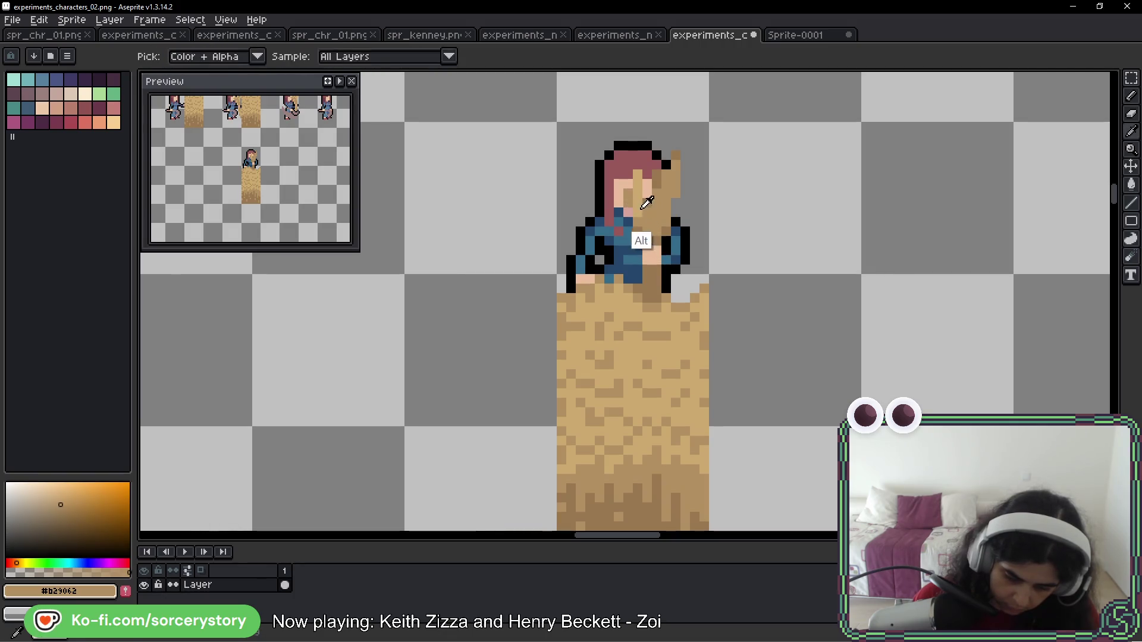
pyautogui.keyDown('alt'); pyautogui.click(664, 202); pyautogui.keyUp('alt')
pyautogui.moveTo(646, 212)
pyautogui.mouseDown()
pyautogui.moveTo(657, 225)
pyautogui.moveTo(677, 162)
pyautogui.mouseUp()
pyautogui.keyDown('alt'); pyautogui.click(657, 178); pyautogui.keyUp('alt')
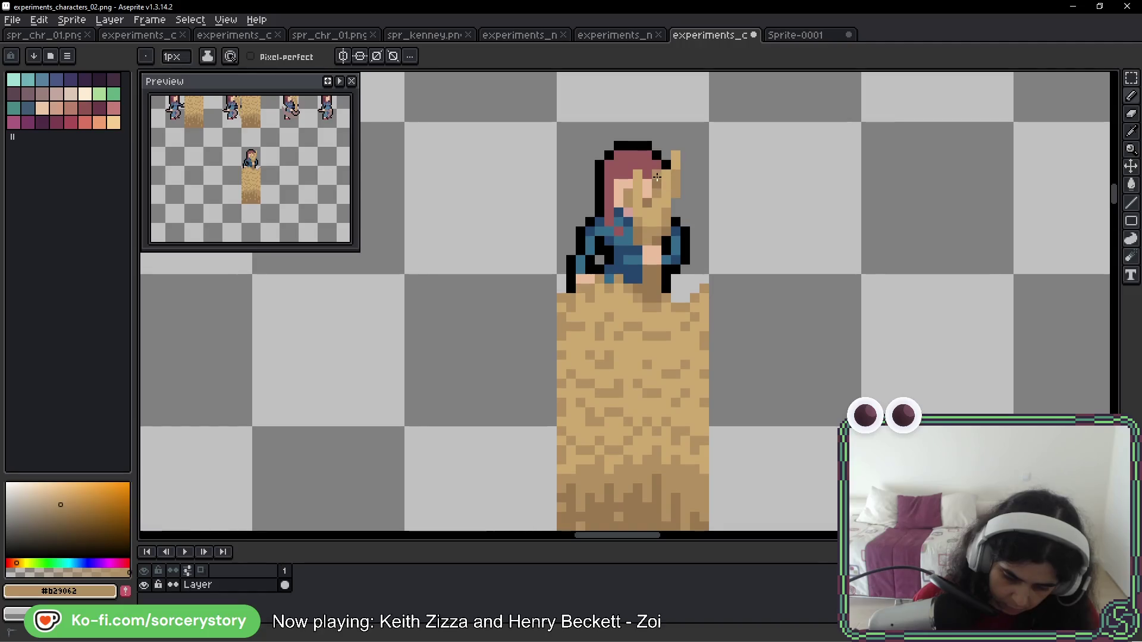
pyautogui.keyDown('alt'); pyautogui.click(658, 189); pyautogui.keyUp('alt')
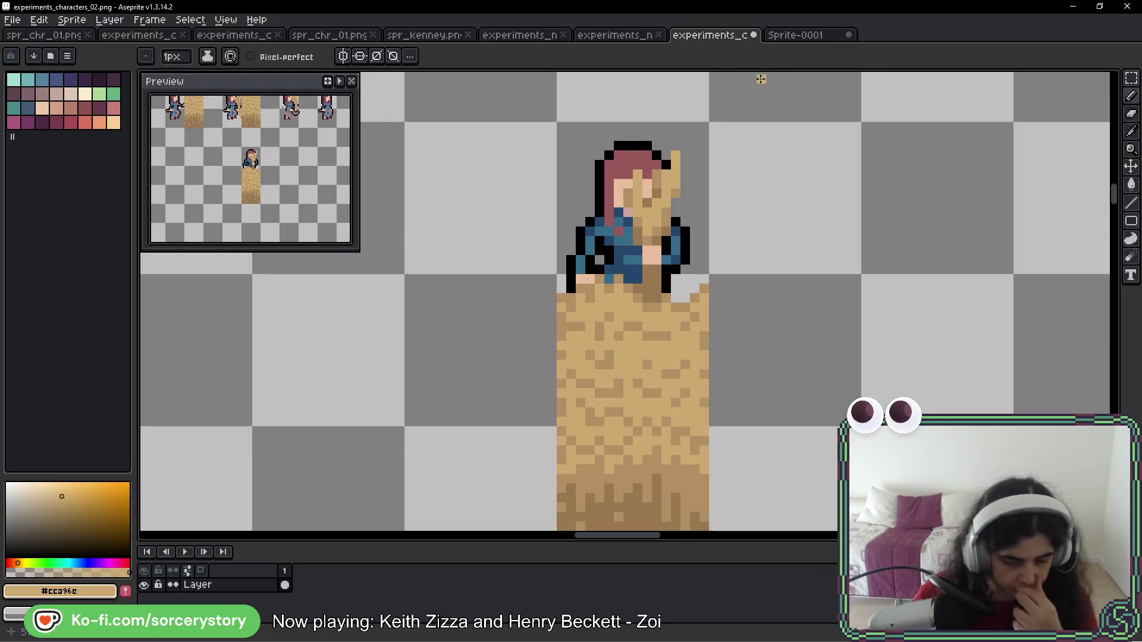
# Copy the sunk girl and her hay column into the frame slot to the right
pyautogui.scroll(-3, 760, 79)
pyautogui.scroll(1, 805, 181)
pyautogui.moveTo(754, 247)
pyautogui.mouseDown()
pyautogui.moveTo(639, 296)
pyautogui.moveTo(793, 321)
pyautogui.moveTo(738, 253)
pyautogui.mouseUp()
pyautogui.scroll(4, 679, 275)
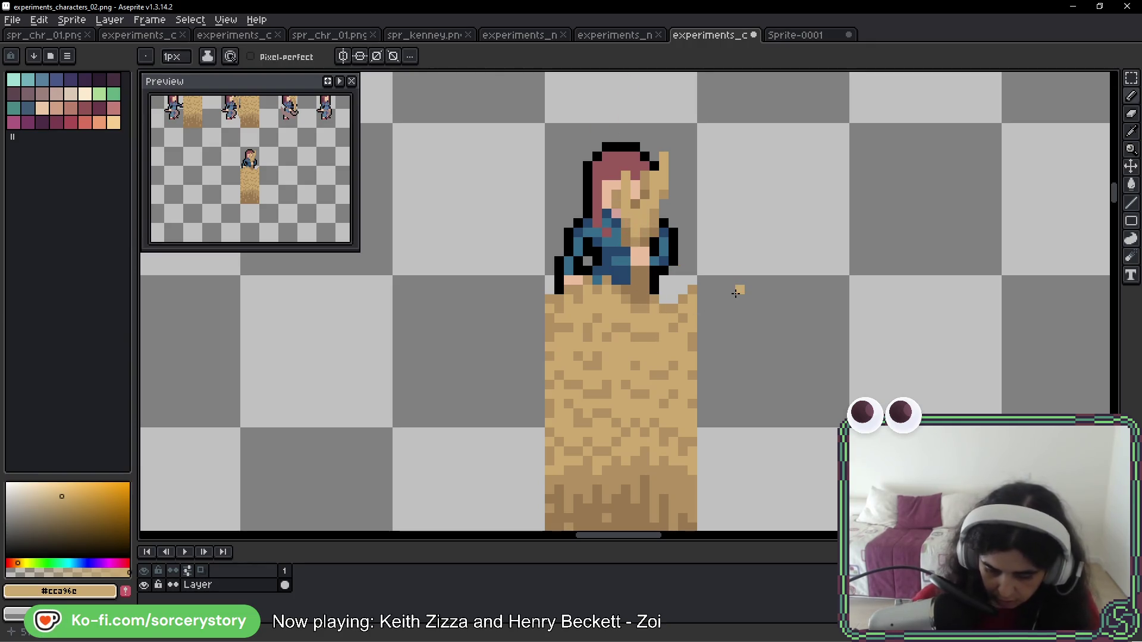
pyautogui.press('m')
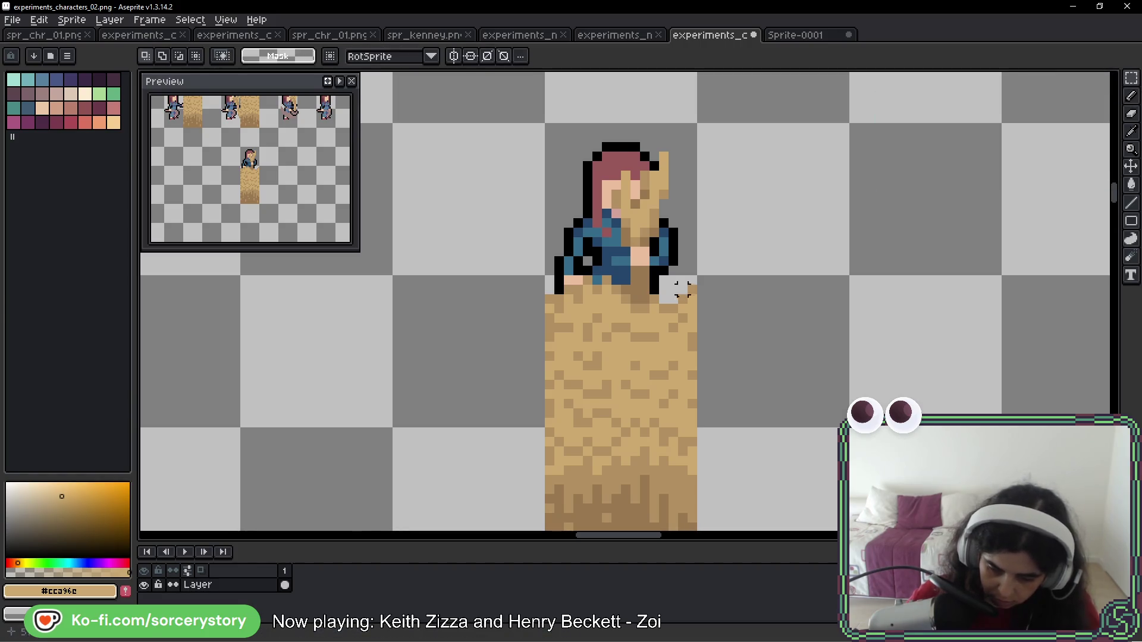
pyautogui.scroll(-2, 521, 182)
pyautogui.moveTo(440, 145)
pyautogui.mouseDown()
pyautogui.moveTo(526, 186)
pyautogui.moveTo(630, 428)
pyautogui.mouseUp()
pyautogui.moveTo(553, 291)
pyautogui.mouseDown()
pyautogui.moveTo(917, 270)
pyautogui.moveTo(832, 291)
pyautogui.moveTo(612, 262)
pyautogui.mouseUp()
pyautogui.hotkey('ctrl', 'd')
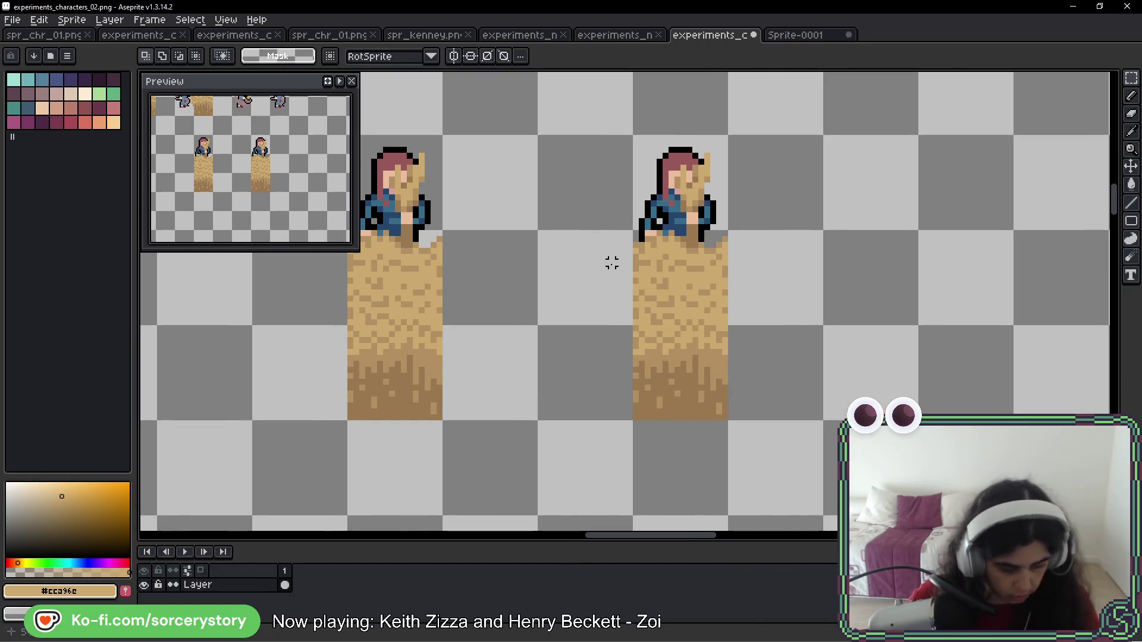
# Erase the copied girl's left arm and the stray black pixel below her side
pyautogui.press('b')
pyautogui.scroll(2, 637, 212)
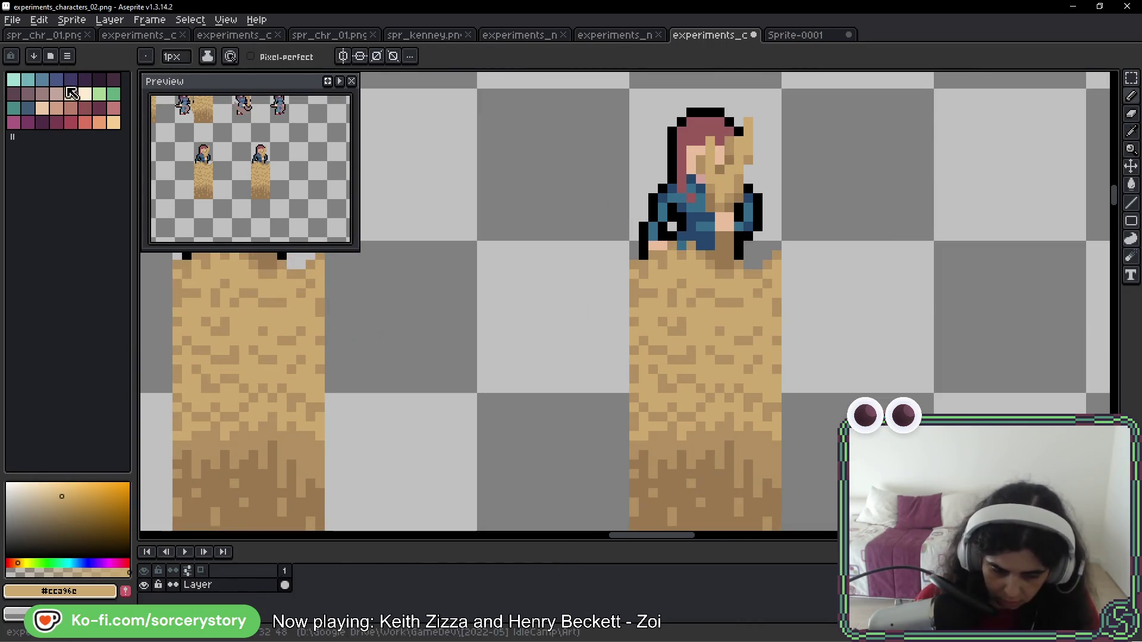
pyautogui.click(44, 97)
pyautogui.click(27, 94)
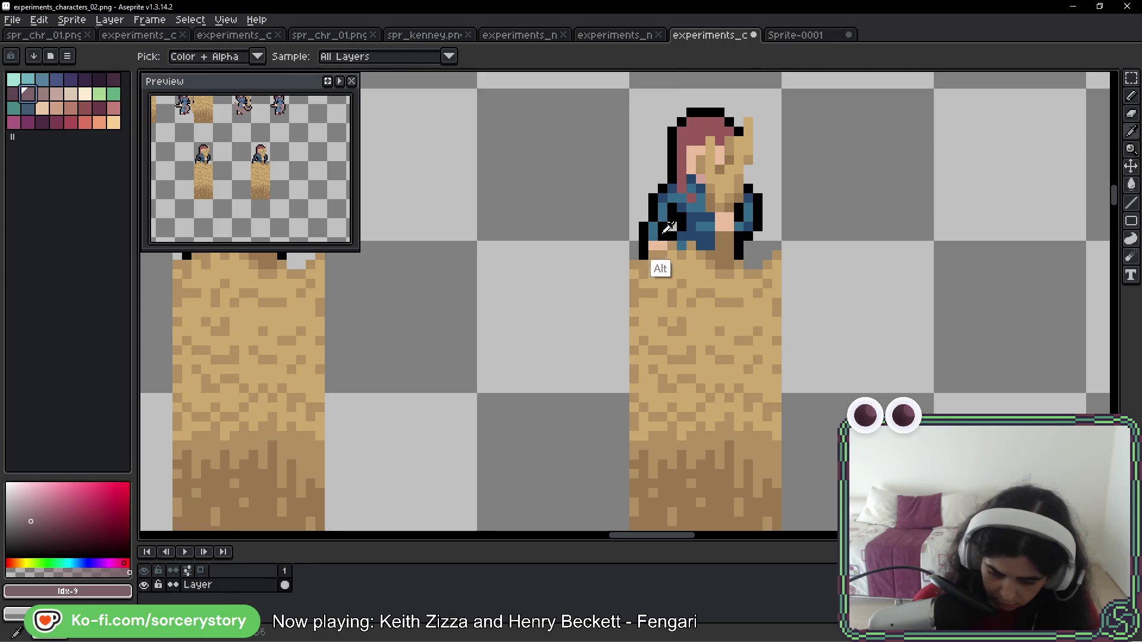
pyautogui.keyDown('alt'); pyautogui.click(671, 202); pyautogui.keyUp('alt')
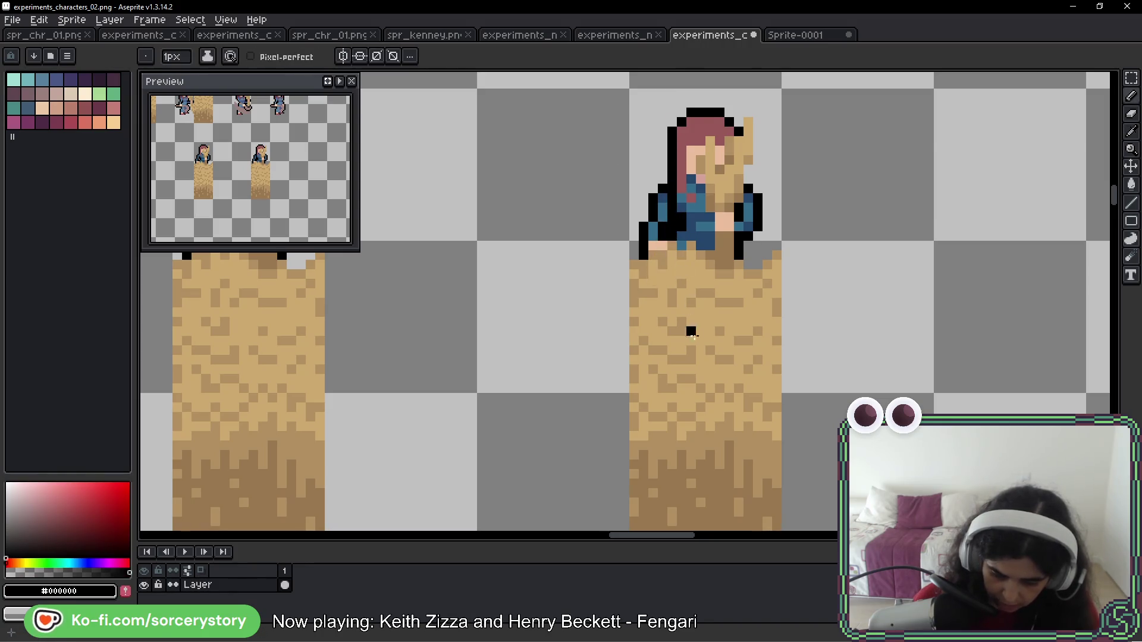
pyautogui.moveTo(662, 179)
pyautogui.mouseDown()
pyautogui.moveTo(661, 242)
pyautogui.moveTo(652, 236)
pyautogui.mouseUp()
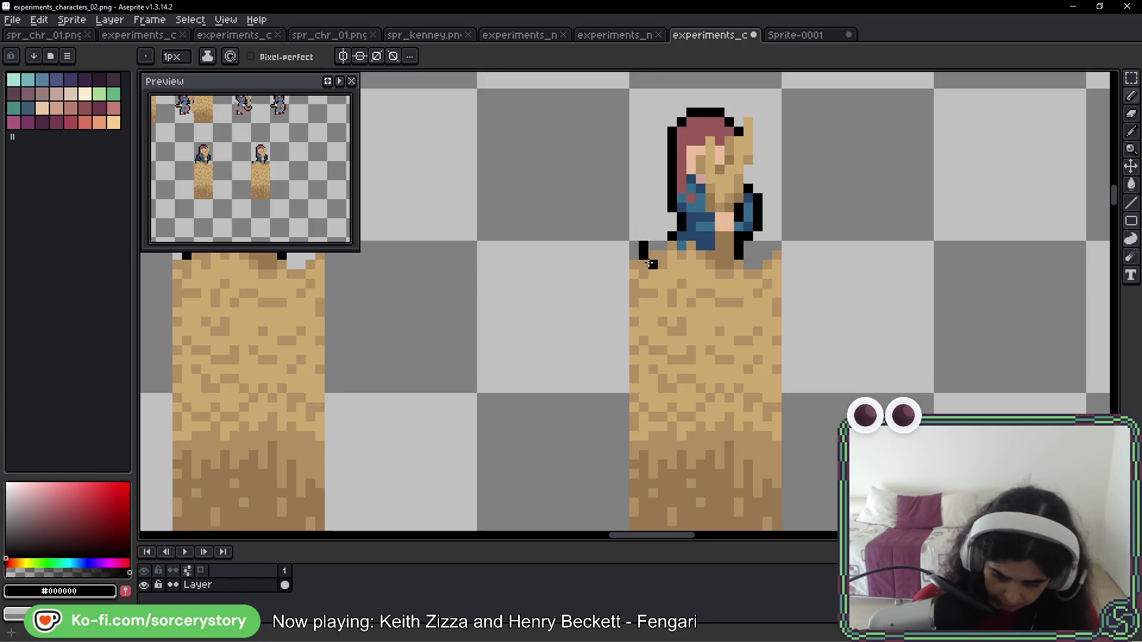
pyautogui.click(643, 250)
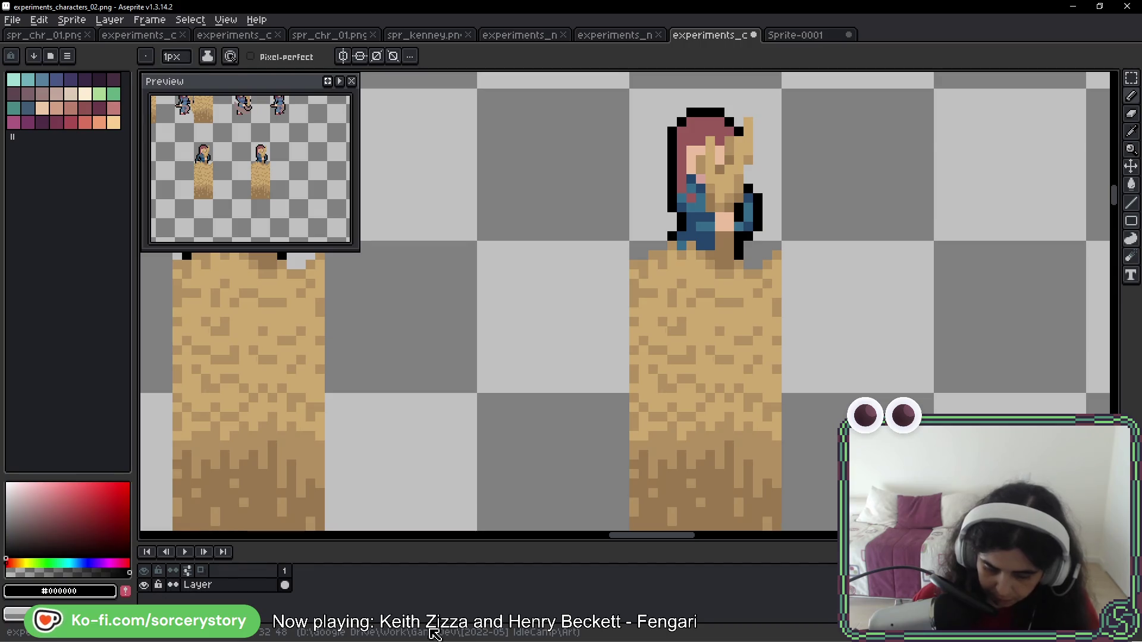
# Pick the mauve palette swatch and sample the dusty mauve #9c807e from another frame
pyautogui.click(28, 94)
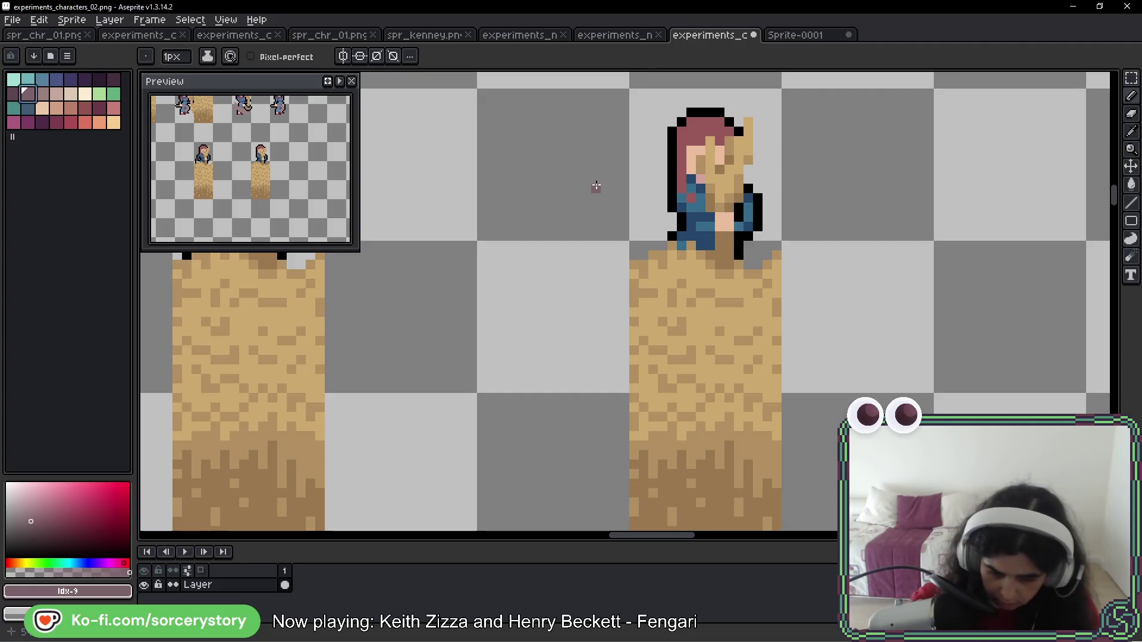
pyautogui.scroll(-3, 553, 141)
pyautogui.moveTo(541, 148); pyautogui.dragTo(867, 353)
pyautogui.scroll(-2, 867, 353)
pyautogui.keyDown('alt'); pyautogui.click(916, 226); pyautogui.keyUp('alt')
pyautogui.scroll(4, 592, 158)
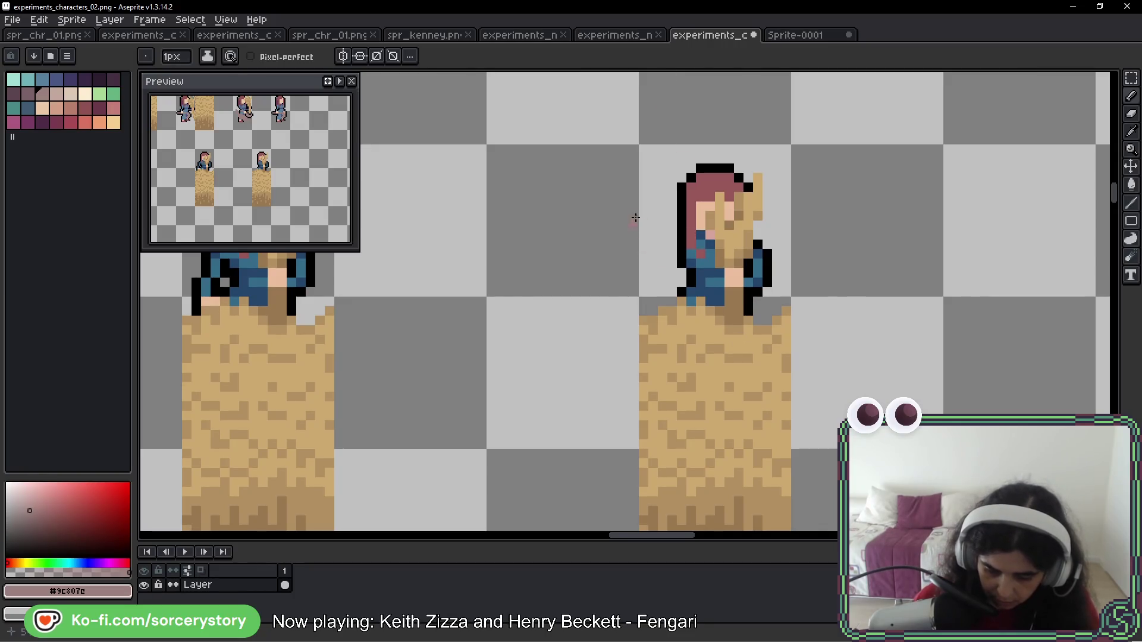
# Sketch a mauve sickle curve beside the girl and dab light and dark clothing blue onto the hay
pyautogui.moveTo(646, 216); pyautogui.dragTo(635, 341)
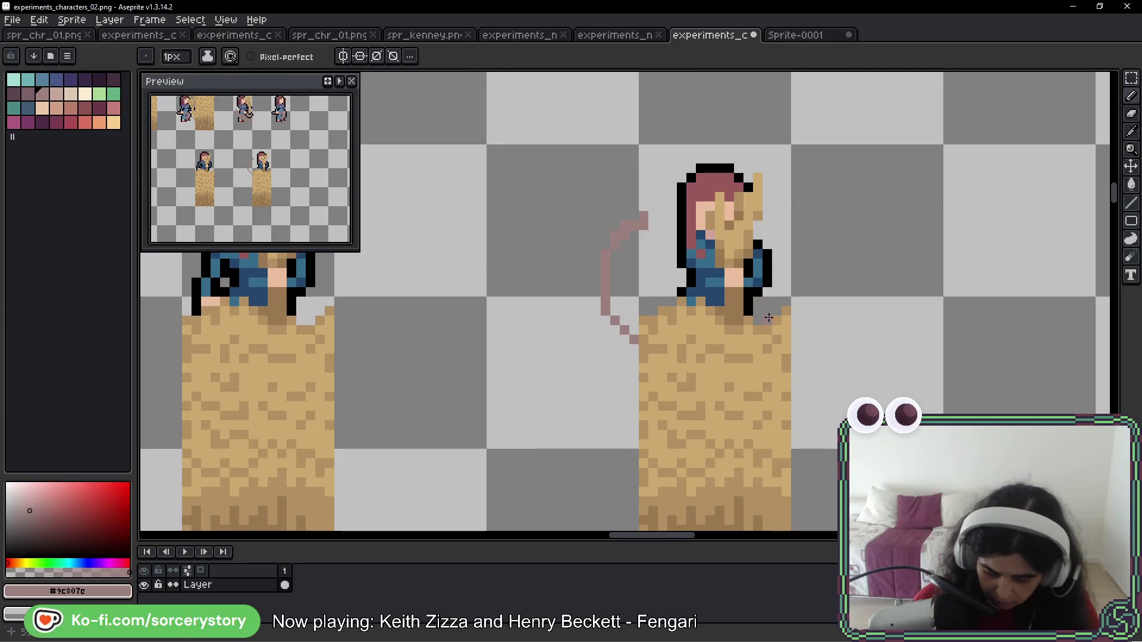
pyautogui.moveTo(641, 218); pyautogui.dragTo(634, 336)
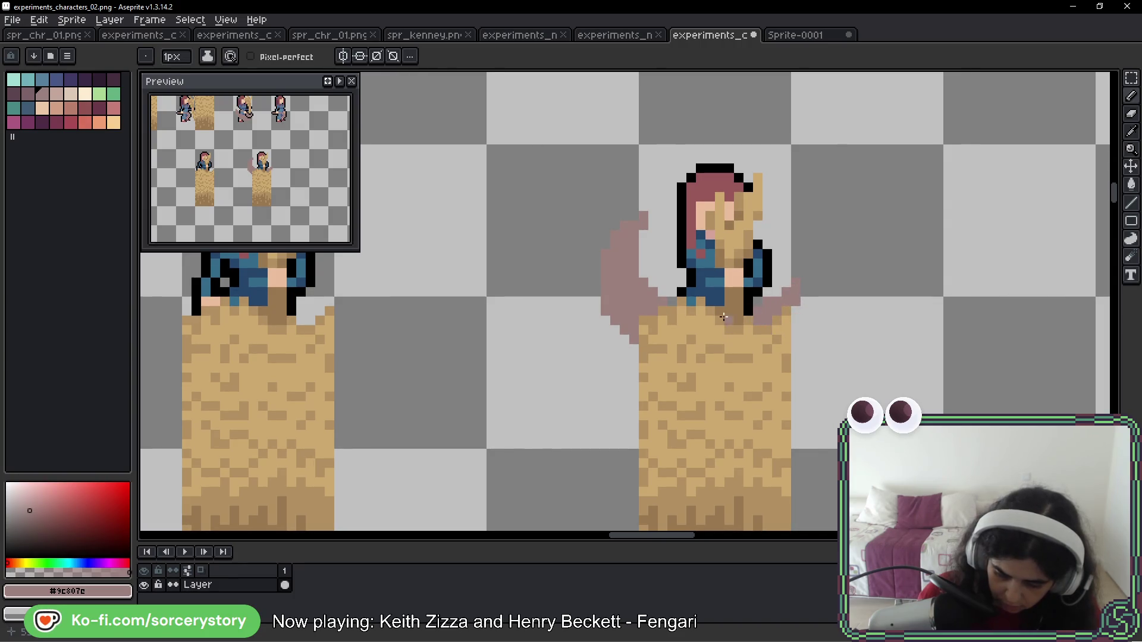
pyautogui.keyDown('alt'); pyautogui.click(709, 260); pyautogui.keyUp('alt')
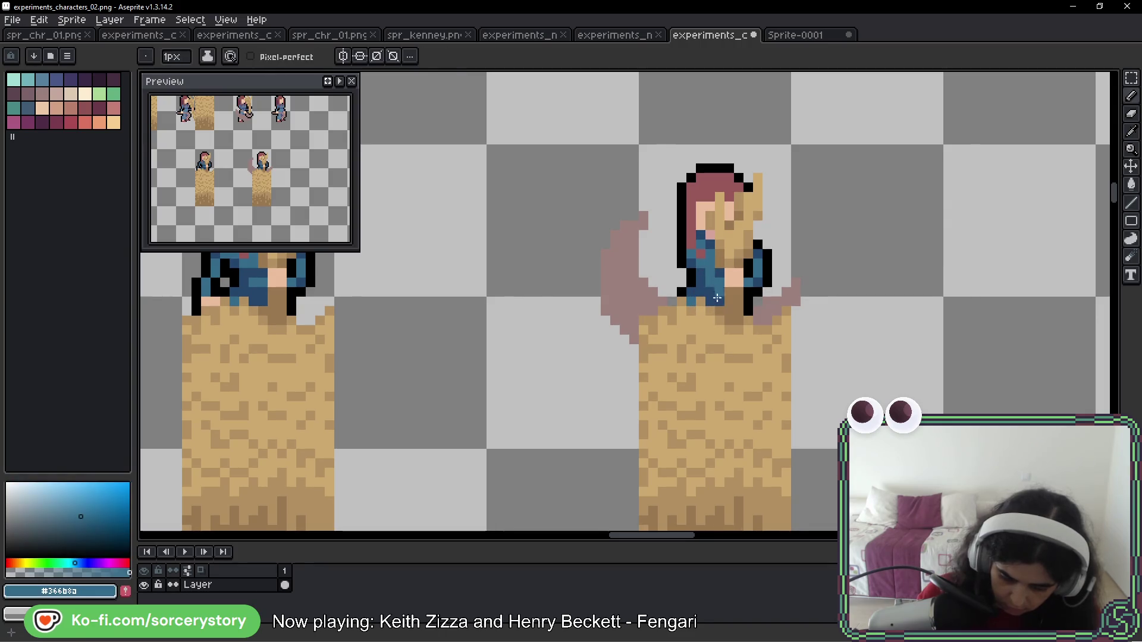
pyautogui.keyDown('alt'); pyautogui.click(718, 289); pyautogui.keyUp('alt')
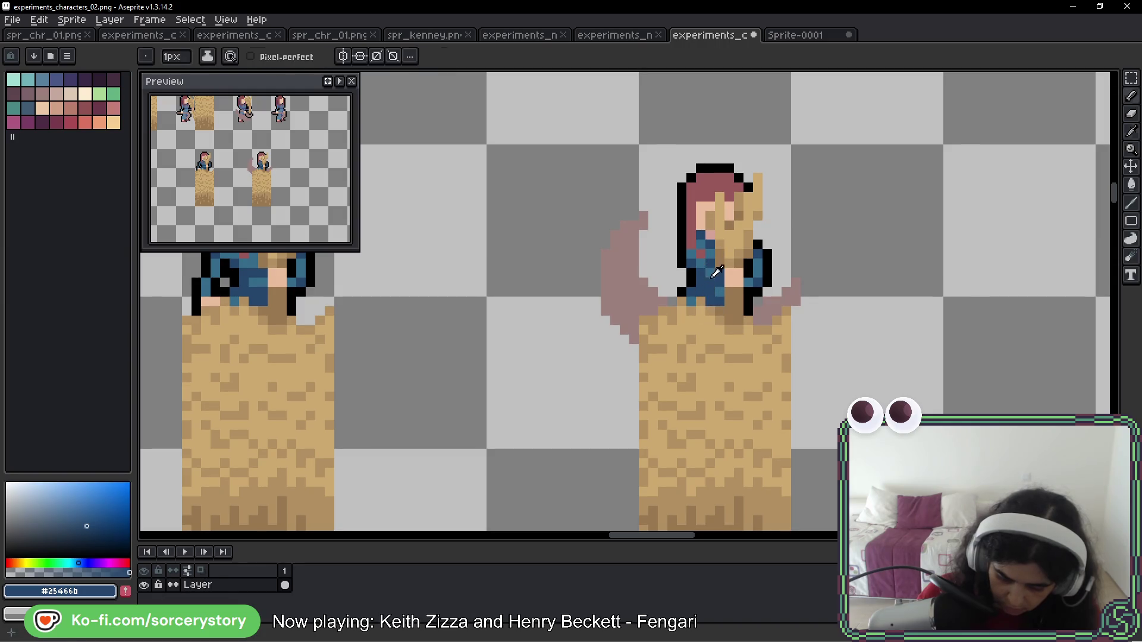
pyautogui.keyDown('alt'); pyautogui.click(711, 287); pyautogui.keyUp('alt')
pyautogui.click(736, 417)
pyautogui.keyDown('alt'); pyautogui.click(702, 280); pyautogui.keyUp('alt')
pyautogui.click(730, 415)
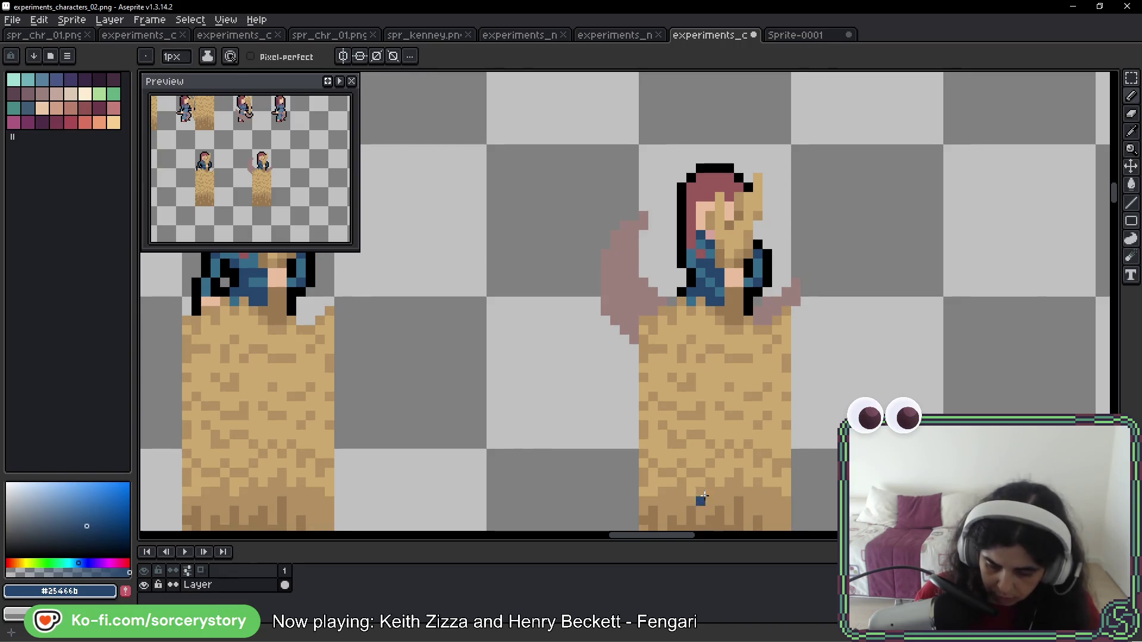
# Add black sickle-handle pixels at the girl's arm tip, discarding a stray stroke
pyautogui.moveTo(806, 289)
pyautogui.mouseDown()
pyautogui.moveTo(773, 250)
pyautogui.moveTo(844, 333)
pyautogui.moveTo(862, 268)
pyautogui.mouseUp()
pyautogui.hotkey('ctrl', 'z')
pyautogui.keyDown('alt'); pyautogui.click(767, 292); pyautogui.keyUp('alt')
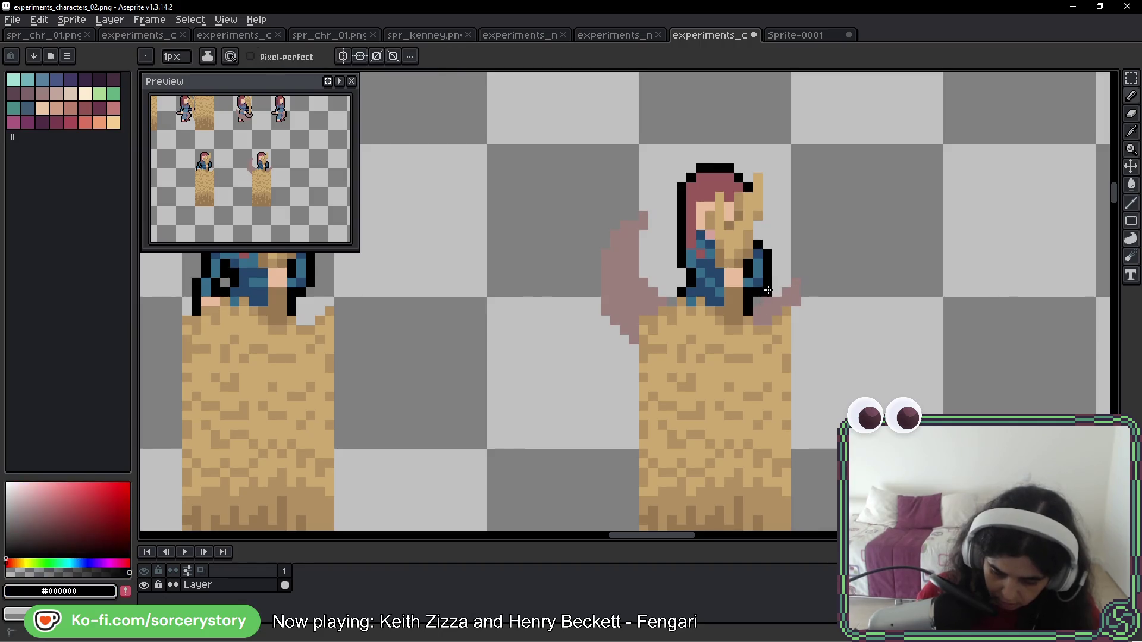
pyautogui.click(796, 272)
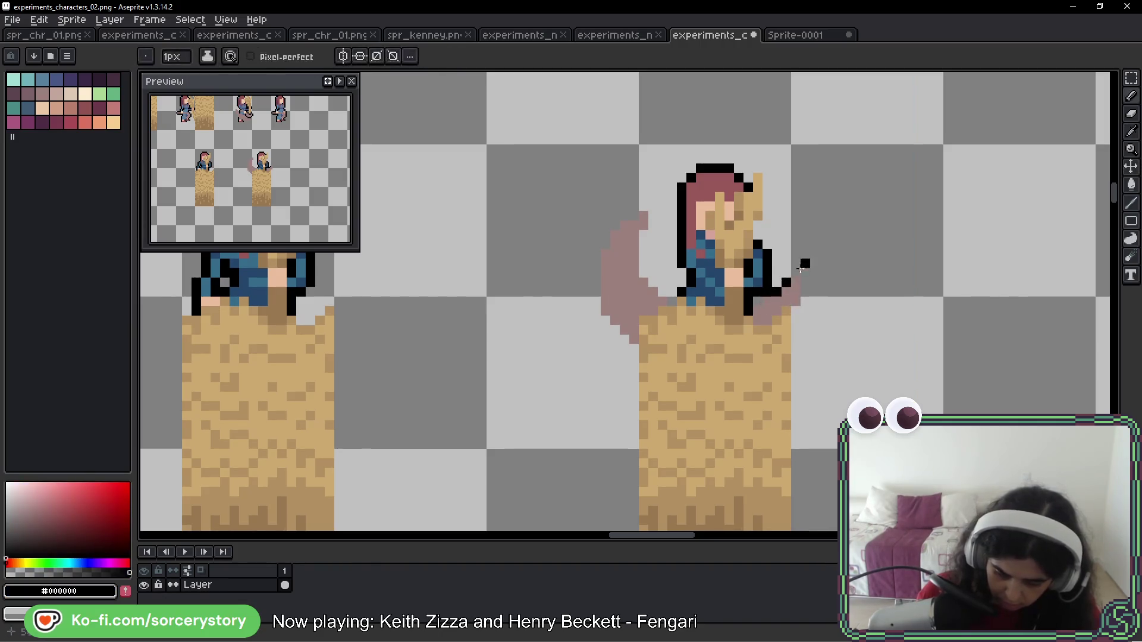
pyautogui.click(796, 310)
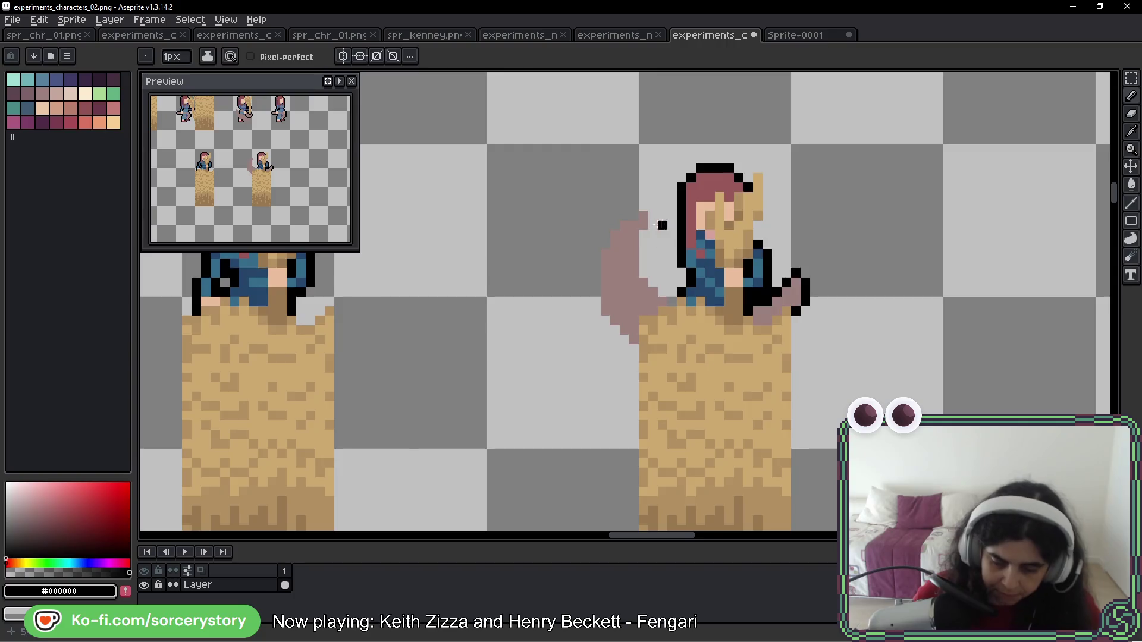
# Circle the lower-right and top-middle sickle characters for reference, undoing each annotation
pyautogui.scroll(-2, 693, 258)
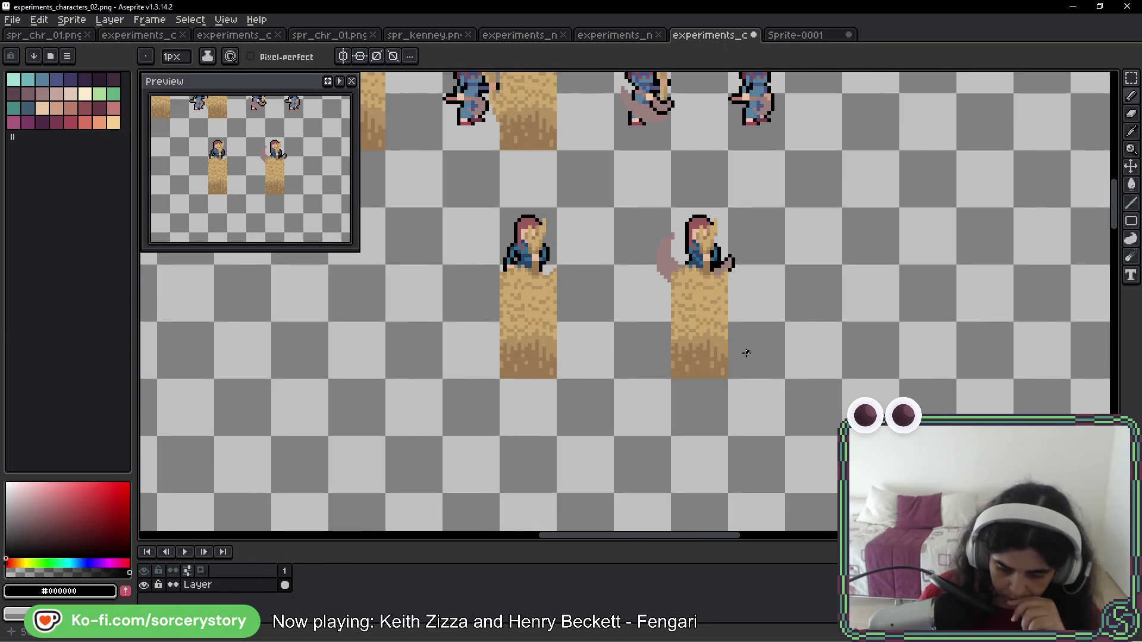
pyautogui.moveTo(799, 296); pyautogui.dragTo(772, 326)
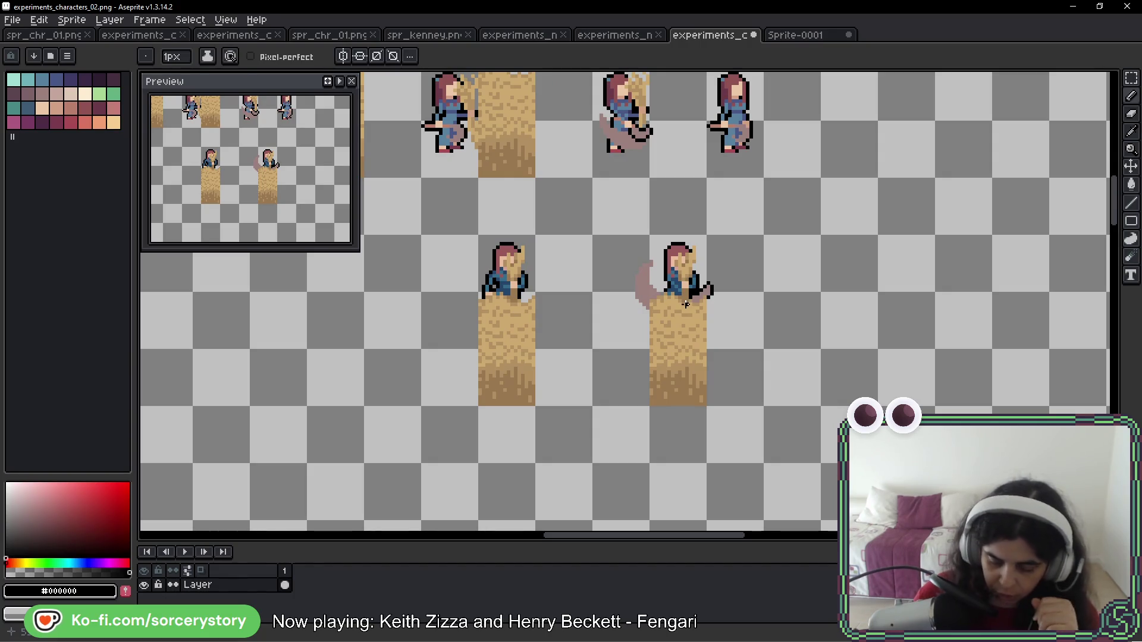
pyautogui.moveTo(712, 232); pyautogui.dragTo(765, 222)
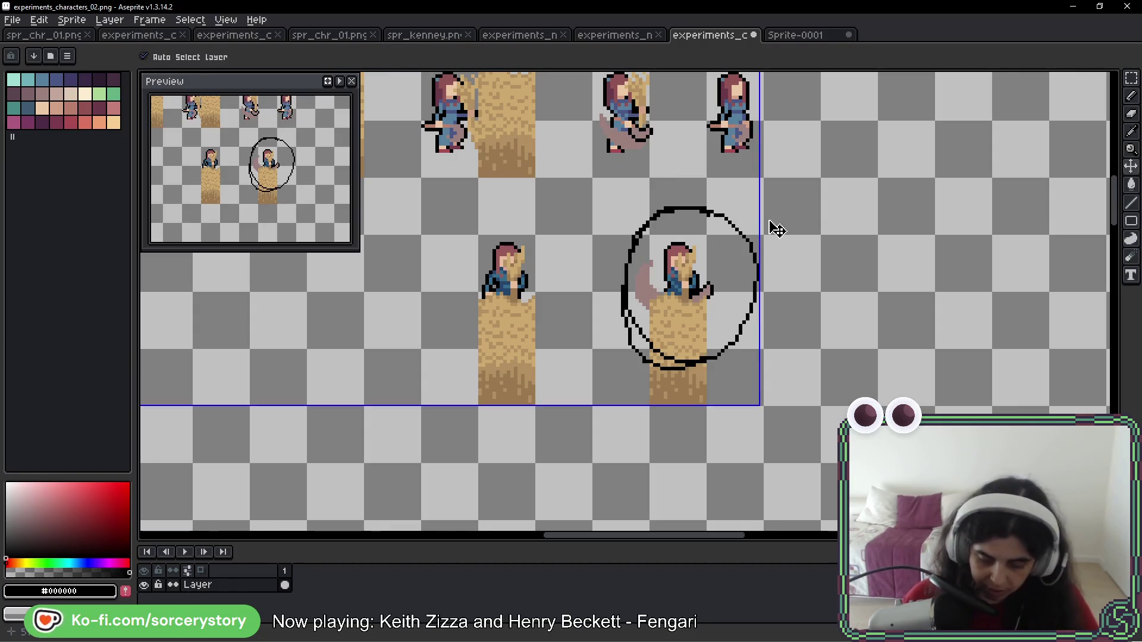
pyautogui.hotkey('ctrl', 'z')
pyautogui.moveTo(647, 80)
pyautogui.mouseDown()
pyautogui.moveTo(595, 158)
pyautogui.moveTo(582, 122)
pyautogui.mouseUp()
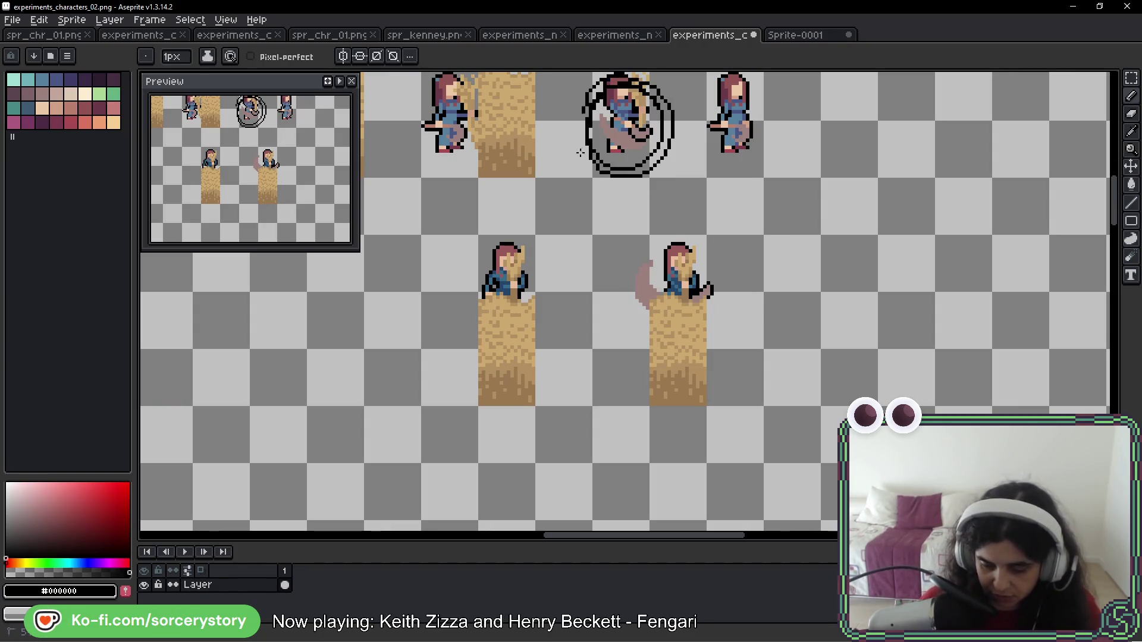
pyautogui.hotkey('ctrl', 'z')
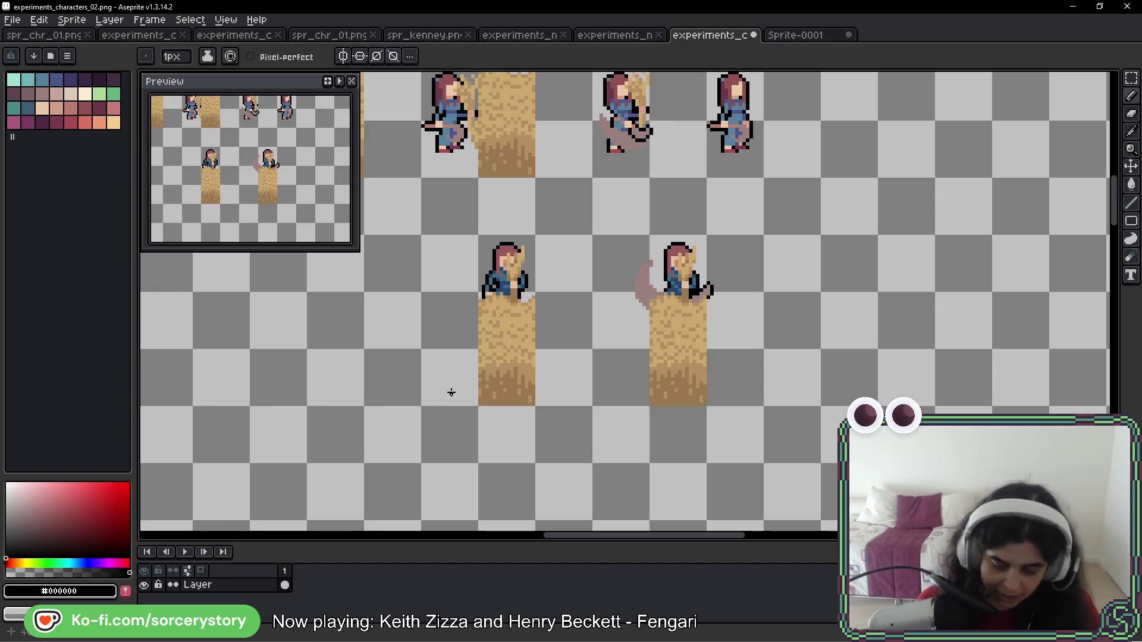
pyautogui.moveTo(654, 89)
pyautogui.mouseDown()
pyautogui.moveTo(589, 172)
pyautogui.moveTo(565, 170)
pyautogui.mouseUp()
pyautogui.hotkey('ctrl', 'z')
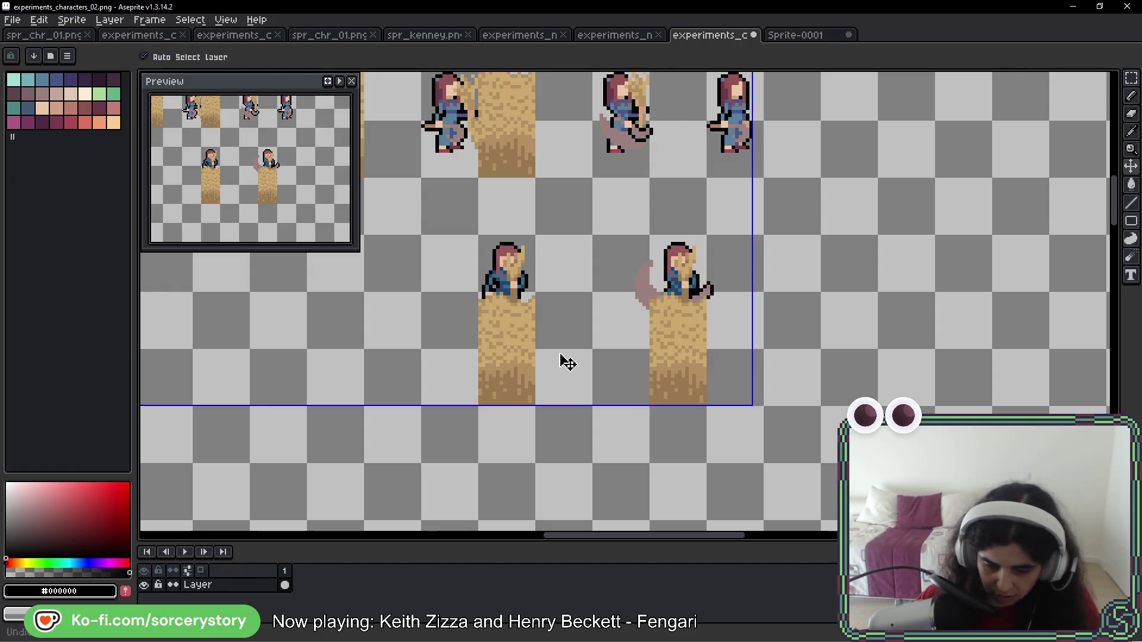
pyautogui.moveTo(636, 92); pyautogui.dragTo(607, 95)
pyautogui.hotkey('ctrl', 'z')
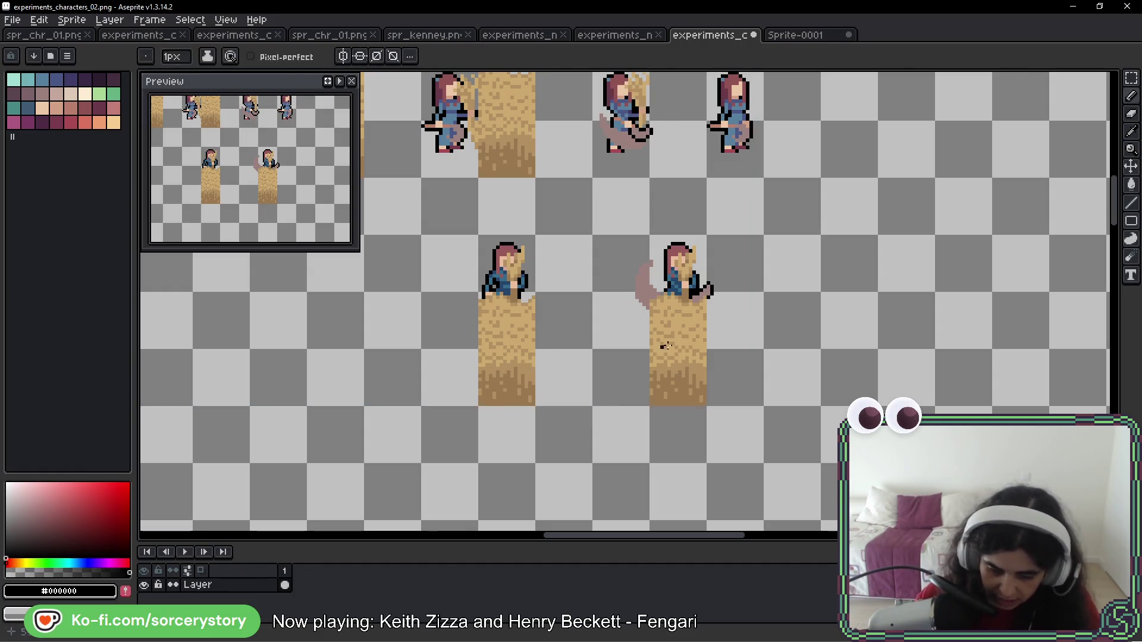
pyautogui.moveTo(728, 224); pyautogui.dragTo(723, 221)
pyautogui.hotkey('ctrl', 'z')
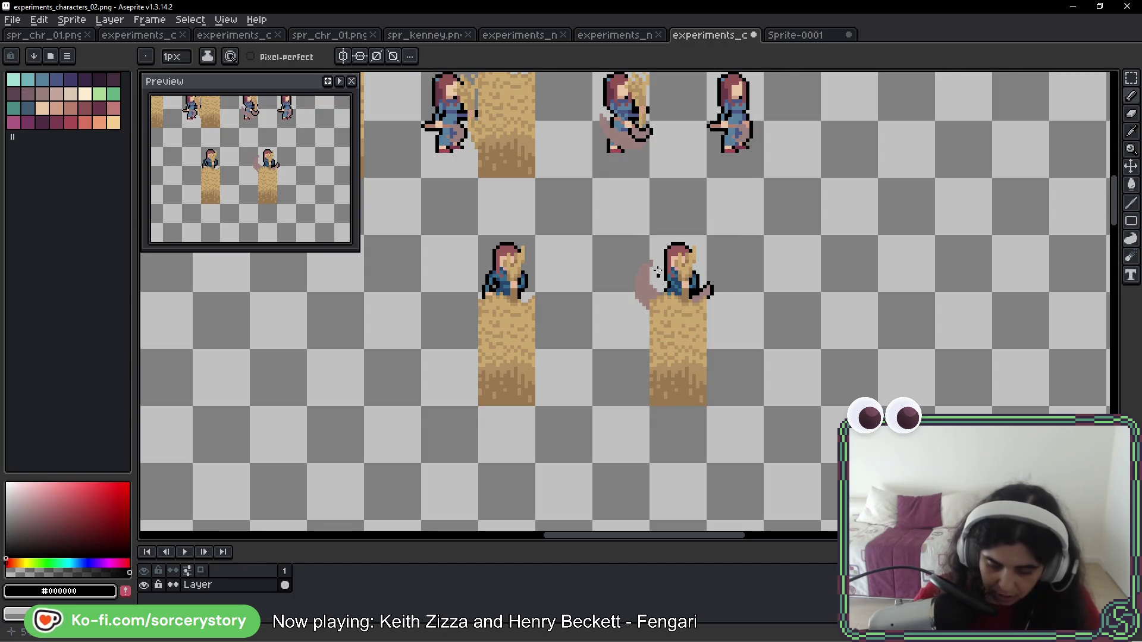
# Sample the mauve of the top-middle character's sickle blade
pyautogui.scroll(2, 684, 268)
pyautogui.scroll(1, 709, 318)
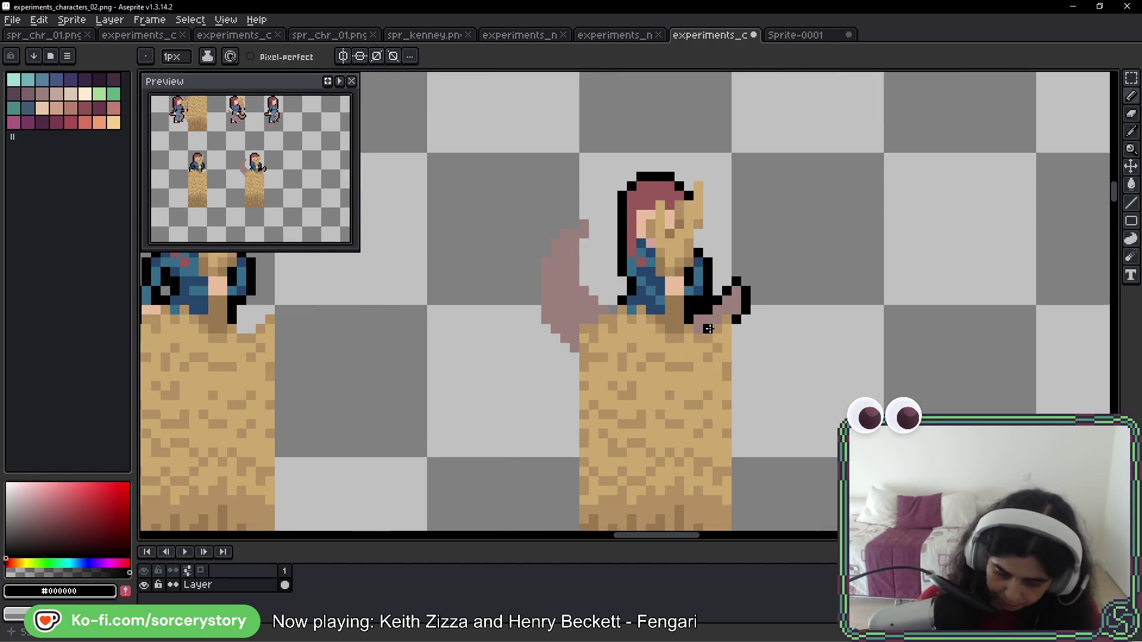
pyautogui.keyDown('alt'); pyautogui.click(581, 262); pyautogui.keyUp('alt')
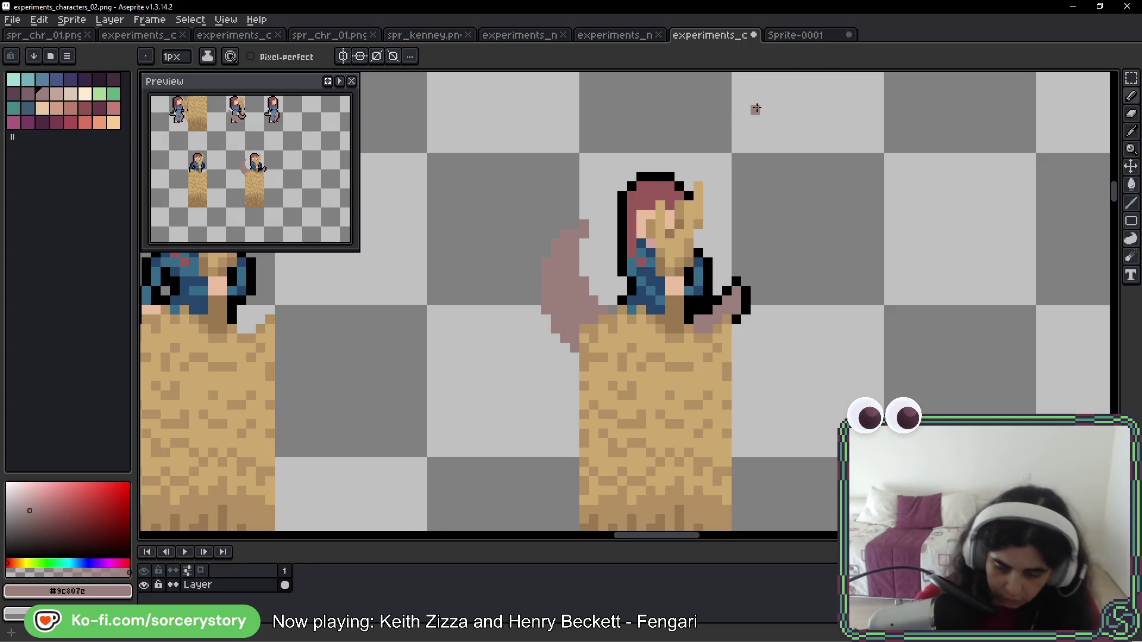
pyautogui.scroll(-5, 749, 270)
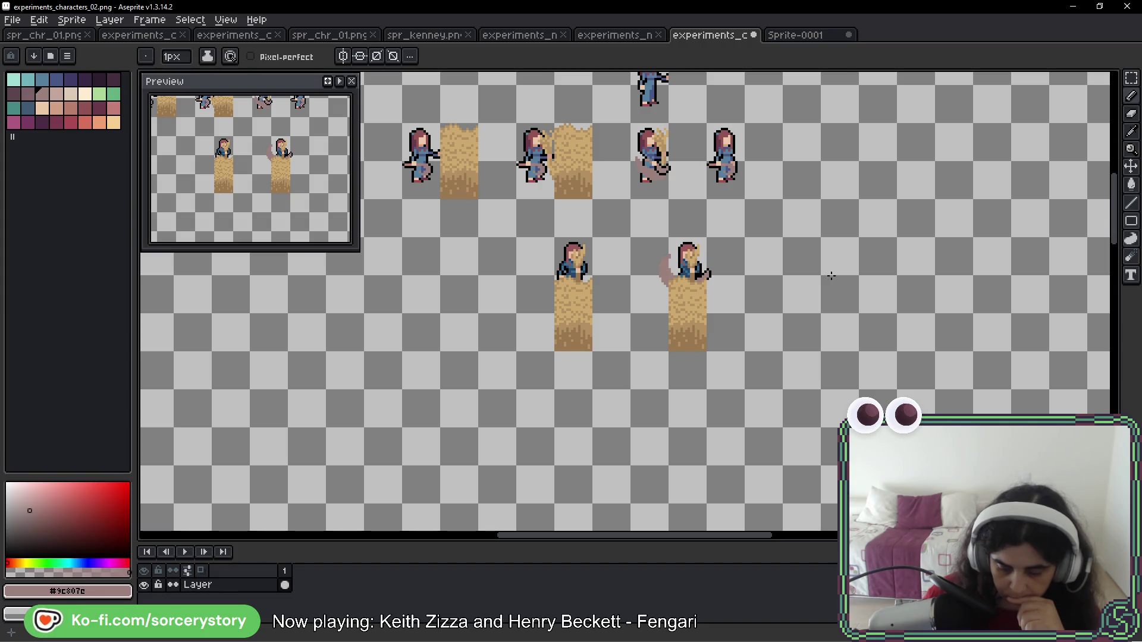
pyautogui.hscroll(-2, 693, 362)
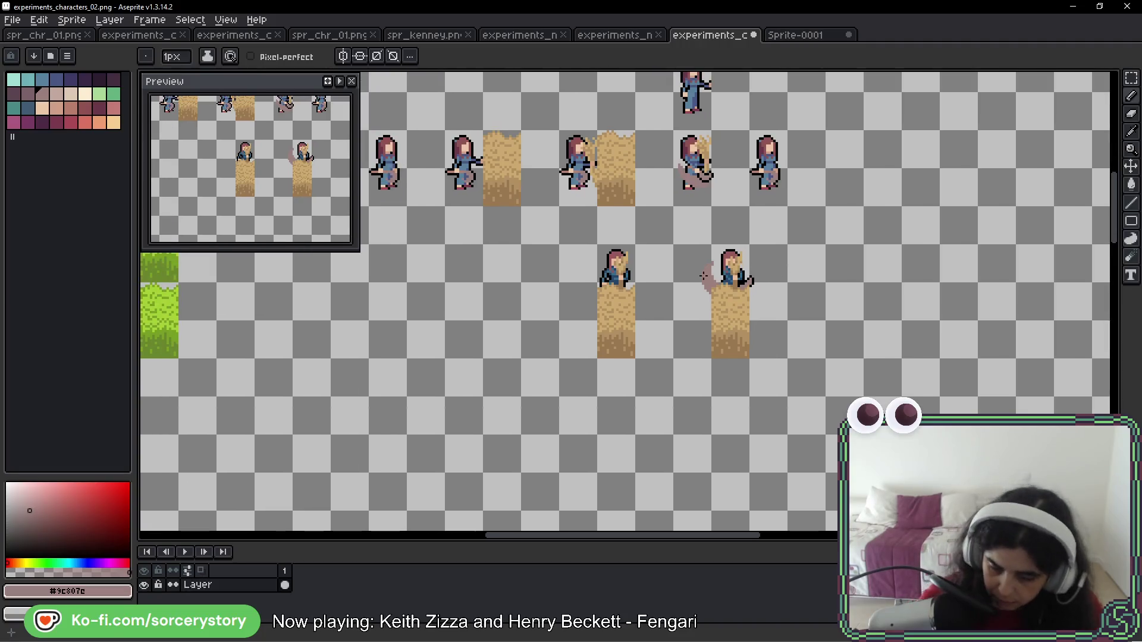
# Magic-wand the blue-robed character and move it to the sheet's left edge
pyautogui.press('w')
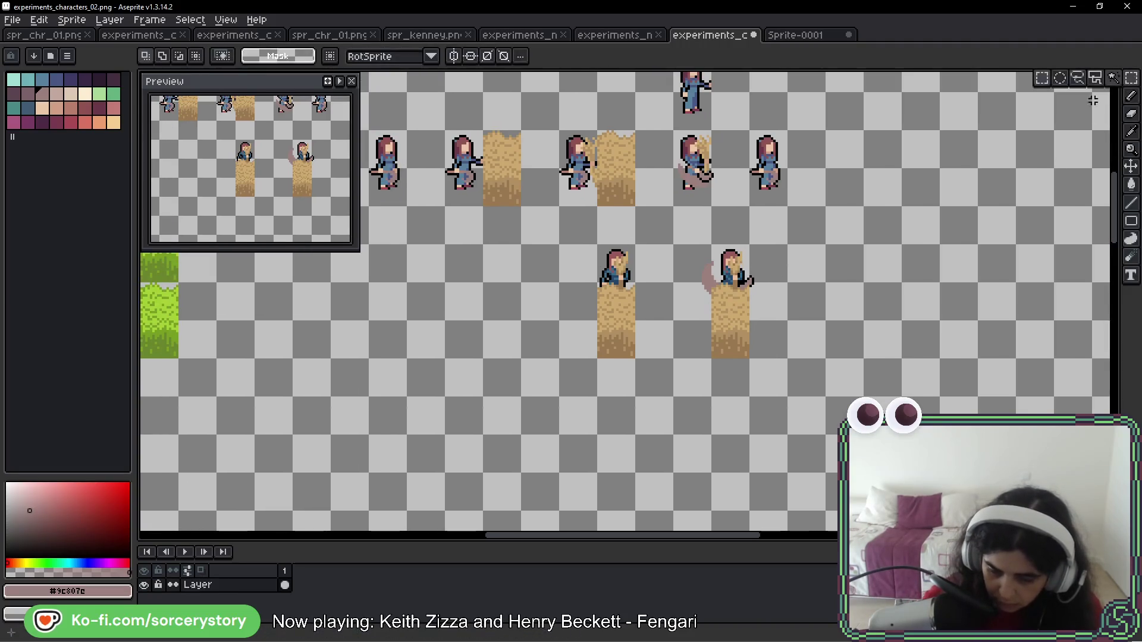
pyautogui.moveTo(499, 224); pyautogui.dragTo(752, 300)
pyautogui.hscroll(-5, 752, 300)
pyautogui.scroll(3, 655, 256)
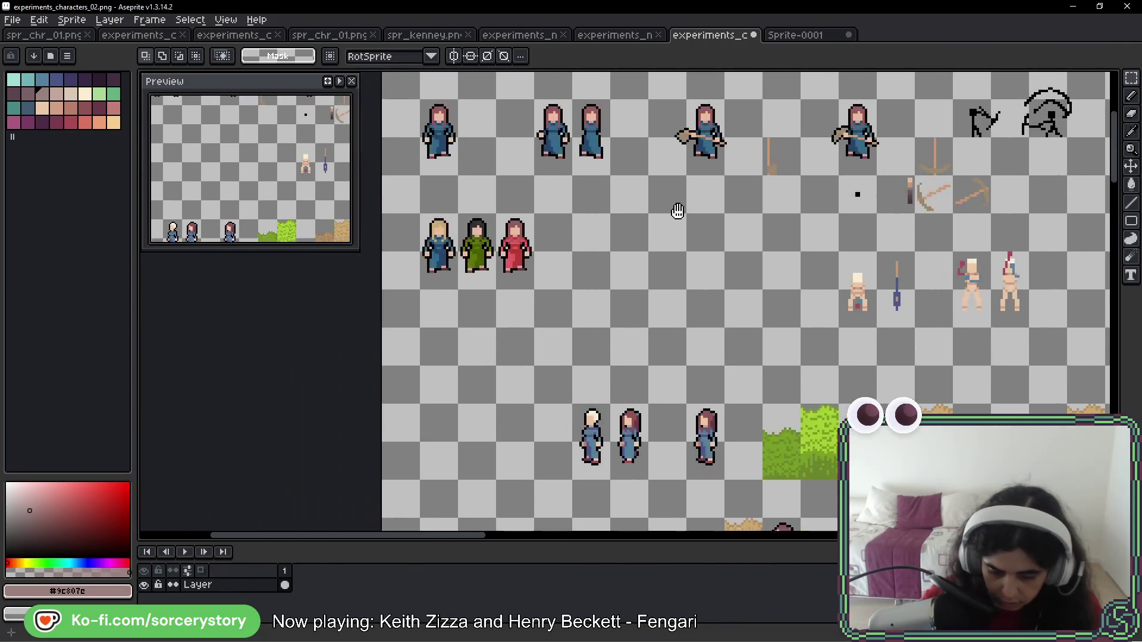
pyautogui.click(425, 199)
pyautogui.moveTo(424, 199)
pyautogui.mouseDown()
pyautogui.moveTo(144, 244)
pyautogui.moveTo(580, 107)
pyautogui.moveTo(653, 255)
pyautogui.moveTo(614, 219)
pyautogui.mouseUp()
pyautogui.press('Return')
# Box-select a haystack tile and drop a copy below it
pyautogui.hscroll(4, 553, 267)
pyautogui.scroll(1, 553, 268)
pyautogui.moveTo(516, 110)
pyautogui.mouseDown()
pyautogui.moveTo(557, 150)
pyautogui.moveTo(536, 294)
pyautogui.mouseUp()
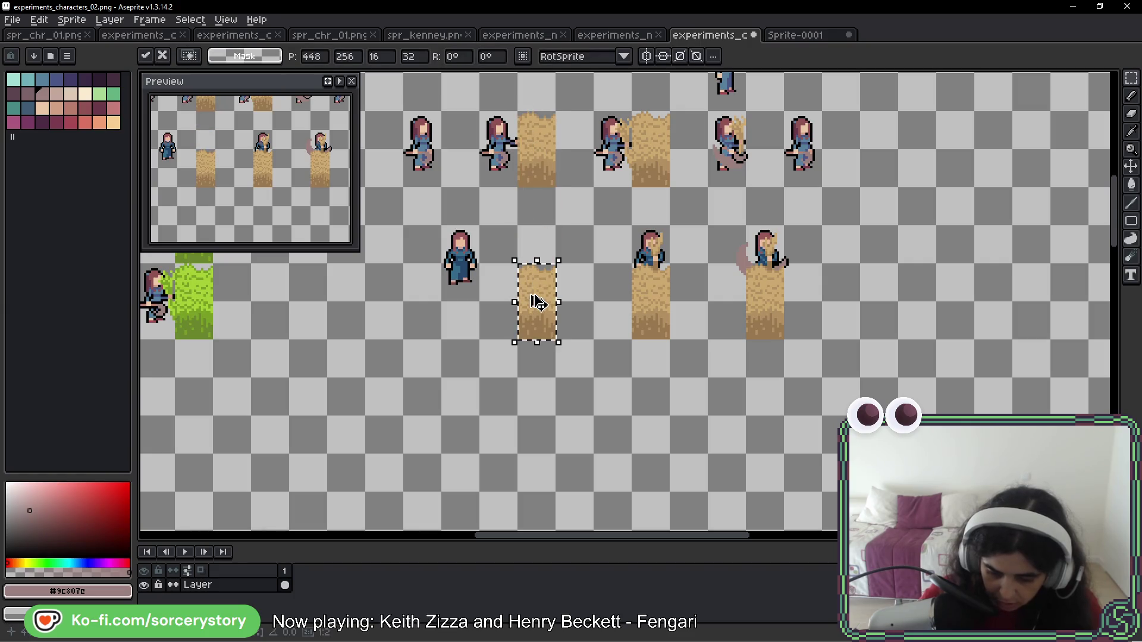
pyautogui.click(759, 298)
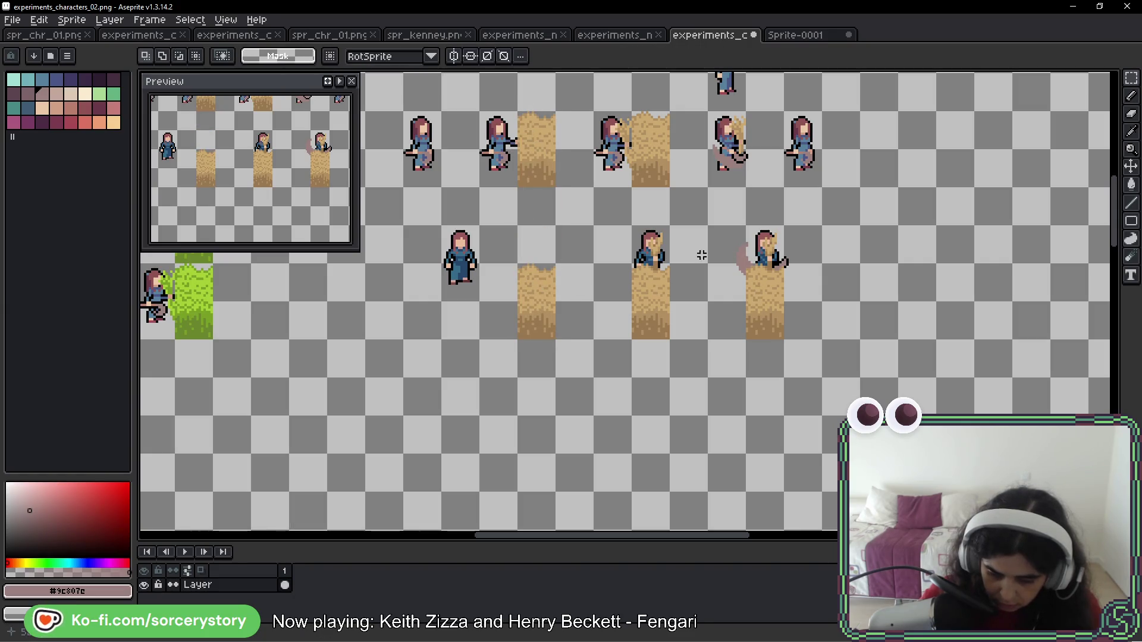
# Reposition the copied hay block right beside the girl
pyautogui.scroll(1, 499, 252)
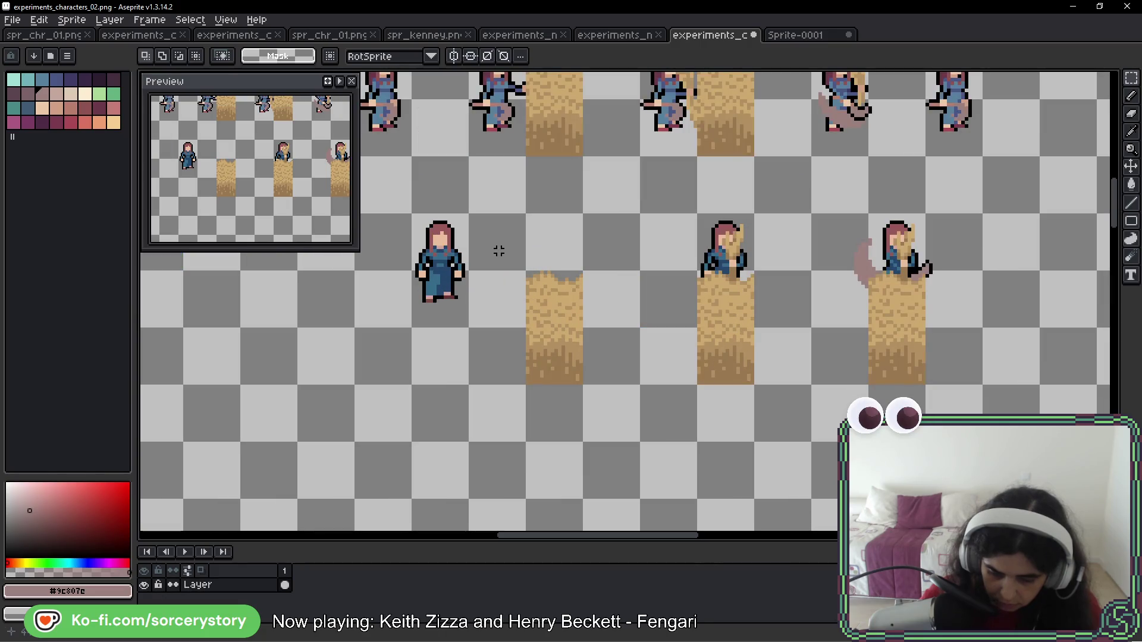
pyautogui.moveTo(410, 213)
pyautogui.mouseDown()
pyautogui.moveTo(470, 272)
pyautogui.moveTo(471, 329)
pyautogui.mouseUp()
pyautogui.click(524, 288)
pyautogui.moveTo(525, 271); pyautogui.dragTo(584, 386)
pyautogui.click(559, 325)
pyautogui.moveTo(559, 325)
pyautogui.mouseDown()
pyautogui.moveTo(419, 330)
pyautogui.moveTo(551, 332)
pyautogui.moveTo(573, 352)
pyautogui.moveTo(660, 351)
pyautogui.mouseUp()
pyautogui.click(576, 303)
pyautogui.click(534, 311)
pyautogui.moveTo(568, 241)
pyautogui.mouseDown()
pyautogui.moveTo(635, 361)
pyautogui.moveTo(604, 344)
pyautogui.mouseUp()
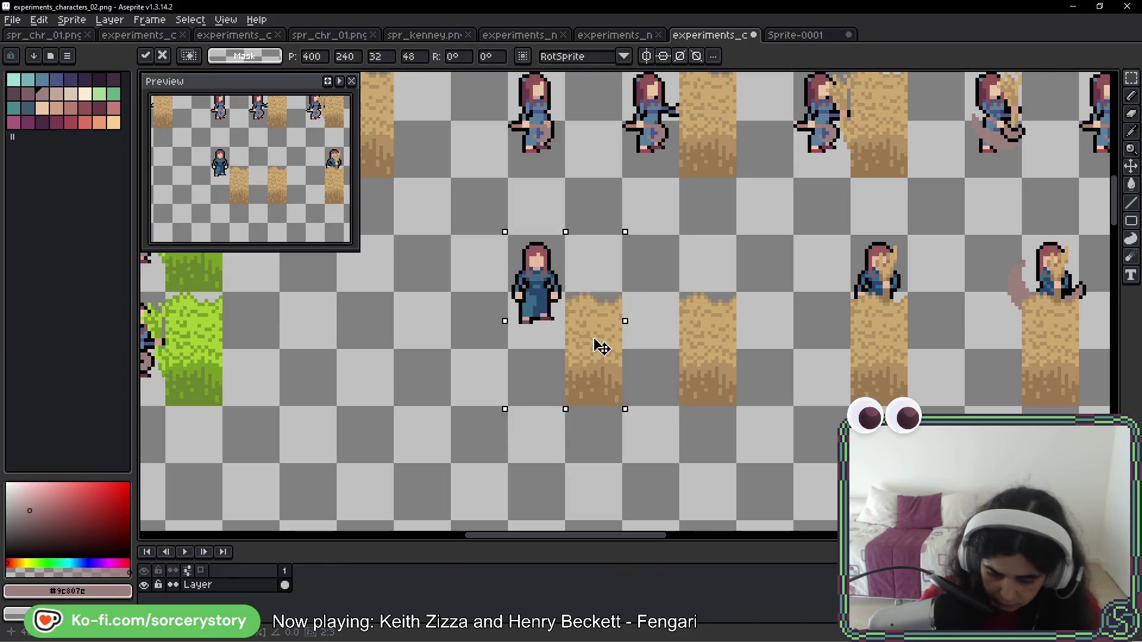
# Shift the girl and hay one cell left and paste hay over her legs
pyautogui.moveTo(511, 238)
pyautogui.mouseDown()
pyautogui.moveTo(538, 309)
pyautogui.moveTo(700, 300)
pyautogui.mouseUp()
pyautogui.moveTo(570, 296)
pyautogui.mouseDown()
pyautogui.moveTo(593, 323)
pyautogui.moveTo(594, 352)
pyautogui.moveTo(704, 350)
pyautogui.mouseUp()
pyautogui.press('Return')
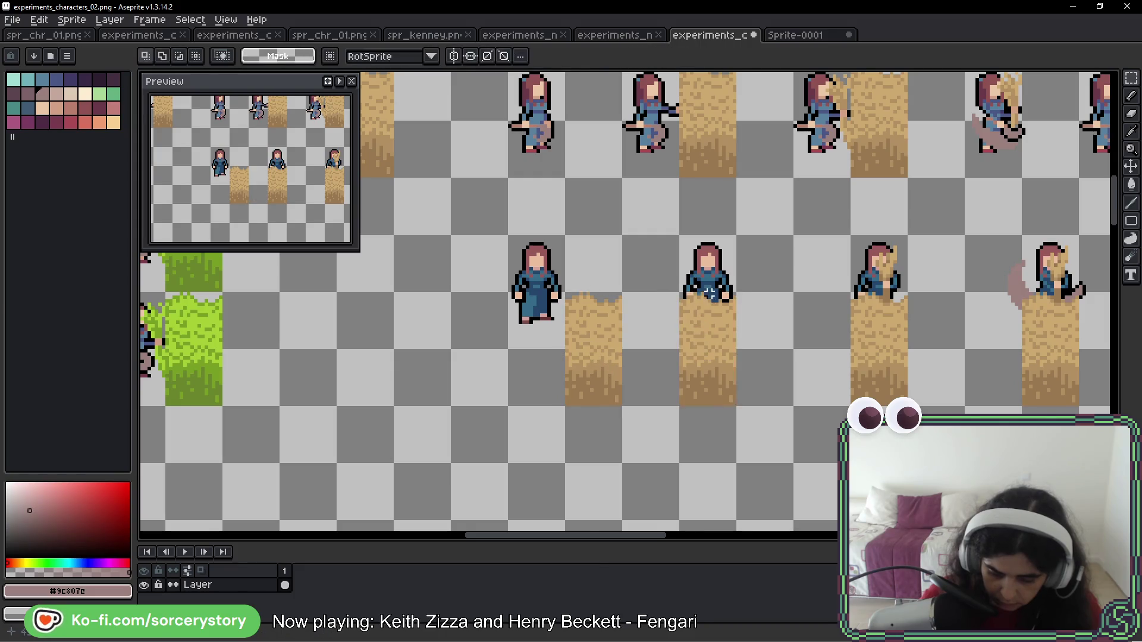
pyautogui.scroll(4, 803, 306)
# Retouch black outline pixels around the girl's head and along her arm
pyautogui.press('b')
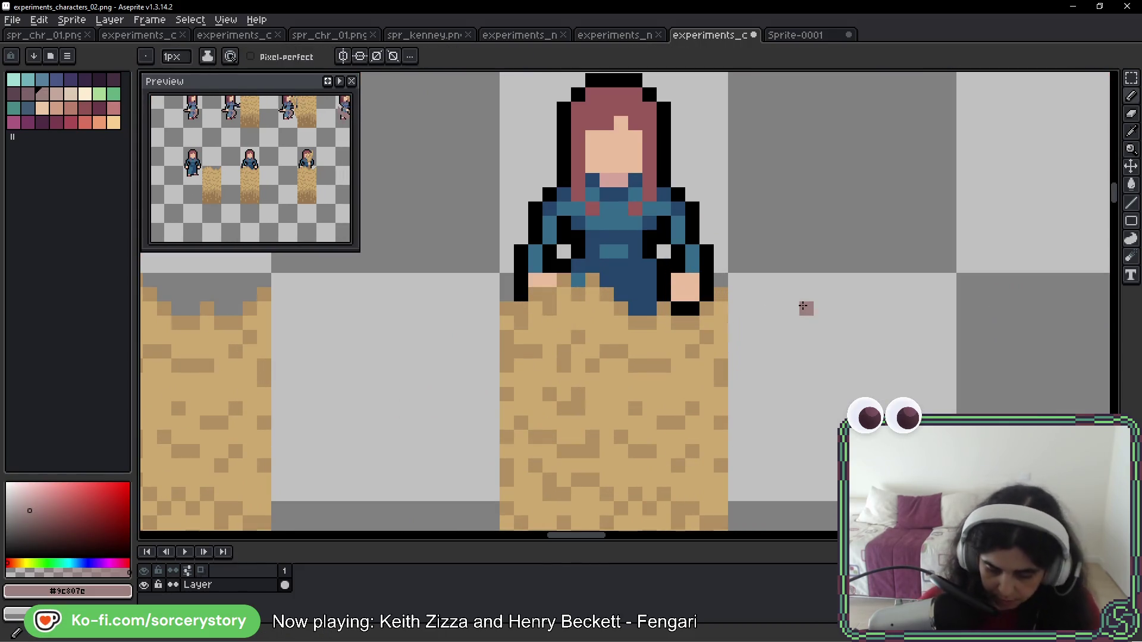
pyautogui.keyDown('alt'); pyautogui.click(548, 194); pyautogui.keyUp('alt')
pyautogui.click(564, 208)
pyautogui.click(680, 125)
pyautogui.hotkey('ctrl', 'z')
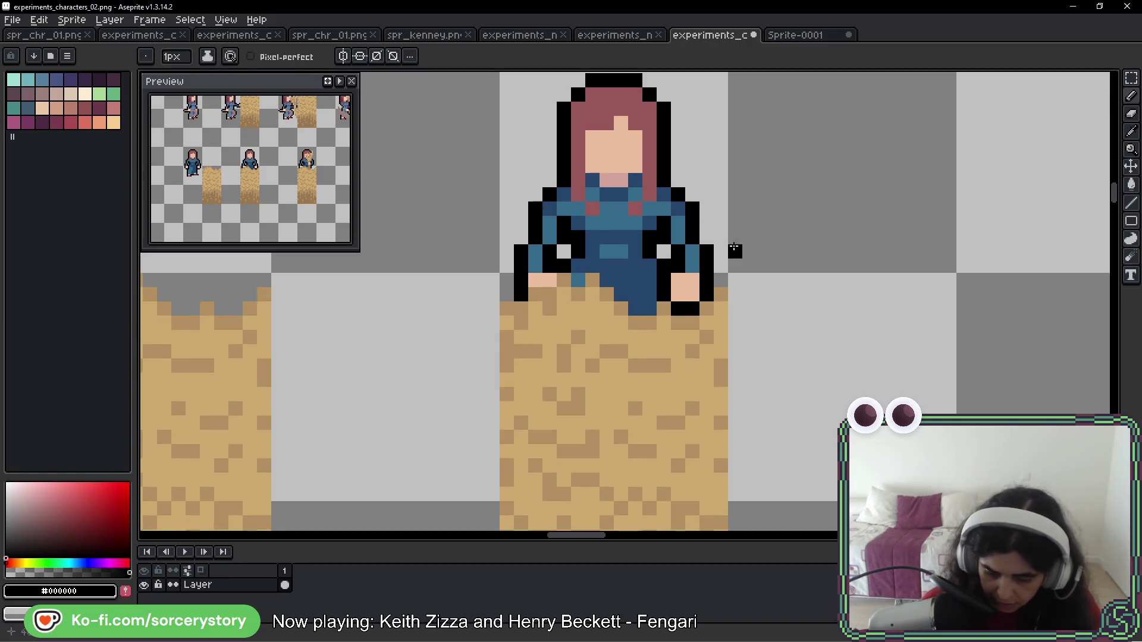
pyautogui.moveTo(720, 235); pyautogui.dragTo(698, 187)
pyautogui.press('b')
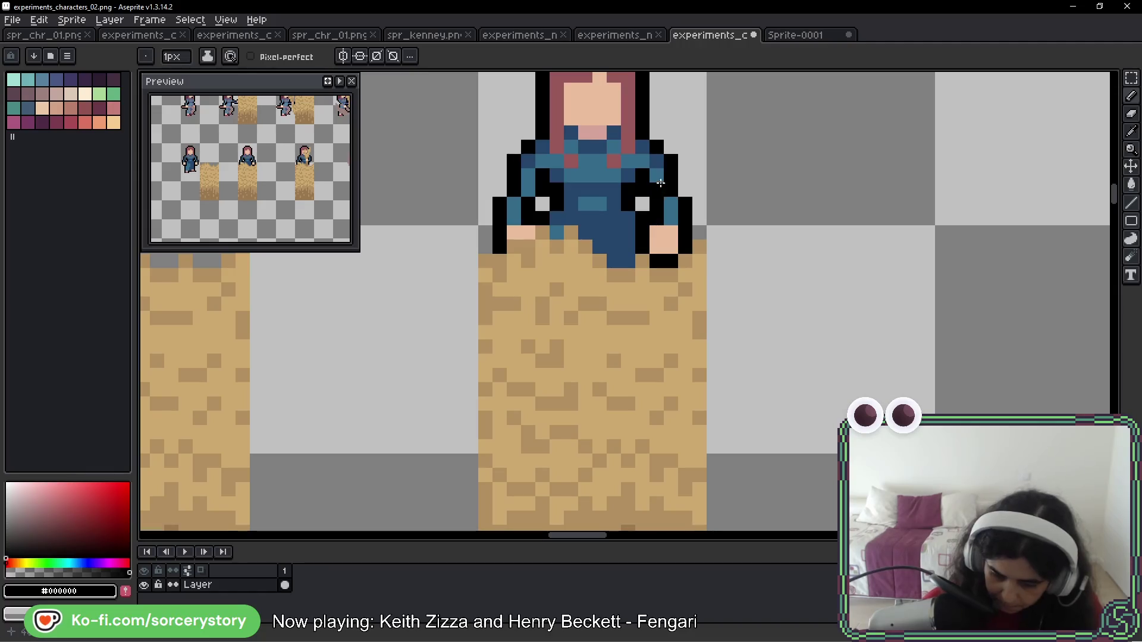
pyautogui.click(656, 132)
pyautogui.click(657, 119)
pyautogui.moveTo(657, 128)
pyautogui.mouseDown()
pyautogui.moveTo(662, 196)
pyautogui.moveTo(648, 190)
pyautogui.moveTo(673, 248)
pyautogui.moveTo(652, 250)
pyautogui.mouseUp()
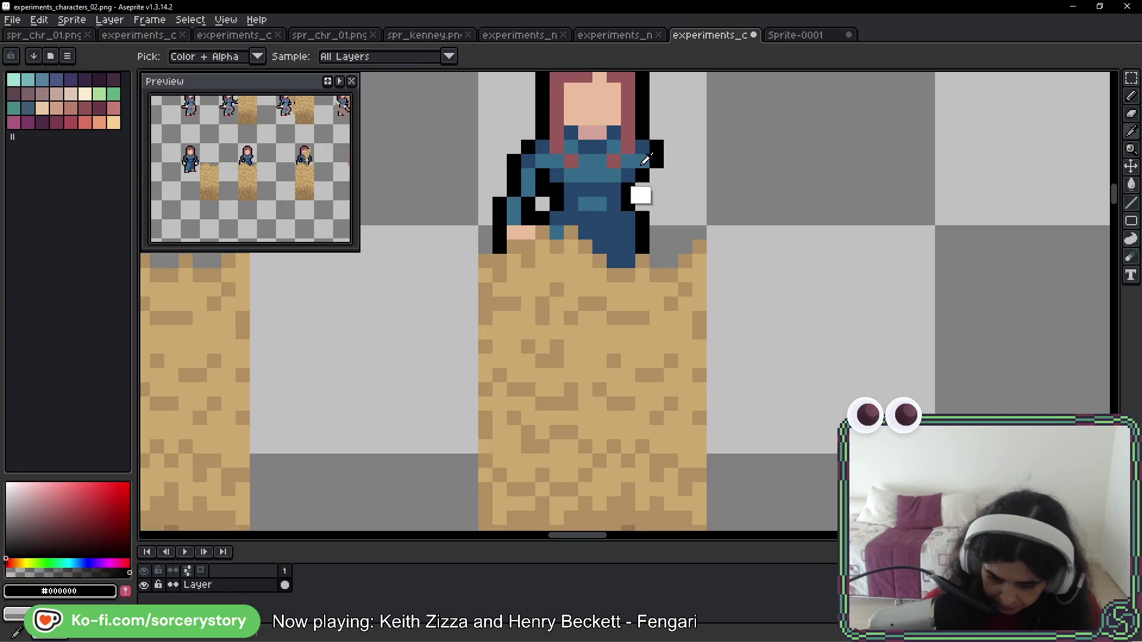
# Recolour outline pixels on her right side to the dark and light dress blues
pyautogui.keyDown('alt'); pyautogui.click(643, 145); pyautogui.keyUp('alt')
pyautogui.click(645, 331)
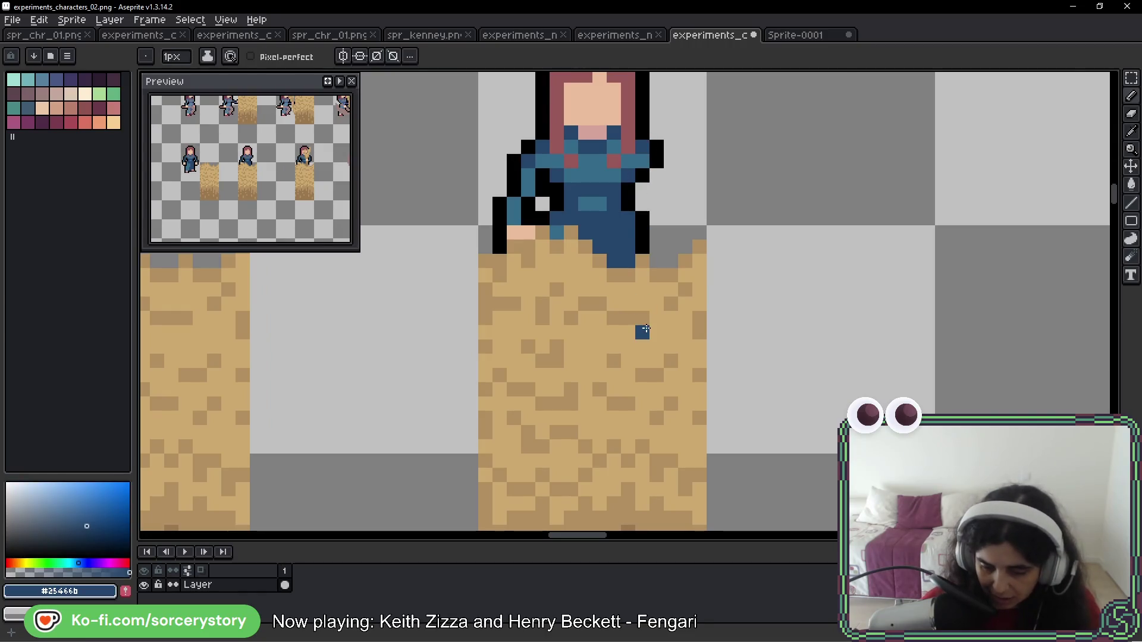
pyautogui.keyDown('alt'); pyautogui.click(645, 173); pyautogui.keyUp('alt')
pyautogui.click(400, 472)
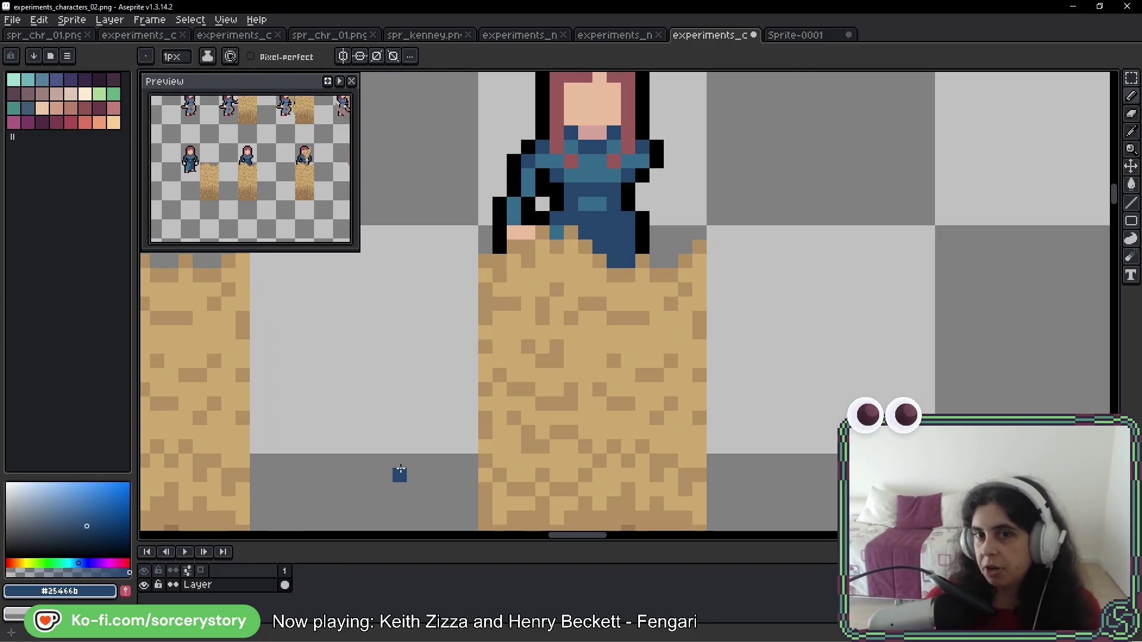
pyautogui.keyDown('alt'); pyautogui.click(640, 159); pyautogui.keyUp('alt')
pyautogui.click(642, 175)
pyautogui.click(628, 204)
pyautogui.click(619, 299)
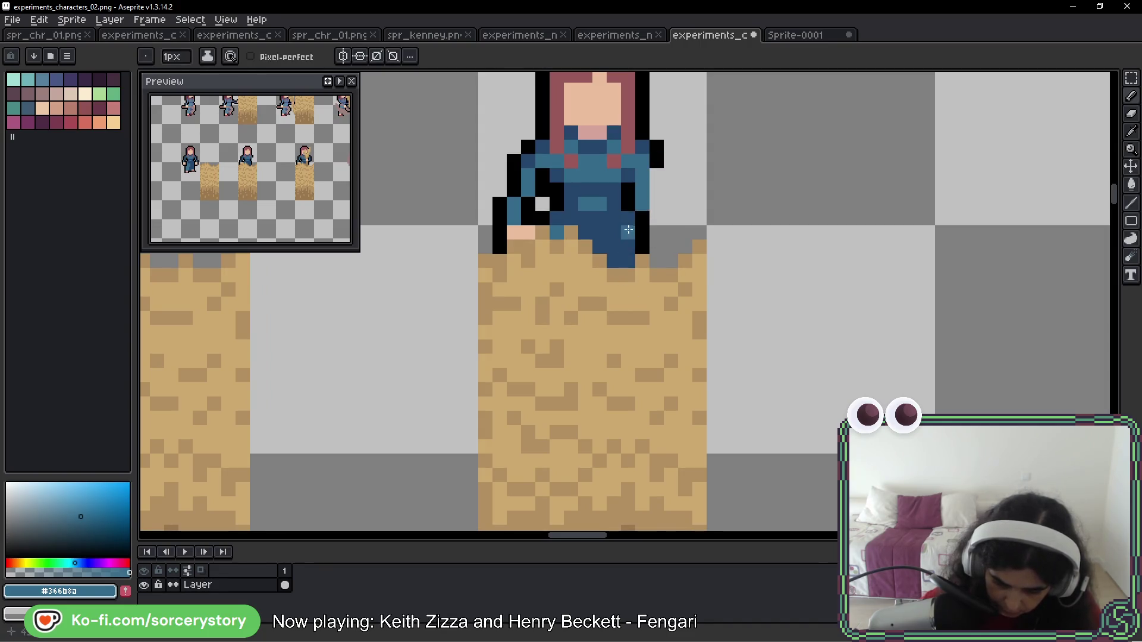
# Try a skin-tone pixel at the torso's lower edge, undo it, and reselect dress blue
pyautogui.keyDown('alt'); pyautogui.click(534, 228); pyautogui.keyUp('alt')
pyautogui.click(622, 263)
pyautogui.hotkey('ctrl', 'z')
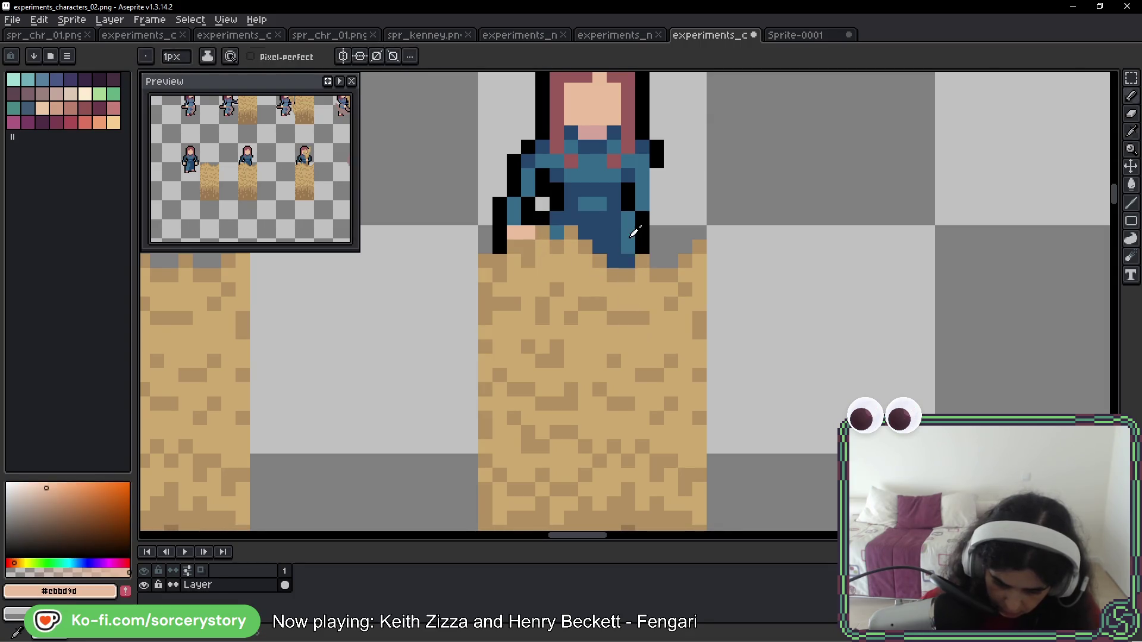
pyautogui.keyDown('alt'); pyautogui.click(624, 263); pyautogui.keyUp('alt')
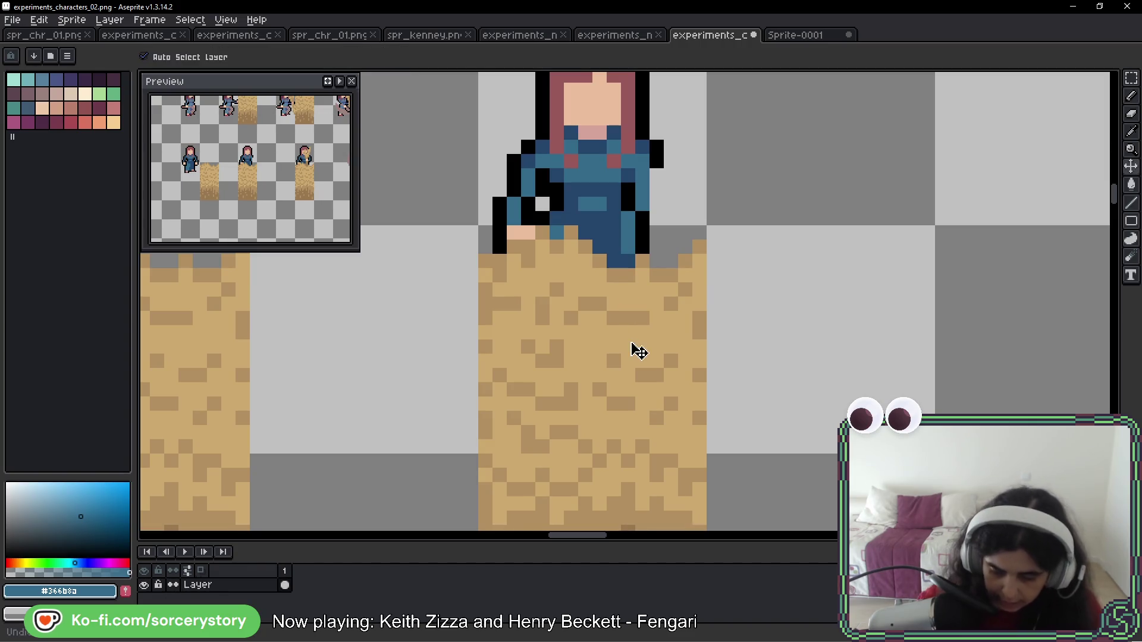
pyautogui.moveTo(751, 165); pyautogui.dragTo(735, 270)
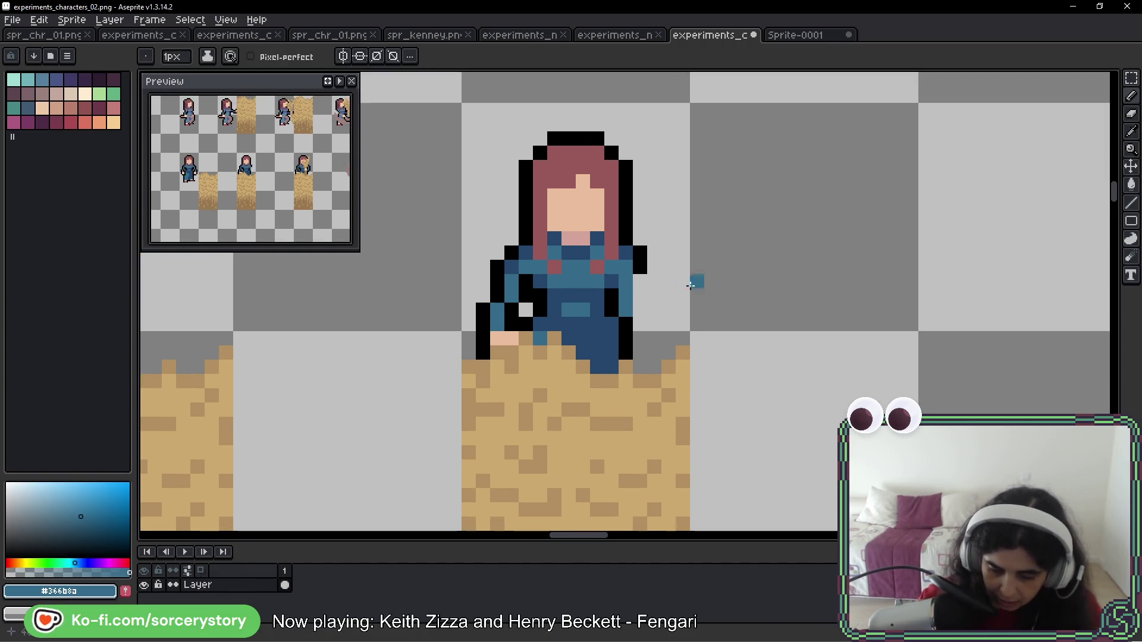
# Move the selected girl down into the hay and clear stray left-arm pixels
pyautogui.click(1131, 78)
pyautogui.moveTo(497, 152)
pyautogui.mouseDown()
pyautogui.moveTo(630, 191)
pyautogui.moveTo(613, 191)
pyautogui.moveTo(622, 189)
pyautogui.moveTo(625, 230)
pyautogui.mouseUp()
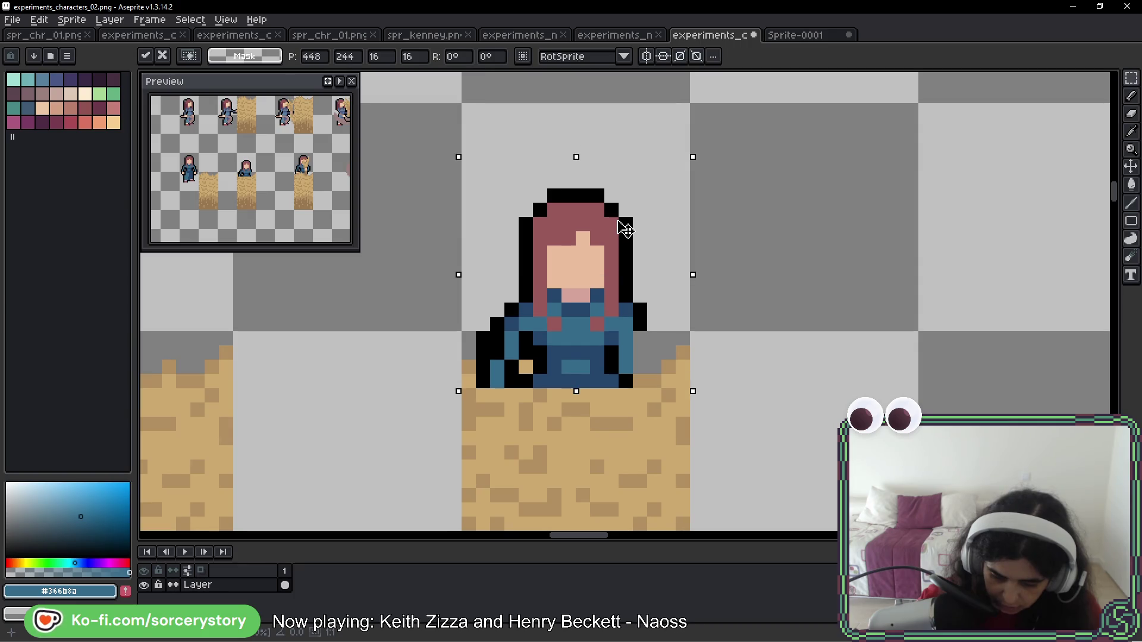
pyautogui.hotkey('ctrl', 'd')
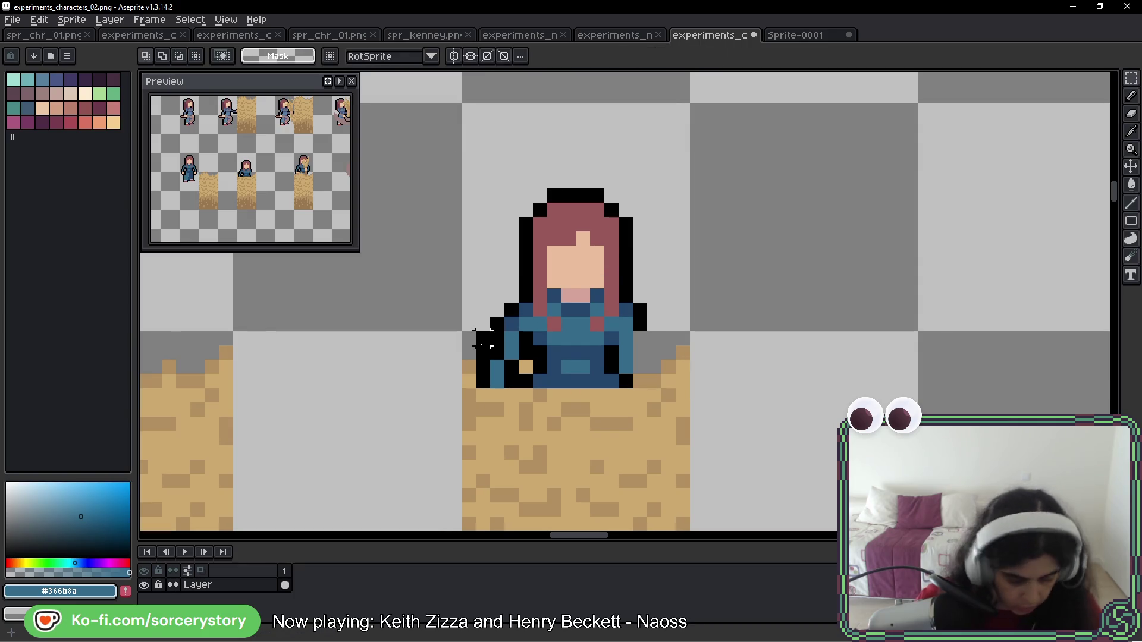
pyautogui.press('b')
pyautogui.hotkey('ctrl', 'z')
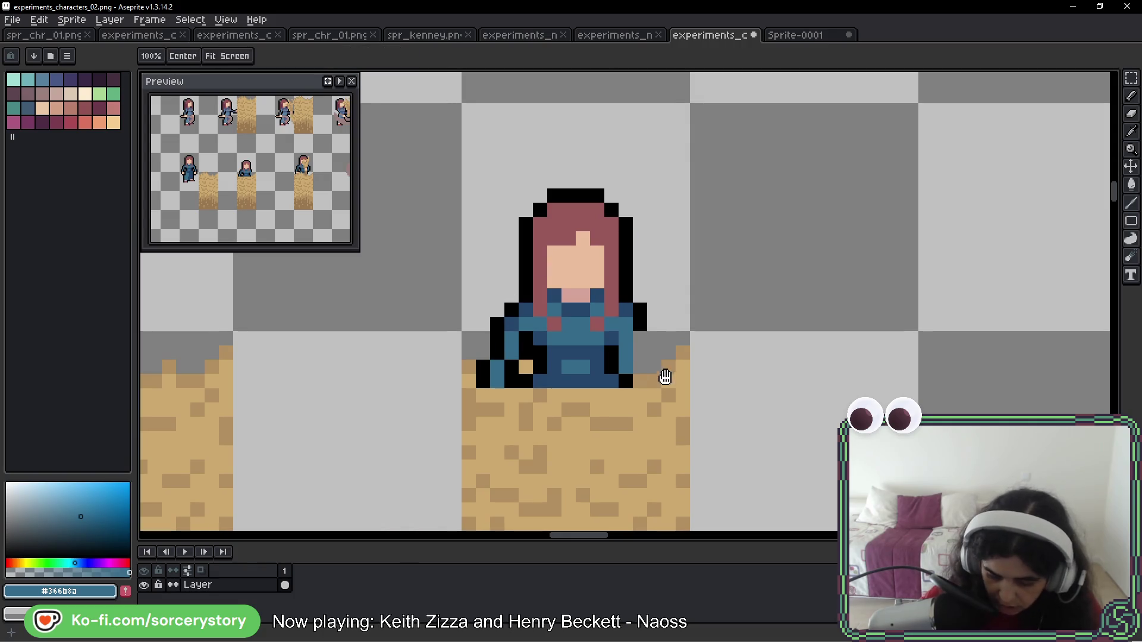
pyautogui.moveTo(658, 377); pyautogui.dragTo(693, 299)
# Draw black outline pixels beside and below the right arm
pyautogui.keyDown('alt'); pyautogui.click(679, 245); pyautogui.keyUp('alt')
pyautogui.moveTo(680, 244); pyautogui.dragTo(678, 292)
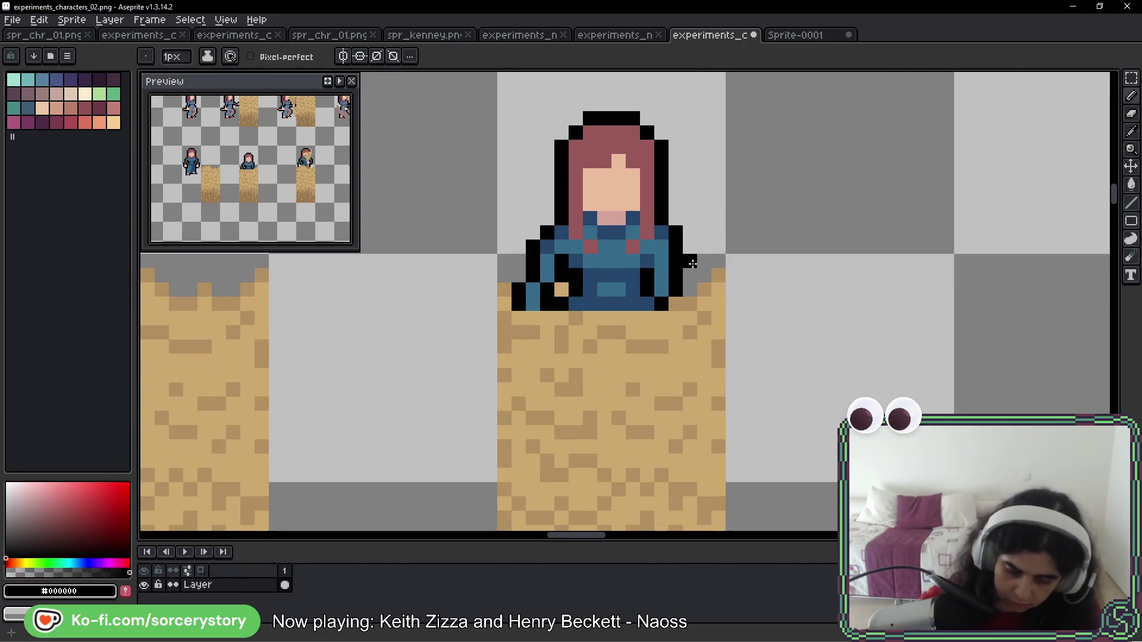
pyautogui.scroll(-4, 684, 287)
pyautogui.scroll(4, 692, 274)
pyautogui.keyDown('alt'); pyautogui.click(654, 293); pyautogui.keyUp('alt')
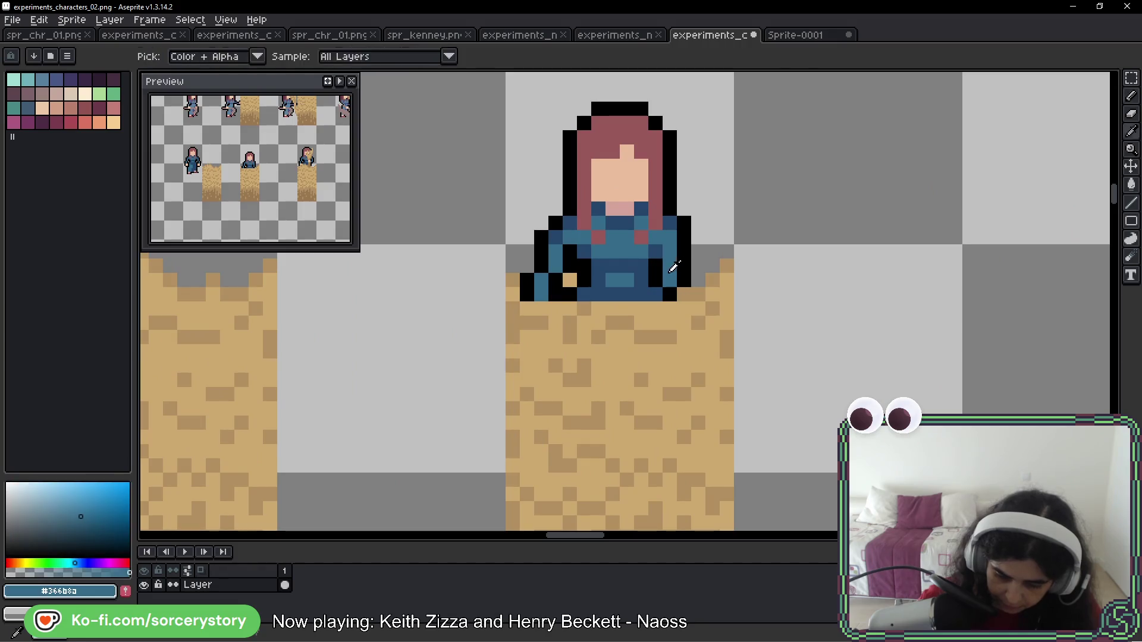
pyautogui.keyDown('alt'); pyautogui.click(687, 269); pyautogui.keyUp('alt')
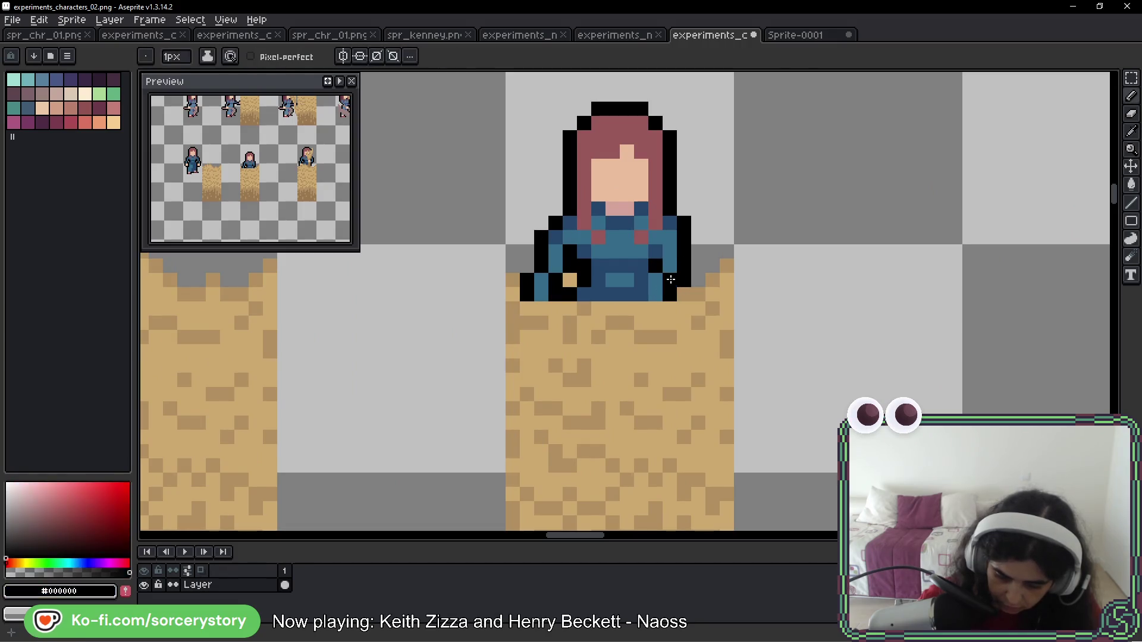
pyautogui.click(682, 280)
pyautogui.scroll(-4, 682, 280)
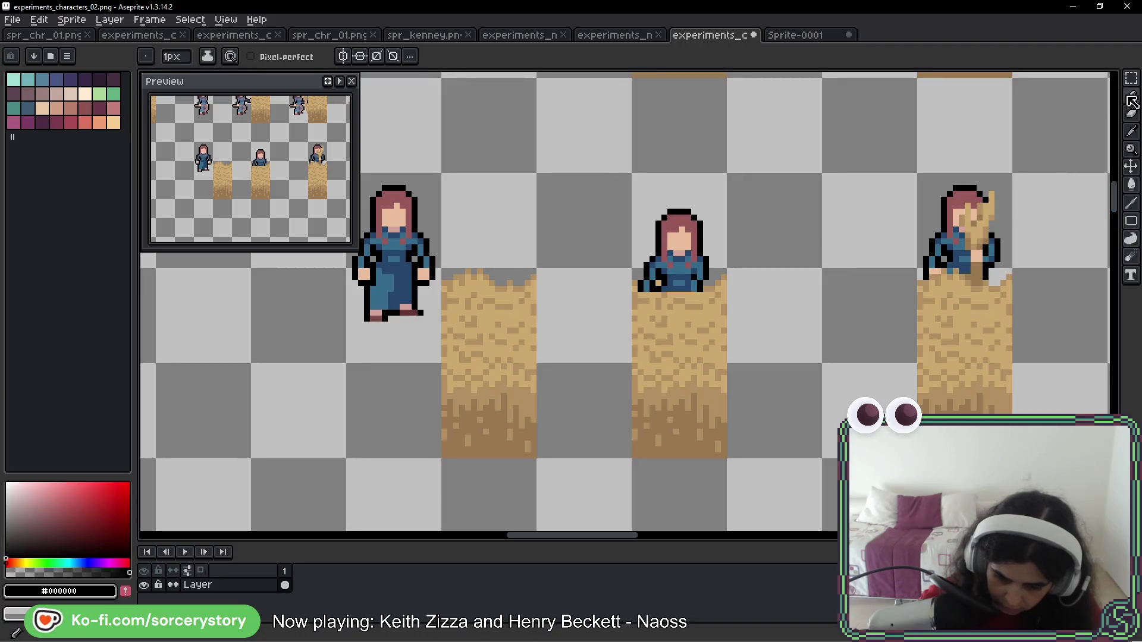
# Copy the left sand column over the girl's lower body
pyautogui.press('m')
pyautogui.moveTo(529, 271); pyautogui.dragTo(443, 457)
pyautogui.moveTo(502, 377); pyautogui.dragTo(676, 369)
pyautogui.hotkey('ctrl', 'd')
pyautogui.scroll(4, 706, 301)
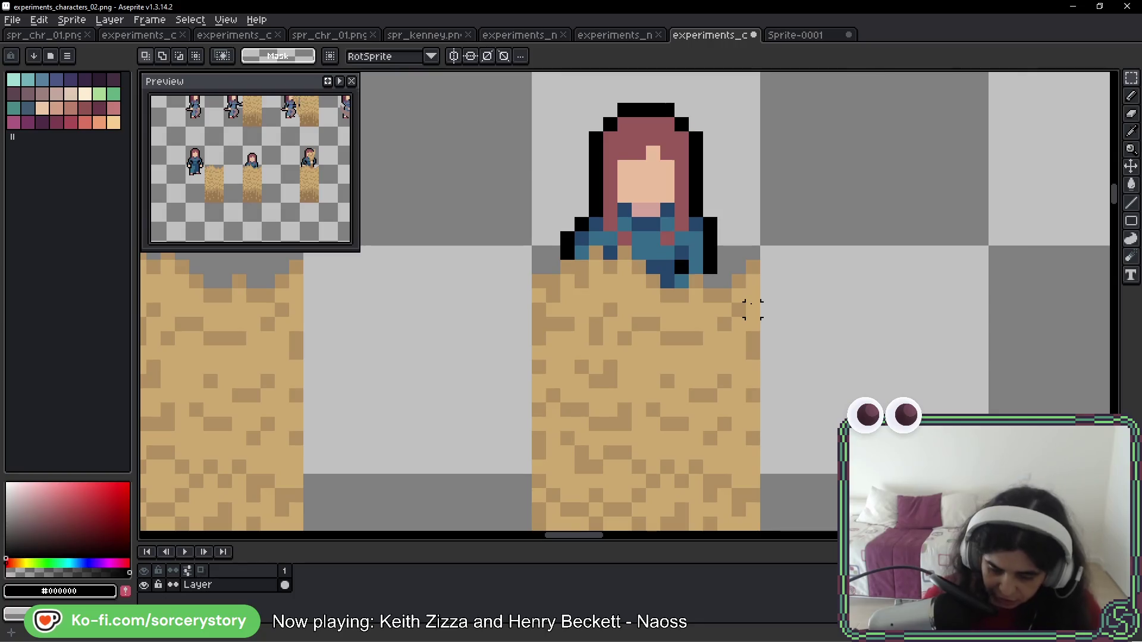
pyautogui.press('b')
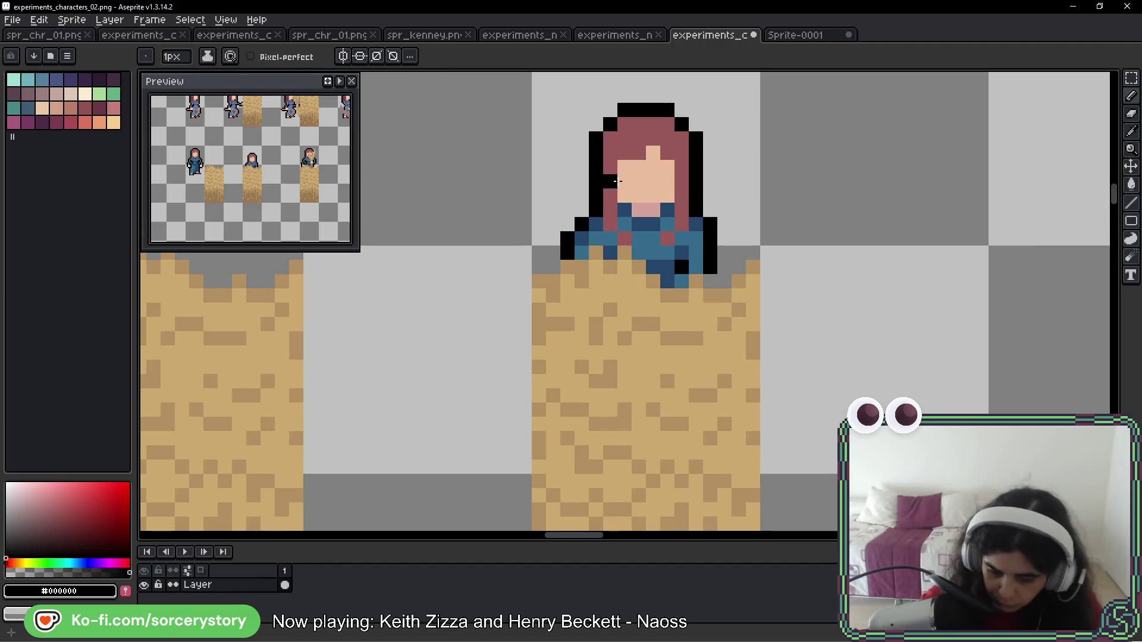
# Circle the third character for reference, then undo the annotation
pyautogui.scroll(-3, 797, 289)
pyautogui.hscroll(5, 685, 295)
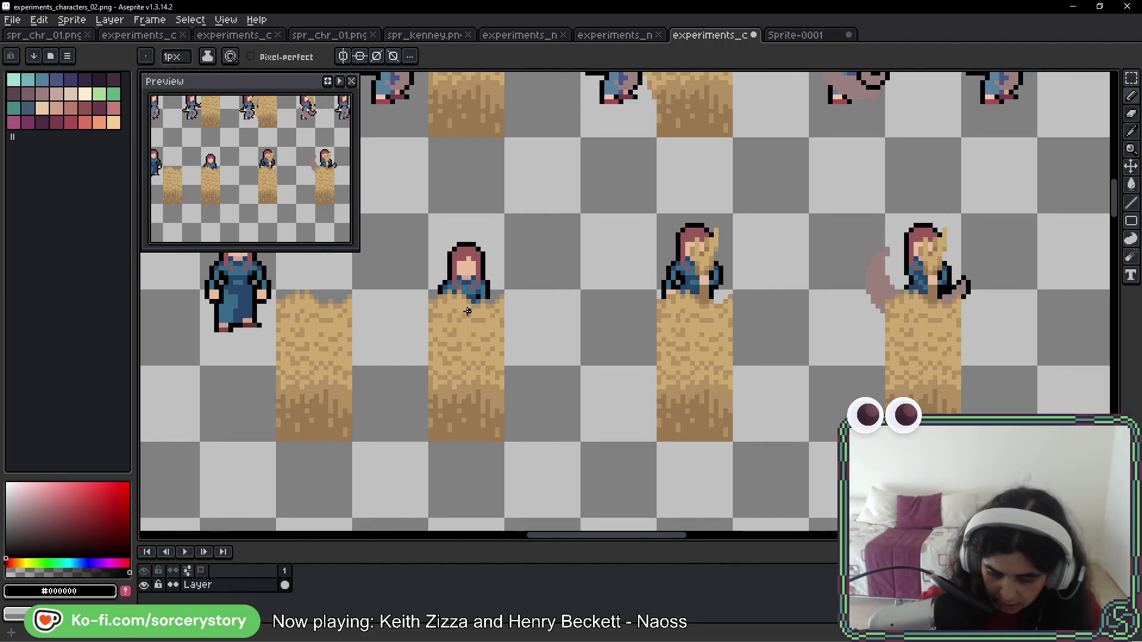
pyautogui.moveTo(746, 281)
pyautogui.mouseDown()
pyautogui.moveTo(591, 344)
pyautogui.moveTo(678, 198)
pyautogui.mouseUp()
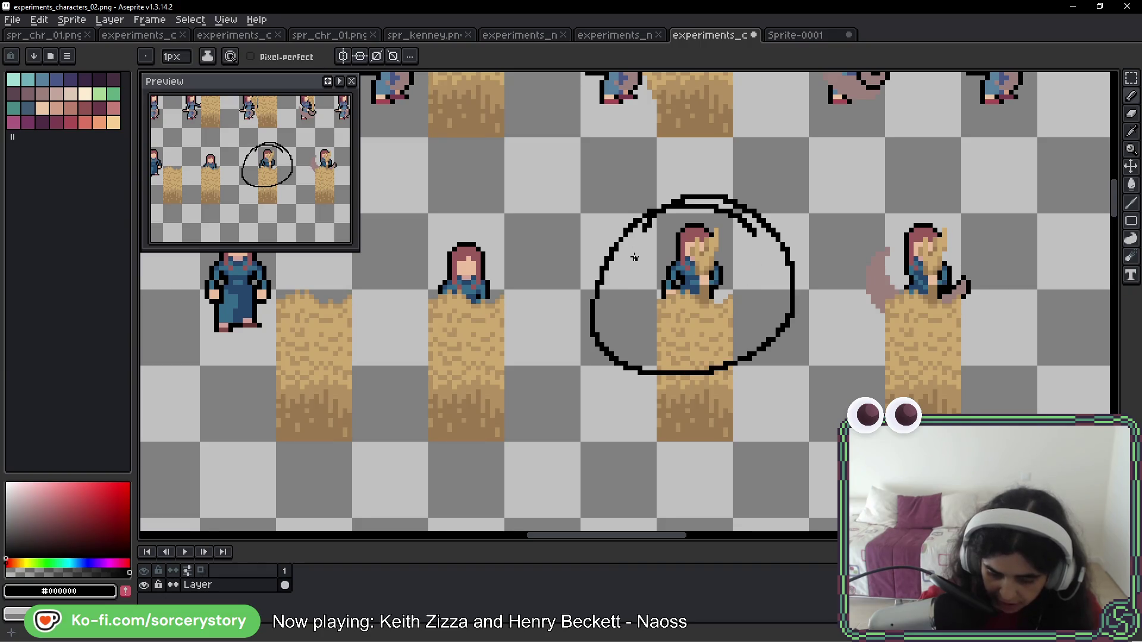
pyautogui.press('v')
pyautogui.hotkey('ctrl', 'z')
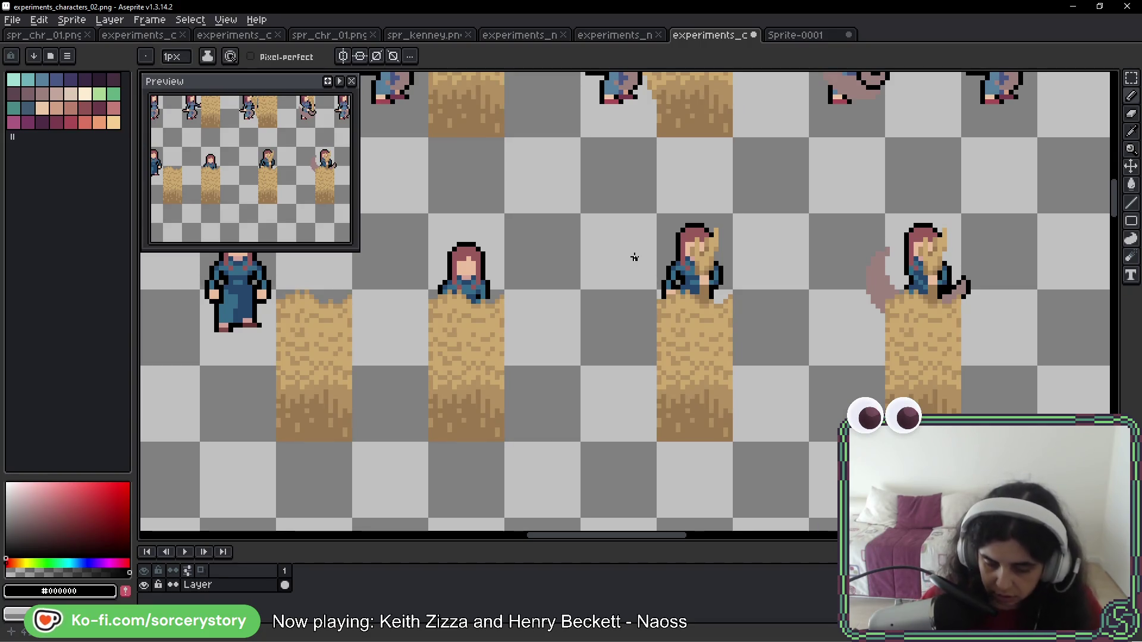
pyautogui.scroll(-3, 643, 213)
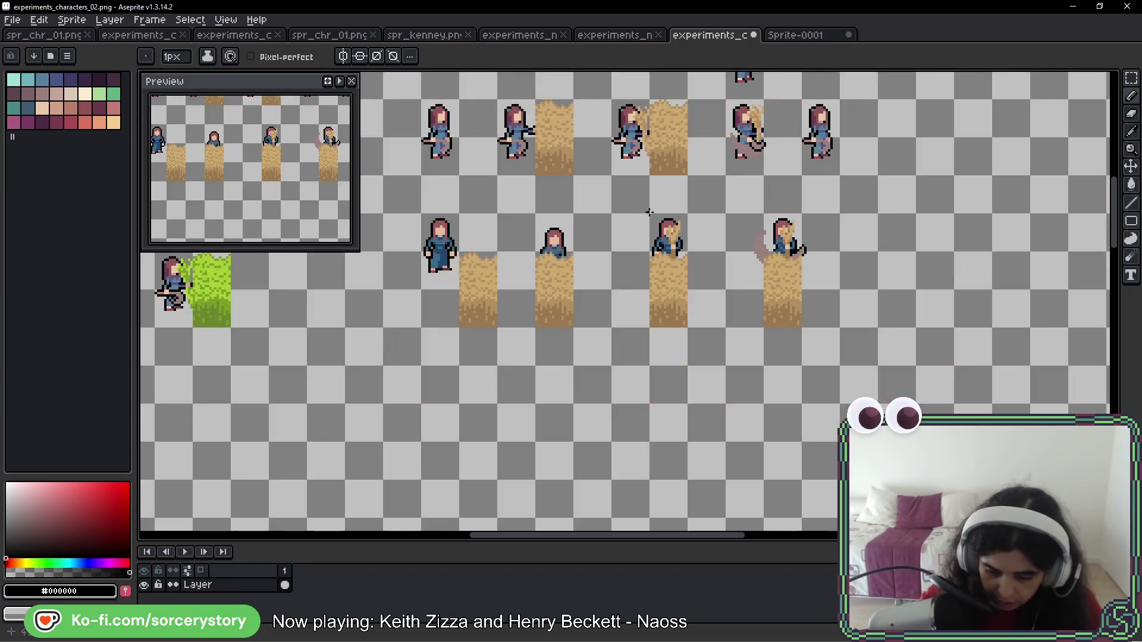
pyautogui.scroll(2, 673, 228)
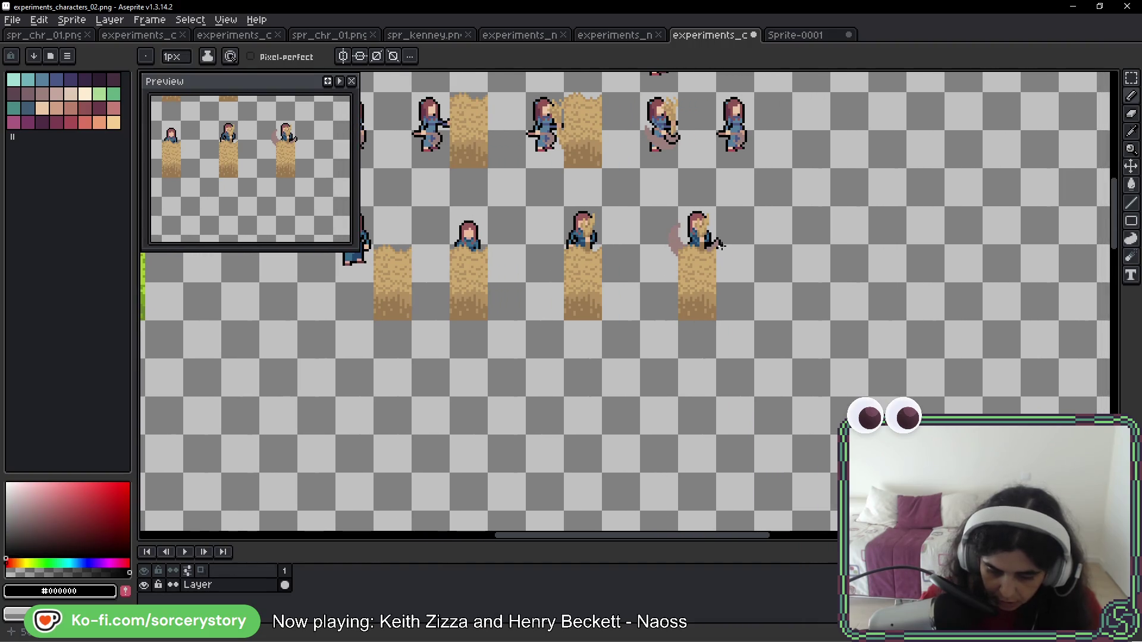
pyautogui.scroll(2, 673, 245)
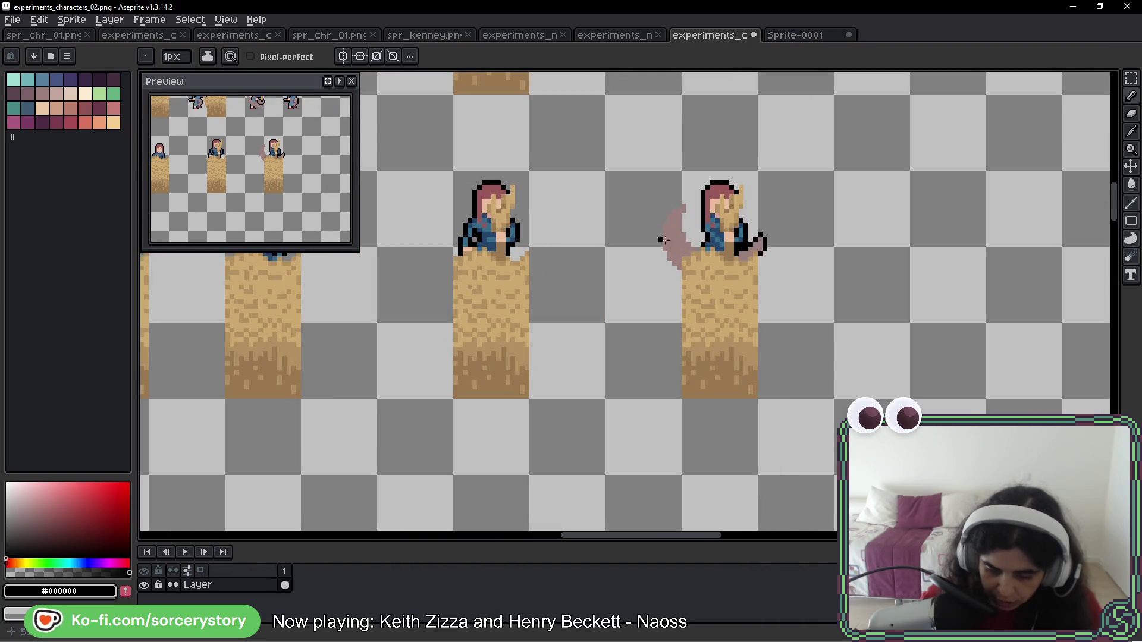
# Copy the middle character frame one cell right and clear the original frame
pyautogui.press('m')
pyautogui.hotkey('ctrl', 'z')
pyautogui.moveTo(472, 191)
pyautogui.mouseDown()
pyautogui.moveTo(612, 352)
pyautogui.moveTo(783, 280)
pyautogui.mouseUp()
pyautogui.press('Return')
pyautogui.scroll(1, 553, 243)
pyautogui.moveTo(505, 230)
pyautogui.mouseDown()
pyautogui.moveTo(660, 426)
pyautogui.moveTo(658, 357)
pyautogui.moveTo(704, 359)
pyautogui.moveTo(474, 331)
pyautogui.moveTo(698, 348)
pyautogui.mouseUp()
pyautogui.press('Delete')
pyautogui.moveTo(407, 207); pyautogui.dragTo(500, 492)
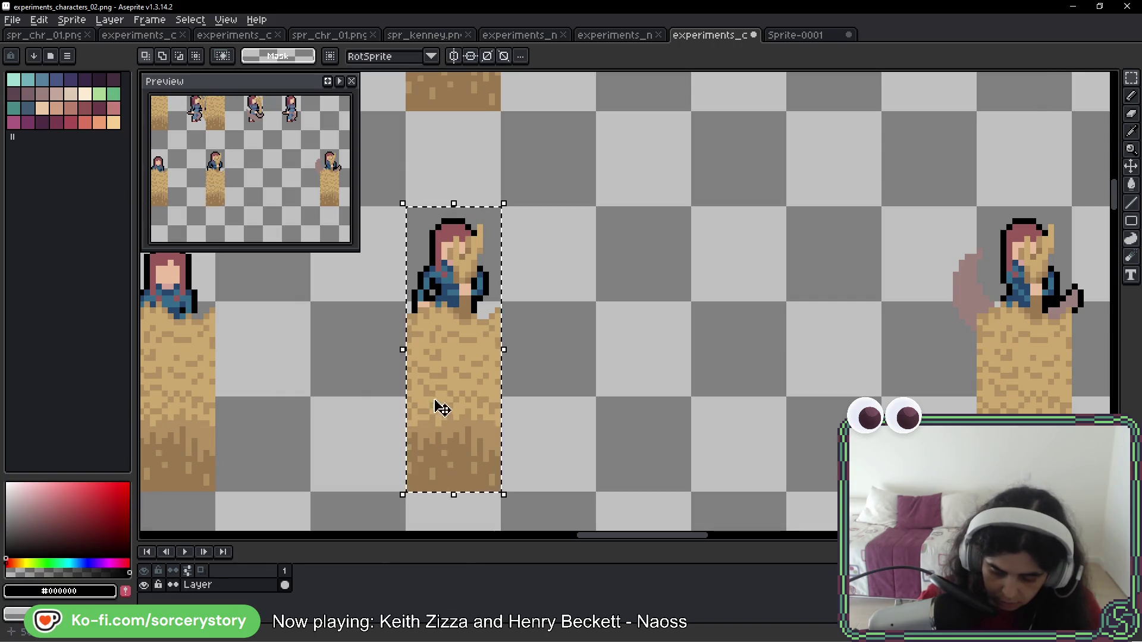
# Copy the column one cell right and extend the left arm in dress blue
pyautogui.moveTo(448, 310); pyautogui.dragTo(716, 317)
pyautogui.scroll(3, 715, 317)
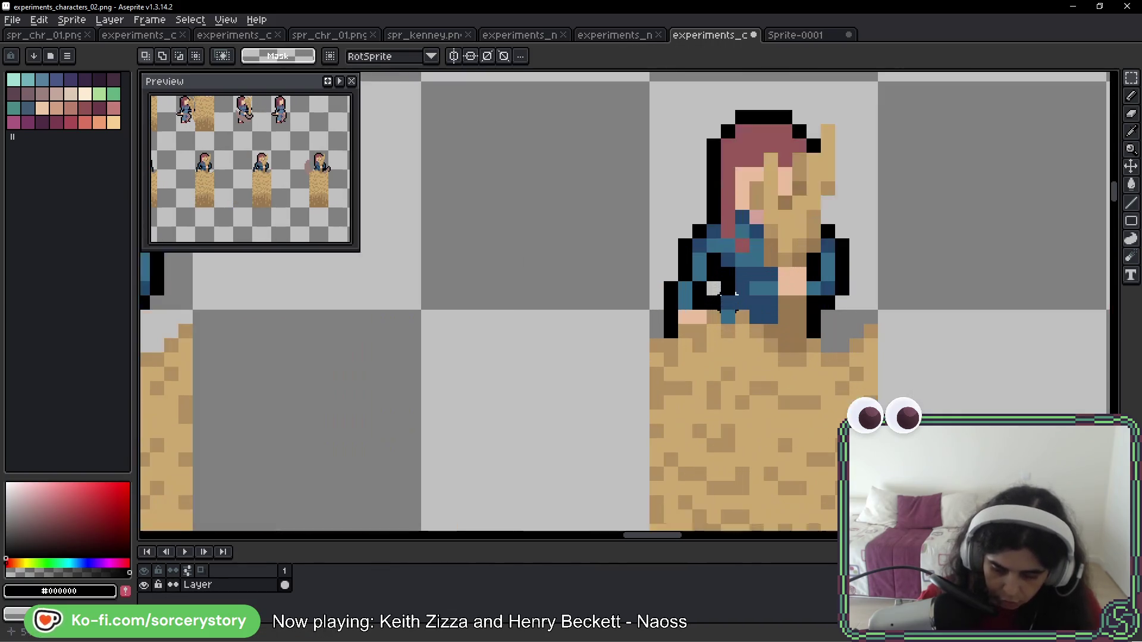
pyautogui.keyDown('alt'); pyautogui.click(714, 244); pyautogui.keyUp('alt')
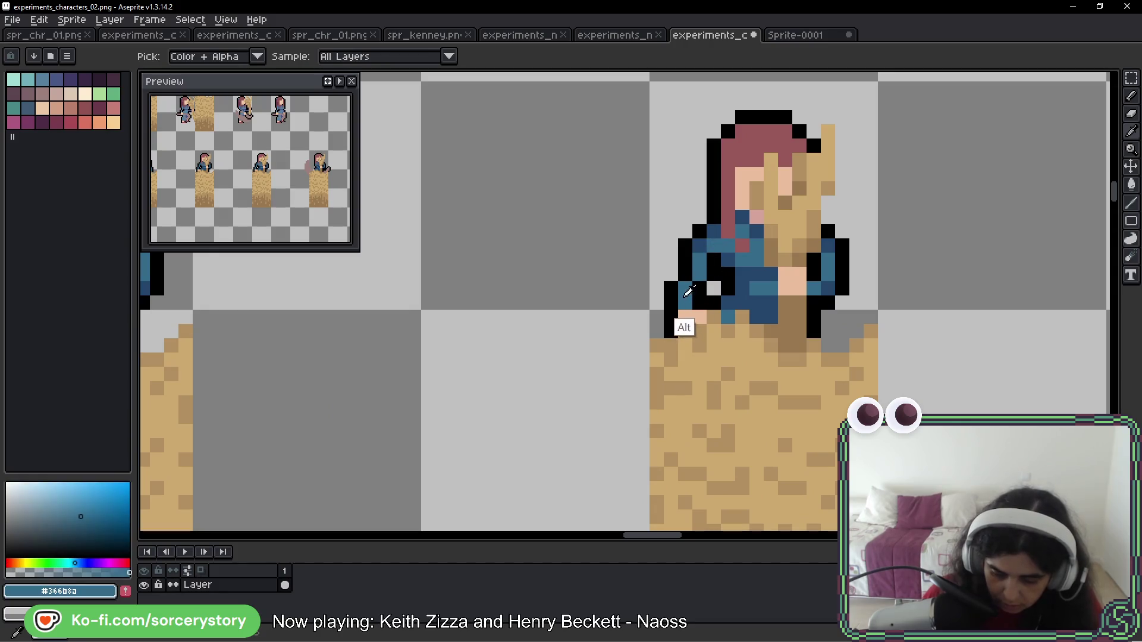
pyautogui.moveTo(638, 290); pyautogui.dragTo(700, 244)
pyautogui.hotkey('ctrl', 'z')
pyautogui.click(668, 283)
# Redraw the arm's outline pixels and fix the black edge along the inner arm
pyautogui.keyDown('alt'); pyautogui.click(714, 255); pyautogui.keyUp('alt')
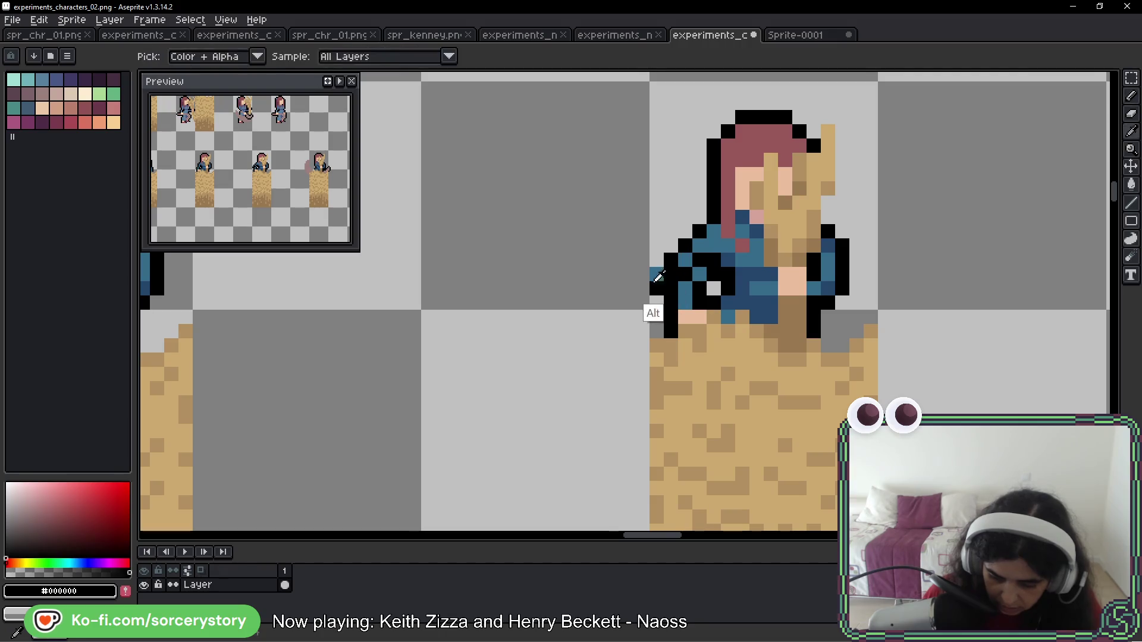
pyautogui.keyDown('alt'); pyautogui.click(690, 255); pyautogui.keyUp('alt')
pyautogui.click(671, 260)
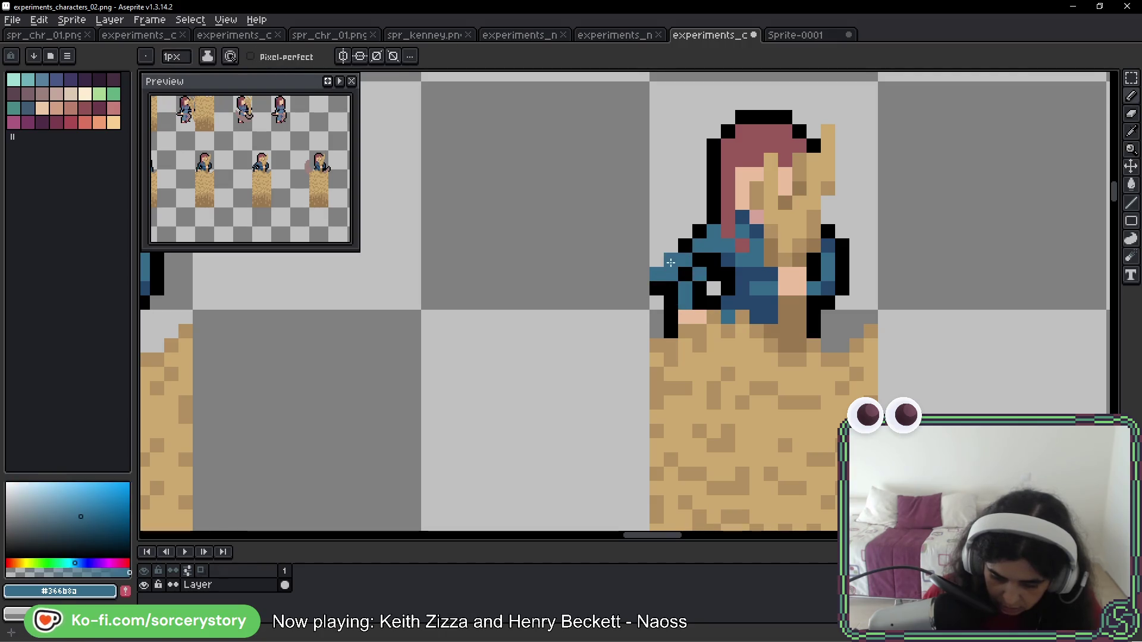
pyautogui.keyDown('alt'); pyautogui.click(679, 260); pyautogui.keyUp('alt')
pyautogui.click(684, 260)
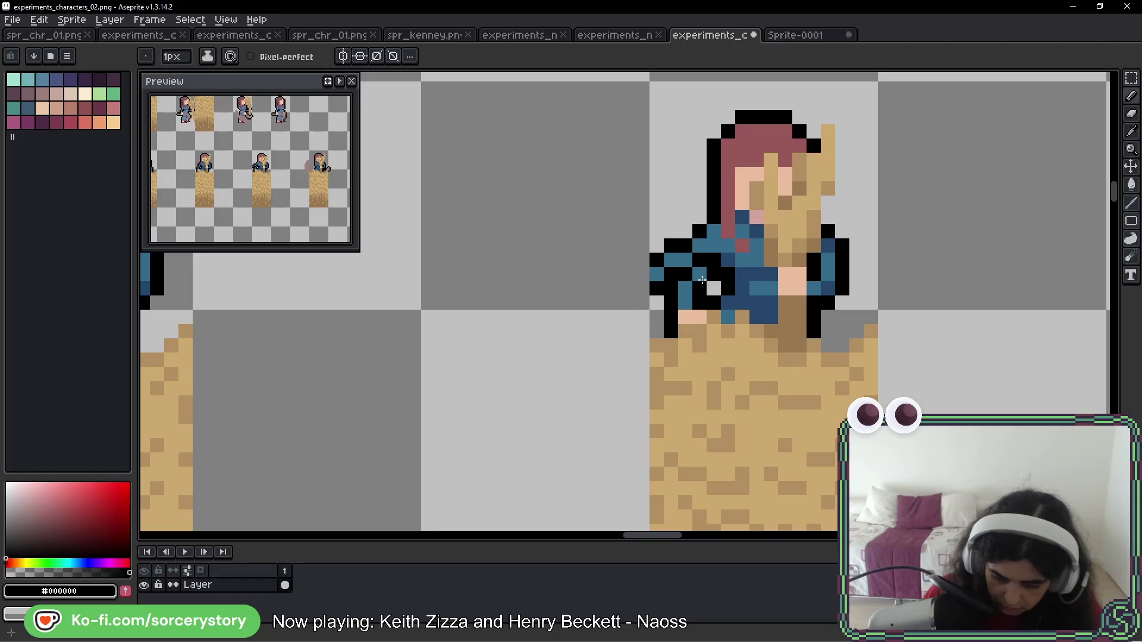
pyautogui.moveTo(700, 275)
pyautogui.mouseDown()
pyautogui.moveTo(684, 290)
pyautogui.moveTo(695, 301)
pyautogui.mouseUp()
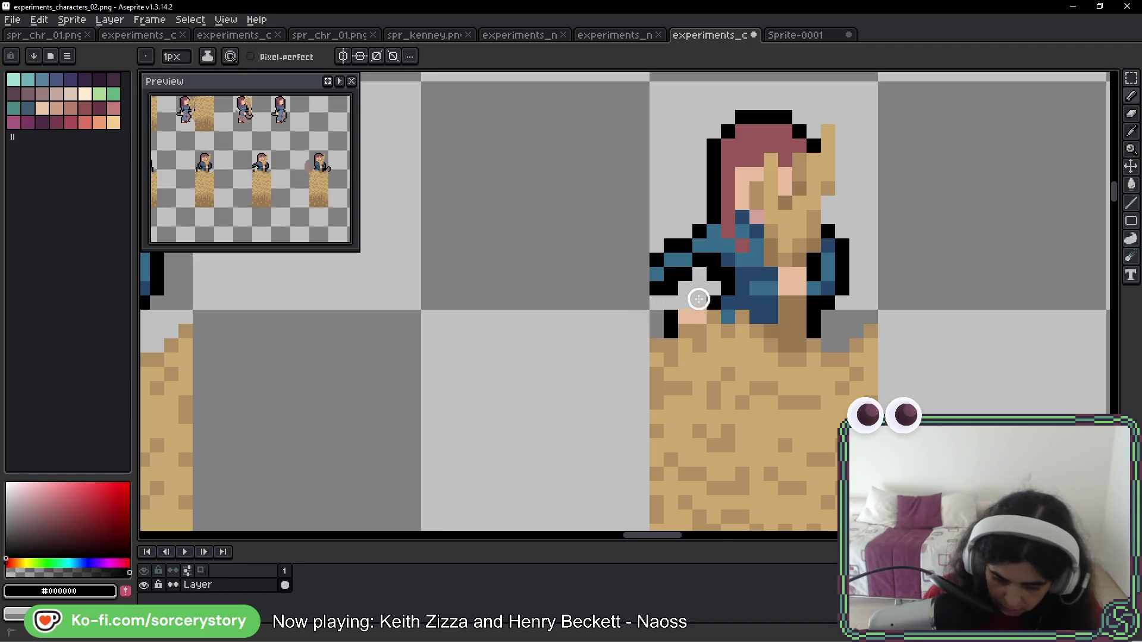
pyautogui.press('b')
pyautogui.click(678, 293)
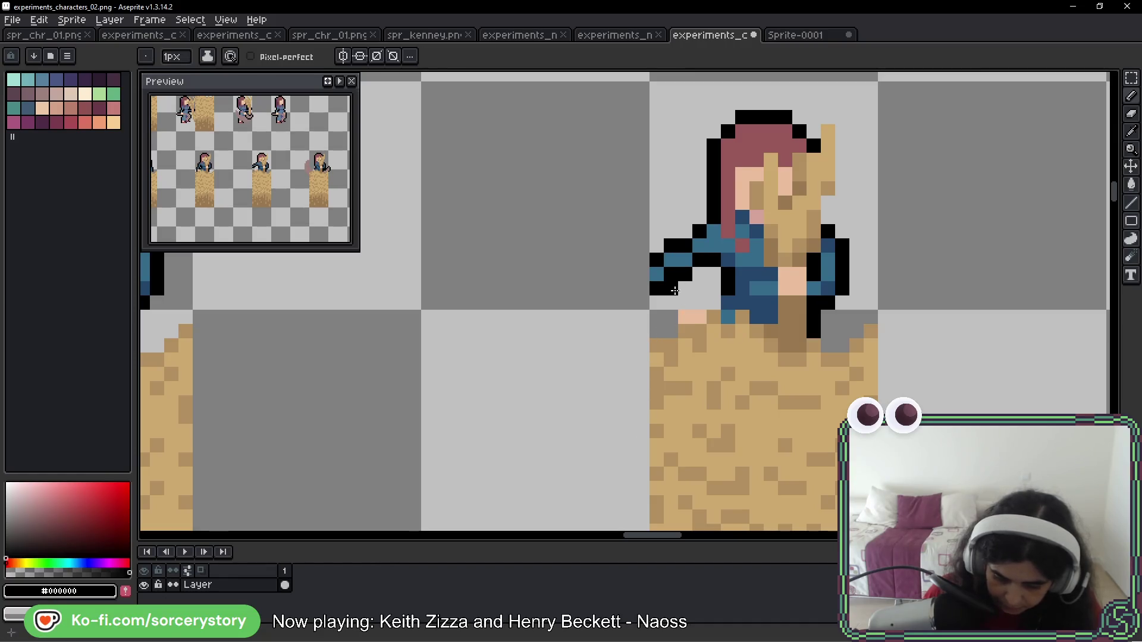
# Paint a peach hand at the arm's end and outline it in black
pyautogui.keyDown('alt'); pyautogui.click(791, 282); pyautogui.keyUp('alt')
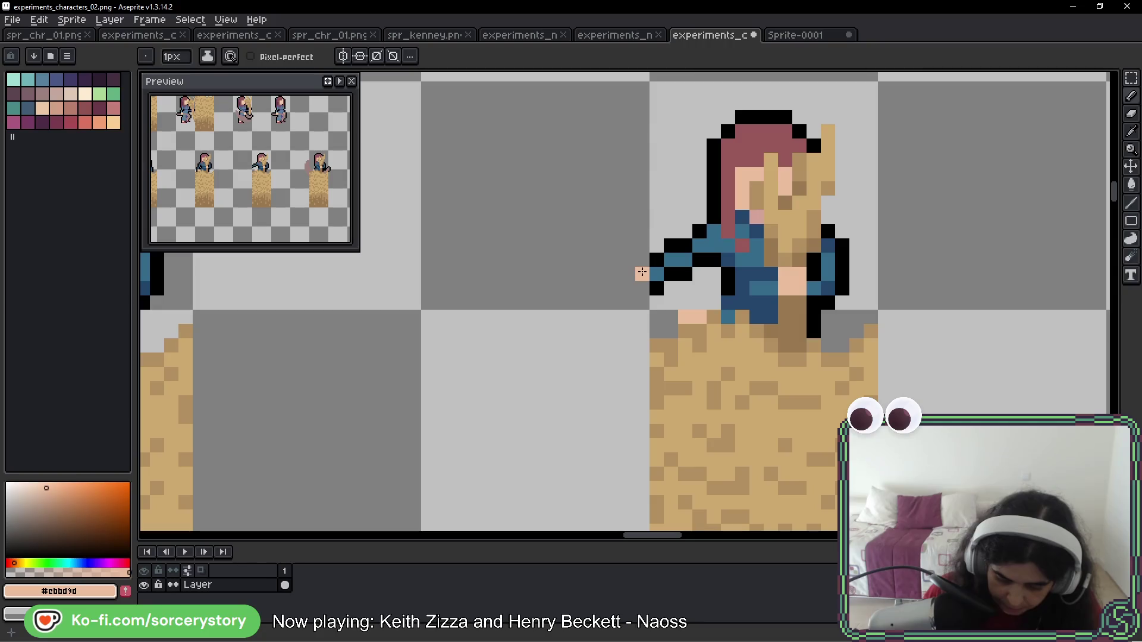
pyautogui.moveTo(639, 275)
pyautogui.mouseDown()
pyautogui.moveTo(642, 260)
pyautogui.moveTo(628, 274)
pyautogui.moveTo(652, 290)
pyautogui.moveTo(612, 262)
pyautogui.moveTo(613, 292)
pyautogui.moveTo(657, 319)
pyautogui.mouseUp()
pyautogui.hotkey('ctrl', 'z')
pyautogui.keyDown('alt'); pyautogui.click(654, 287); pyautogui.keyUp('alt')
pyautogui.rightClick(612, 260)
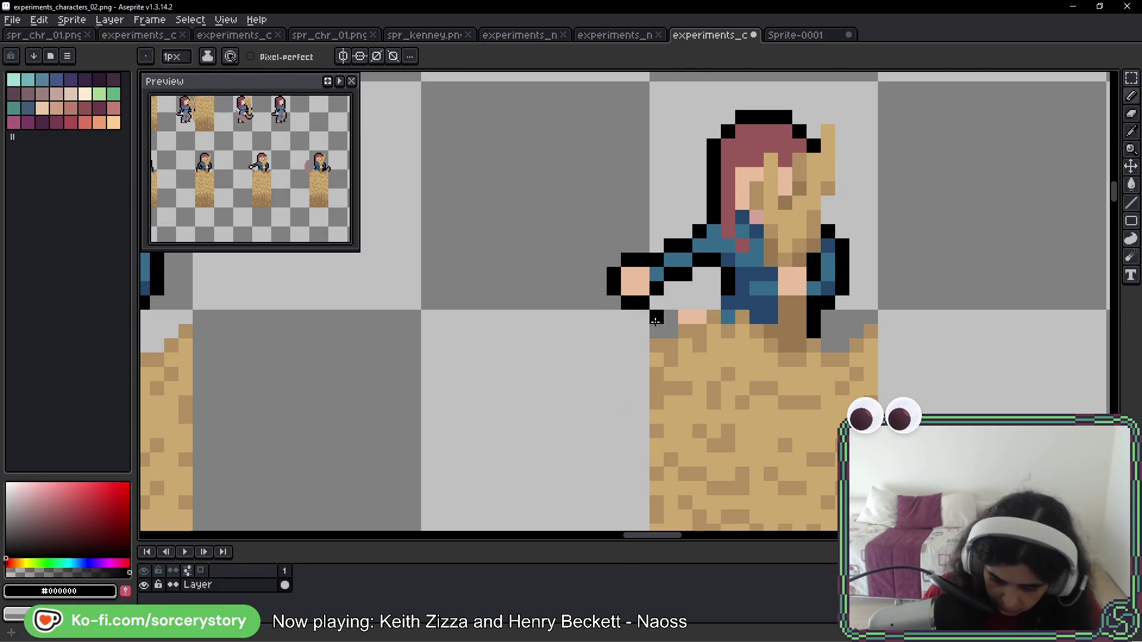
pyautogui.scroll(-4, 632, 275)
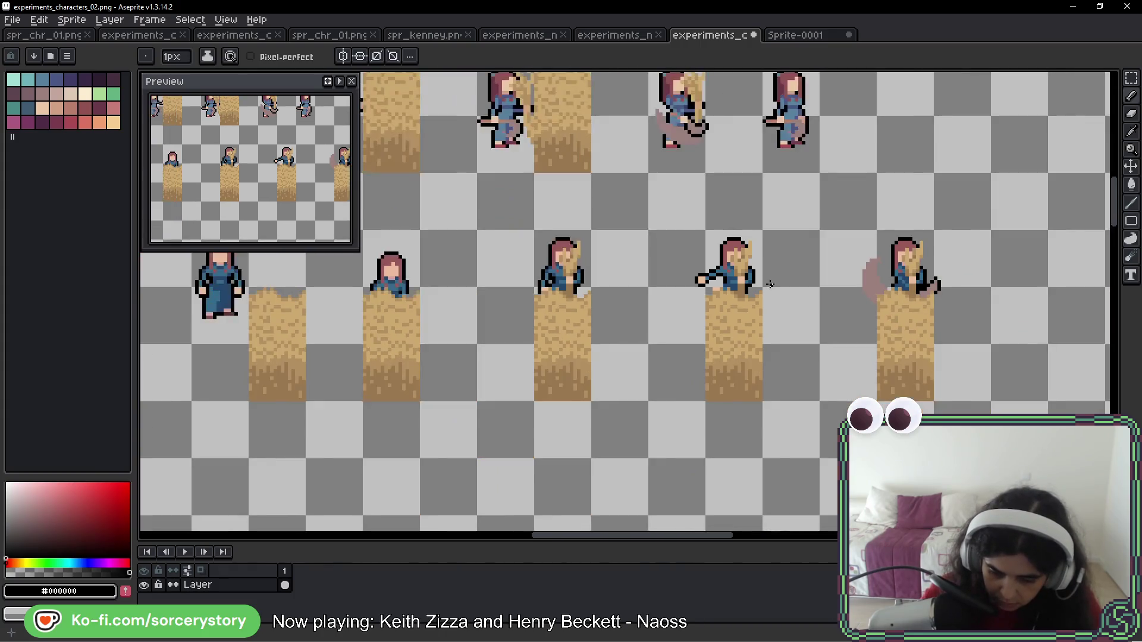
# Shift the reaching arm one pixel to the right in the middle hay-bale frame
pyautogui.scroll(3, 763, 289)
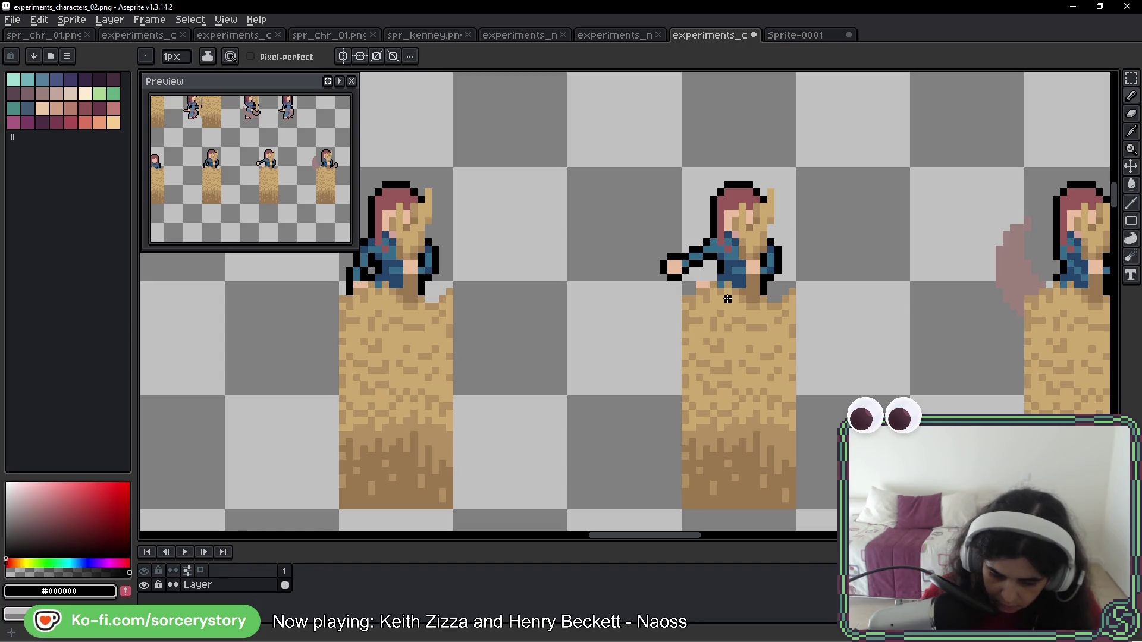
pyautogui.moveTo(778, 291); pyautogui.dragTo(701, 285)
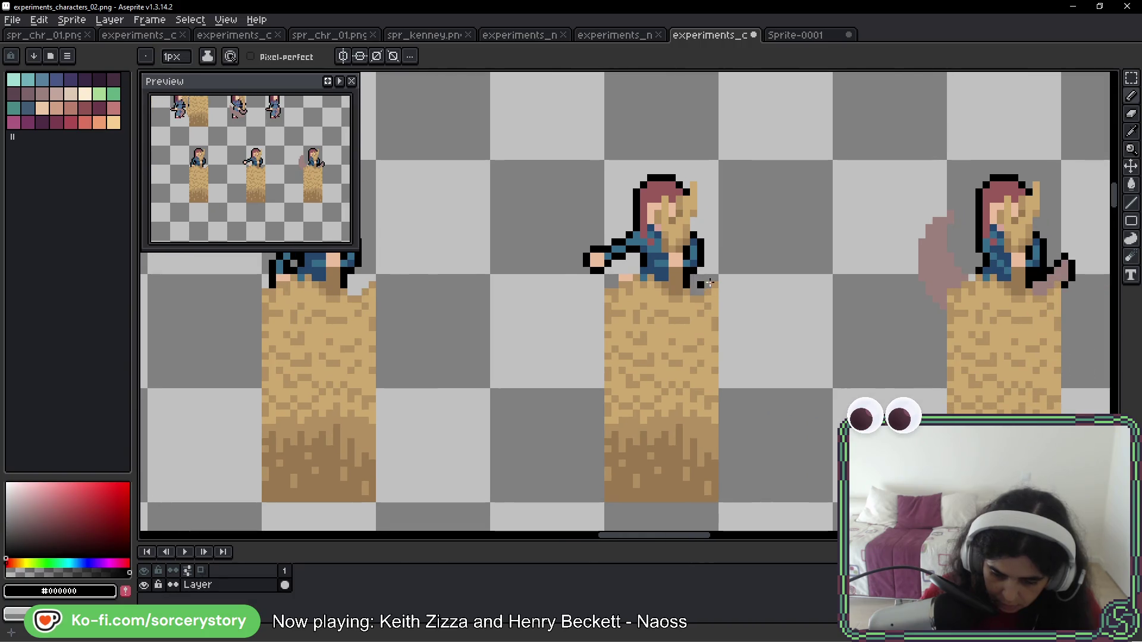
pyautogui.click(1132, 78)
pyautogui.scroll(4, 575, 220)
pyautogui.moveTo(507, 150)
pyautogui.mouseDown()
pyautogui.moveTo(648, 333)
pyautogui.moveTo(676, 322)
pyautogui.mouseUp()
pyautogui.moveTo(658, 275); pyautogui.dragTo(719, 285)
pyautogui.hotkey('ctrl', 'd')
# Repaint arm pixels with the sleeve's dark blue and lighter blue
pyautogui.scroll(-3, 852, 284)
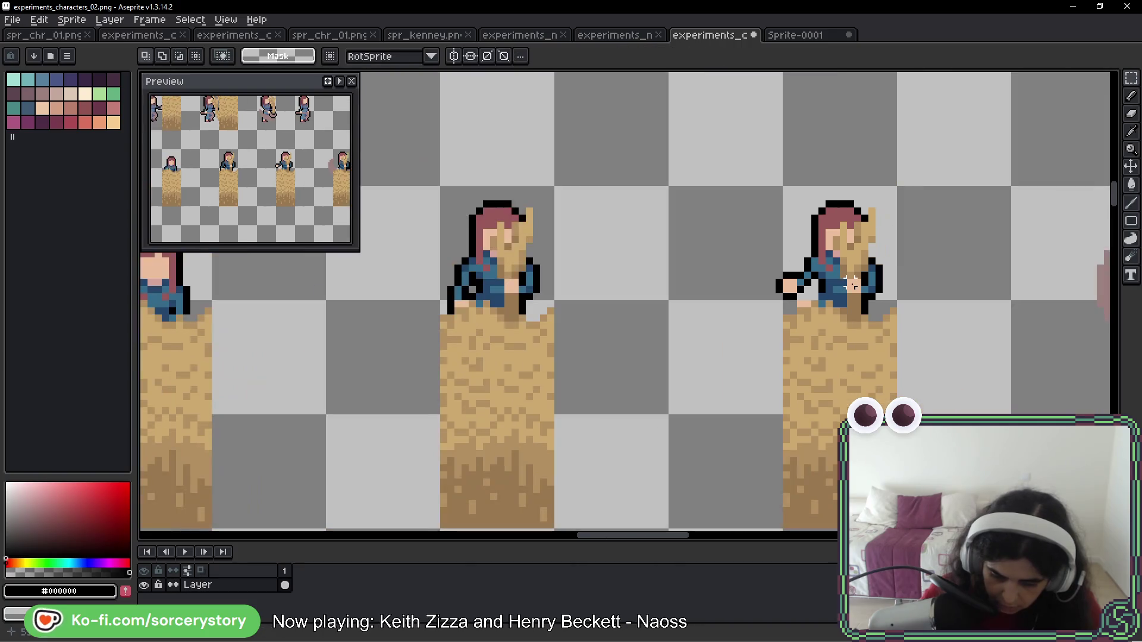
pyautogui.scroll(2, 836, 284)
pyautogui.press('b')
pyautogui.scroll(1, 791, 263)
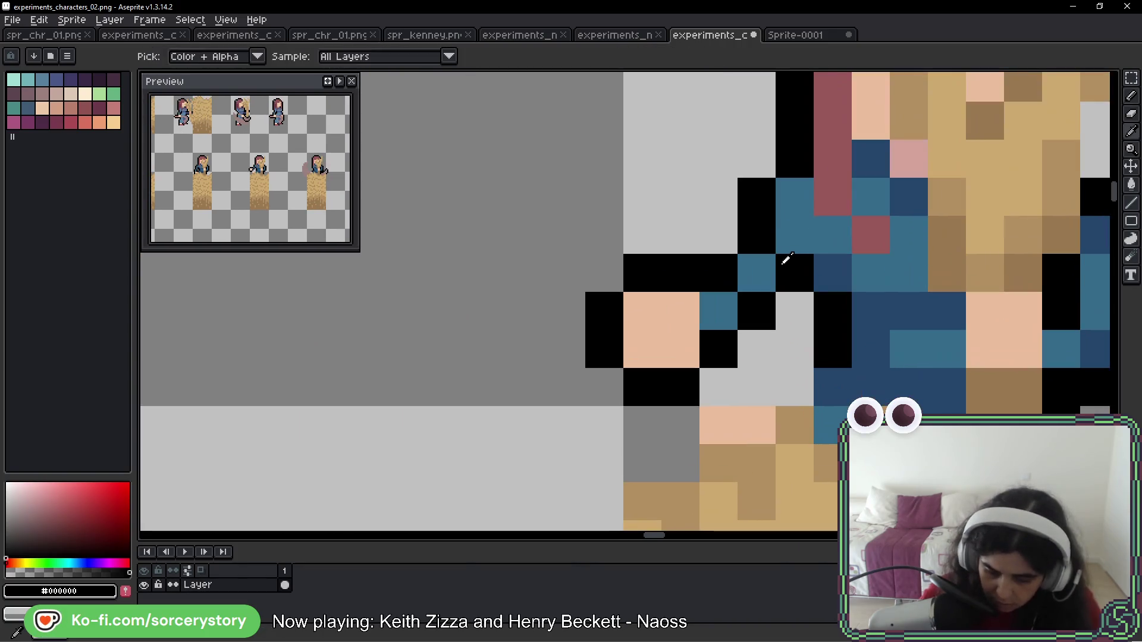
pyautogui.keyDown('alt'); pyautogui.click(840, 279); pyautogui.keyUp('alt')
pyautogui.click(723, 241)
pyautogui.keyDown('alt'); pyautogui.click(783, 224); pyautogui.keyUp('alt')
pyautogui.click(760, 234)
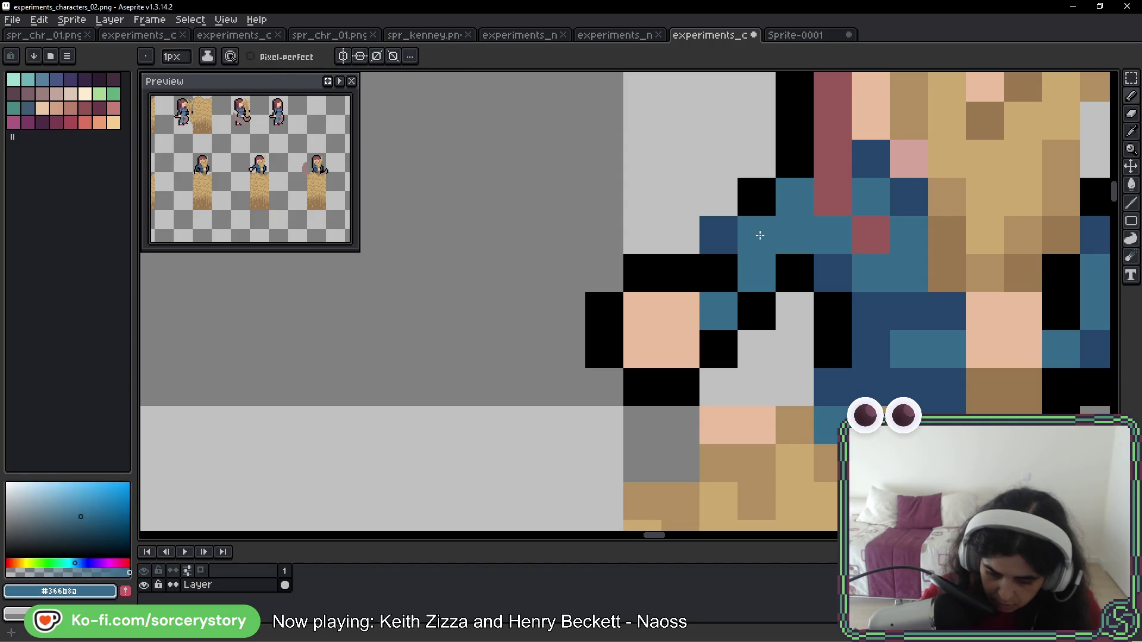
pyautogui.click(688, 269)
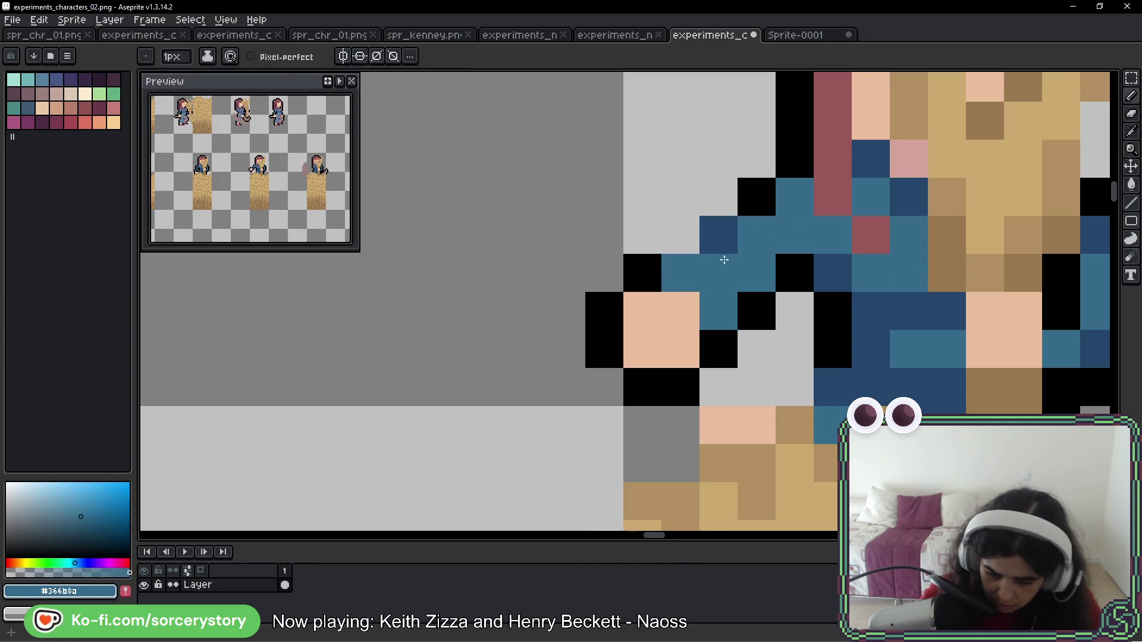
# Paint the arm's edge pixels and two grey pixels beside it black
pyautogui.keyDown('alt'); pyautogui.click(718, 278); pyautogui.keyUp('alt')
pyautogui.click(718, 310)
pyautogui.click(757, 272)
pyautogui.click(719, 235)
pyautogui.click(680, 235)
pyautogui.click(718, 196)
pyautogui.scroll(-3, 848, 327)
pyautogui.scroll(-2, 848, 328)
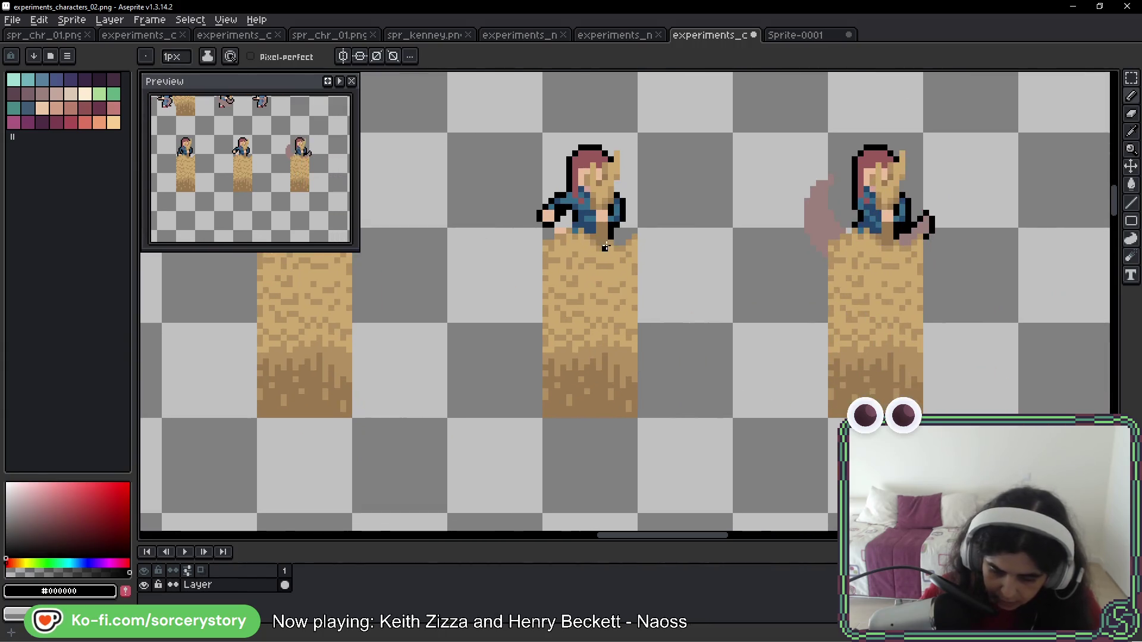
pyautogui.scroll(4, 563, 202)
pyautogui.click(559, 235)
pyautogui.click(559, 272)
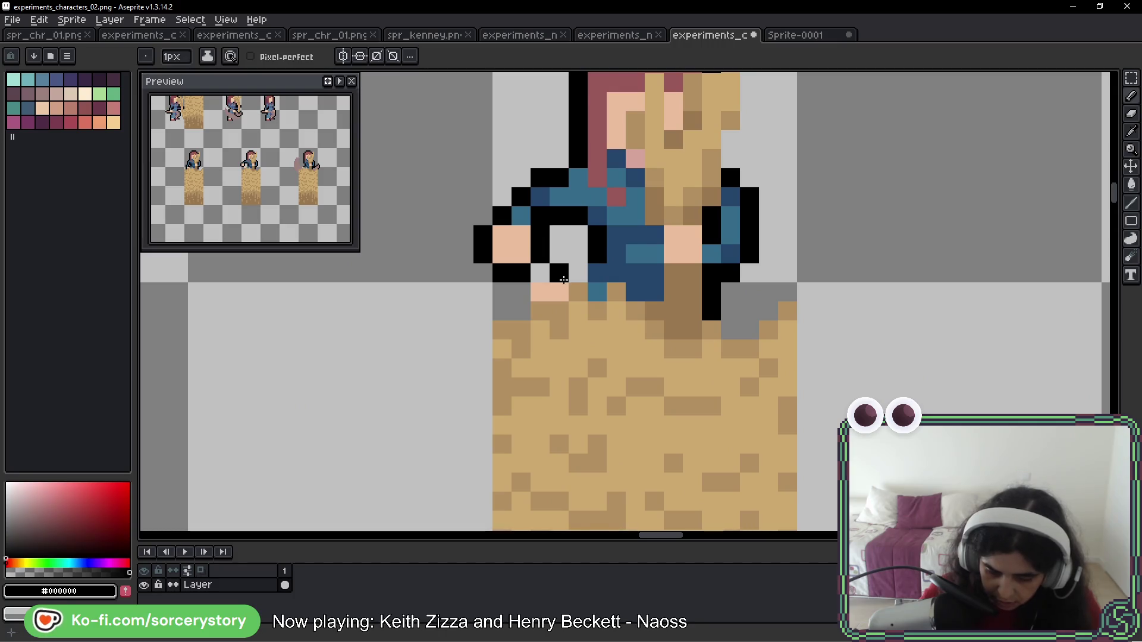
pyautogui.scroll(-4, 681, 293)
pyautogui.scroll(1, 681, 293)
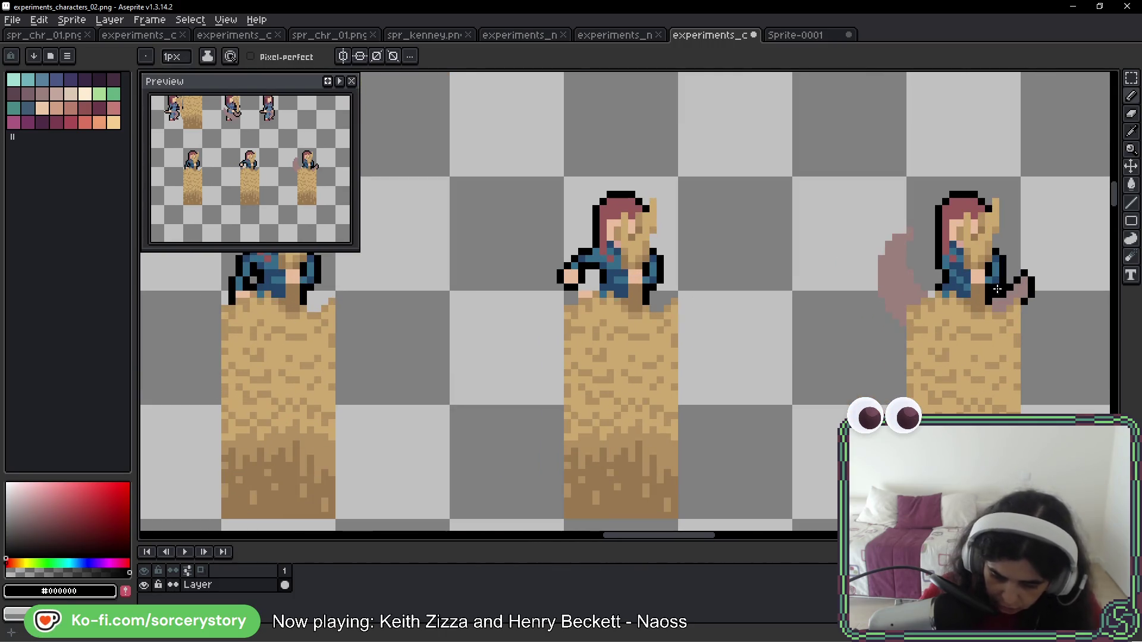
pyautogui.scroll(3, 722, 257)
# Sample the pinkish-brown sickle colour from another frame
pyautogui.press('i')
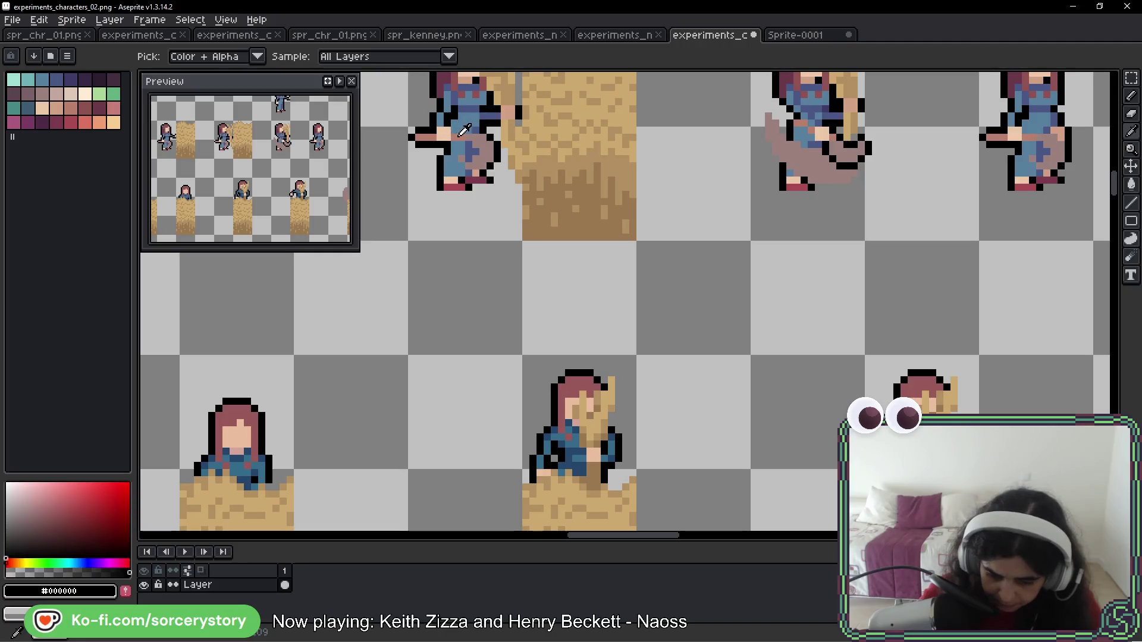
pyautogui.click(463, 129)
pyautogui.scroll(1, 634, 265)
pyautogui.scroll(-4, 797, 390)
# Undo the stray pink stroke and pencil in the sickle blade from the hand
pyautogui.moveTo(574, 145)
pyautogui.mouseDown()
pyautogui.moveTo(618, 166)
pyautogui.moveTo(549, 230)
pyautogui.mouseUp()
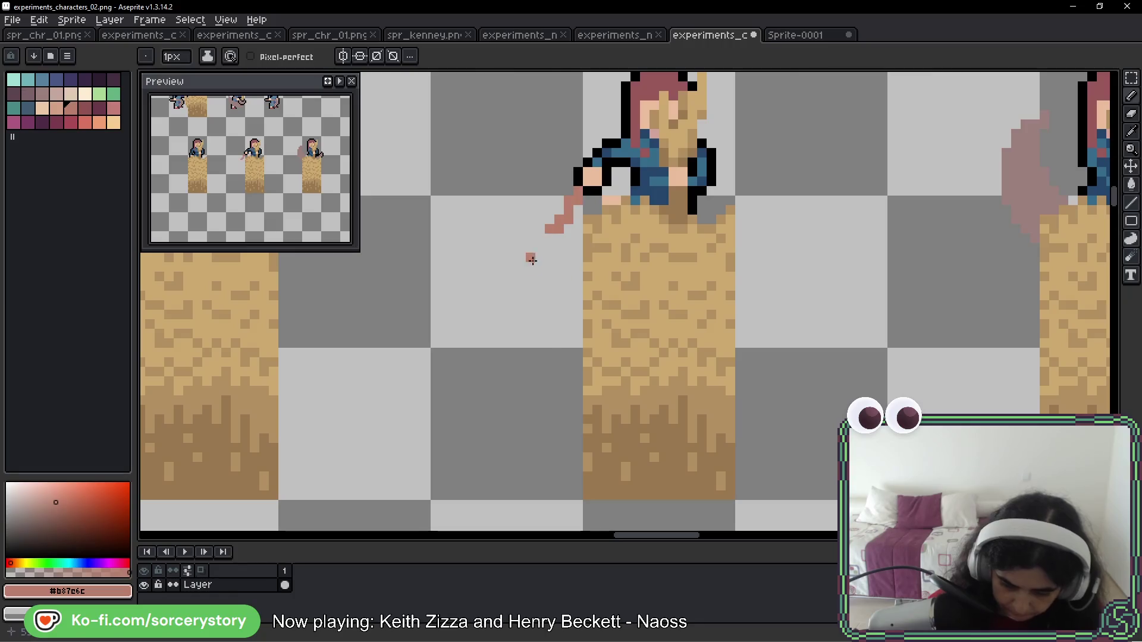
pyautogui.hotkey('ctrl', 'z')
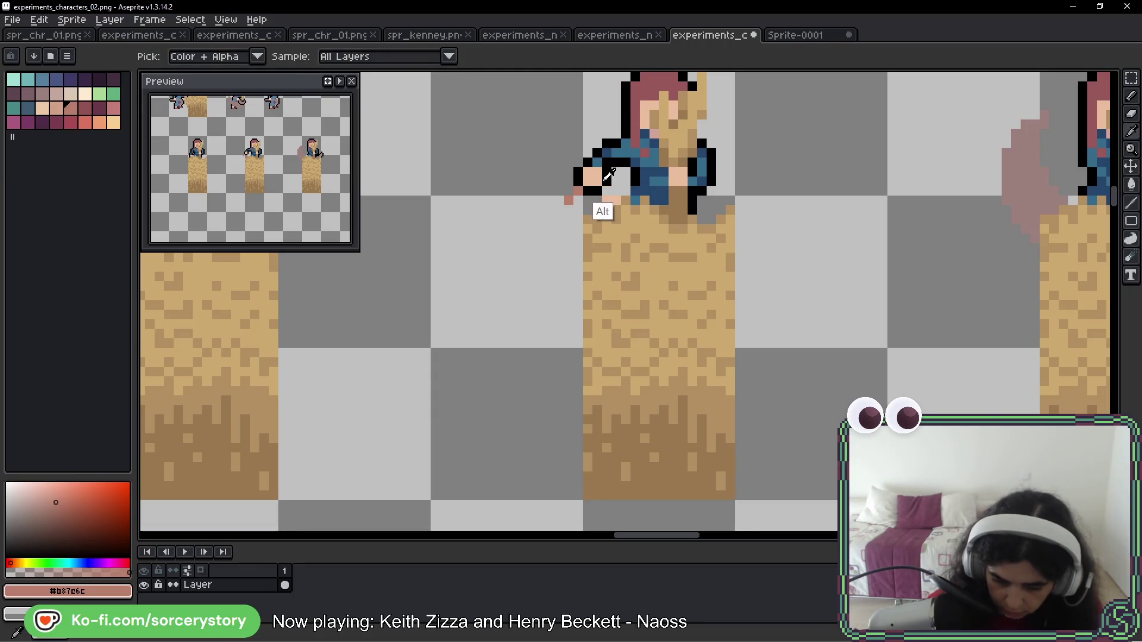
pyautogui.keyDown('alt'); pyautogui.click(608, 176); pyautogui.keyUp('alt')
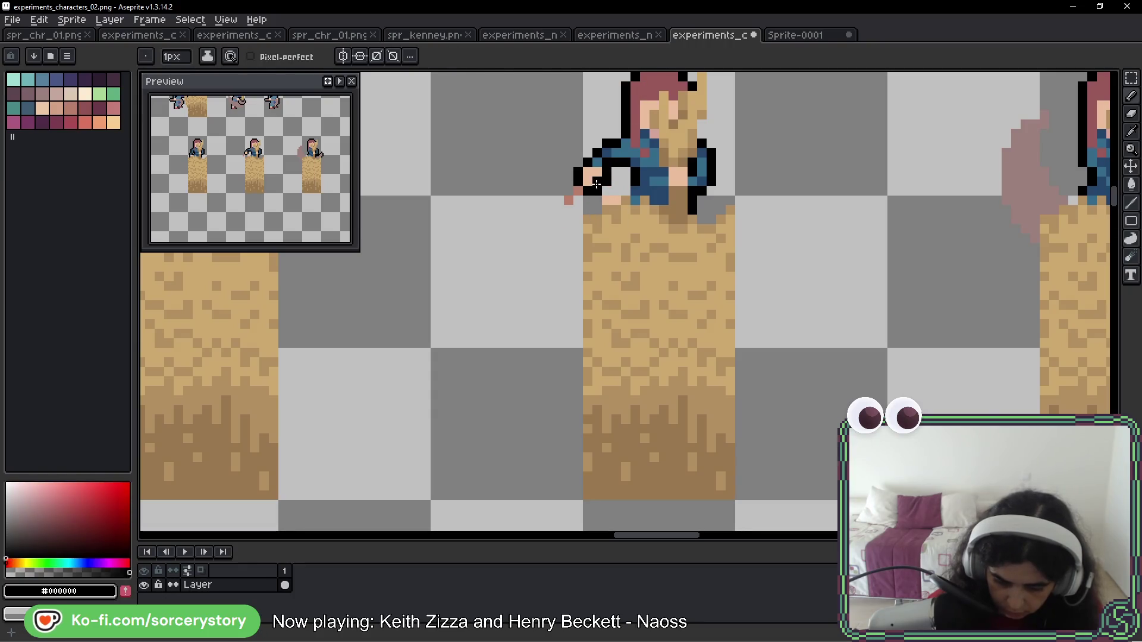
pyautogui.moveTo(554, 280)
pyautogui.mouseDown()
pyautogui.moveTo(574, 248)
pyautogui.moveTo(612, 288)
pyautogui.moveTo(650, 273)
pyautogui.moveTo(642, 320)
pyautogui.moveTo(655, 237)
pyautogui.moveTo(592, 275)
pyautogui.moveTo(595, 301)
pyautogui.moveTo(619, 288)
pyautogui.moveTo(607, 273)
pyautogui.mouseUp()
pyautogui.click(610, 303)
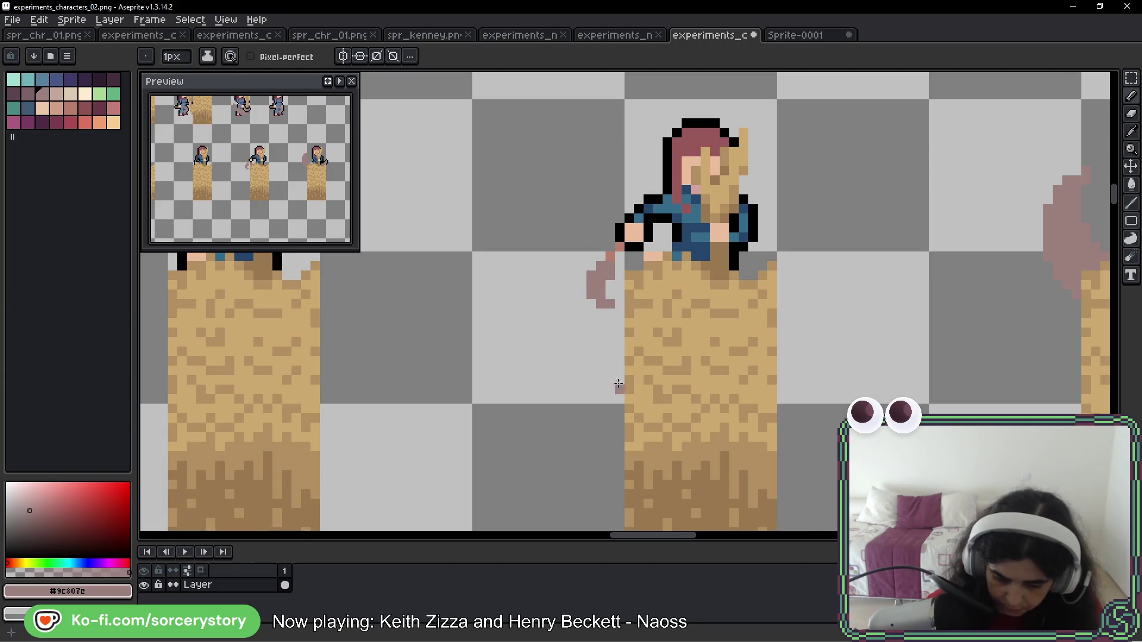
pyautogui.moveTo(585, 269)
pyautogui.mouseDown()
pyautogui.moveTo(572, 286)
pyautogui.moveTo(587, 301)
pyautogui.moveTo(604, 282)
pyautogui.mouseUp()
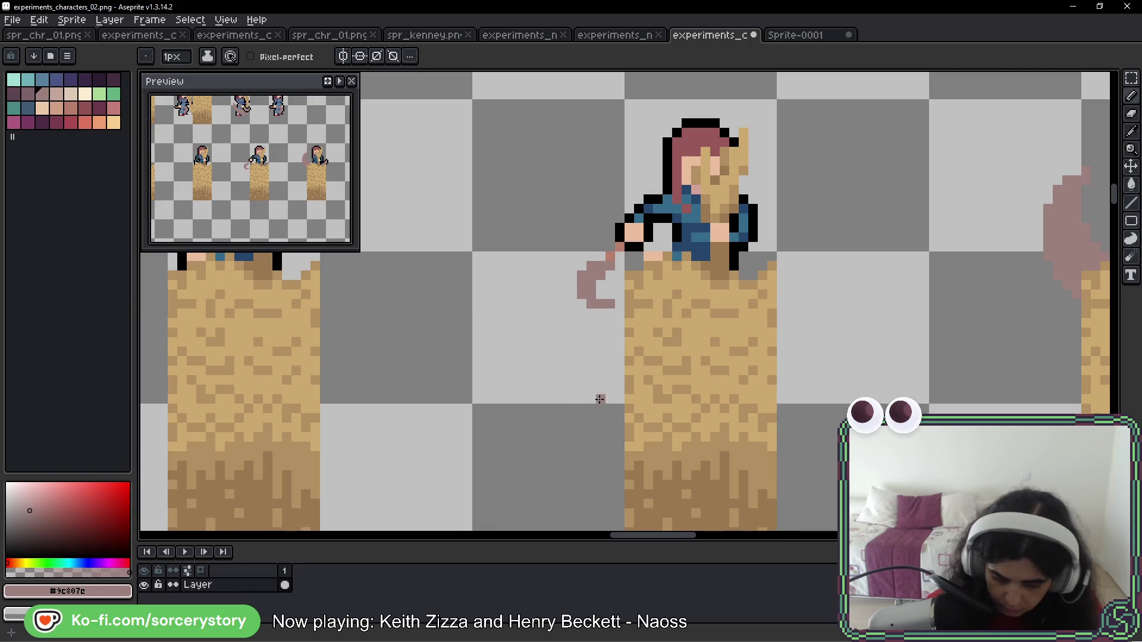
pyautogui.scroll(-2, 629, 409)
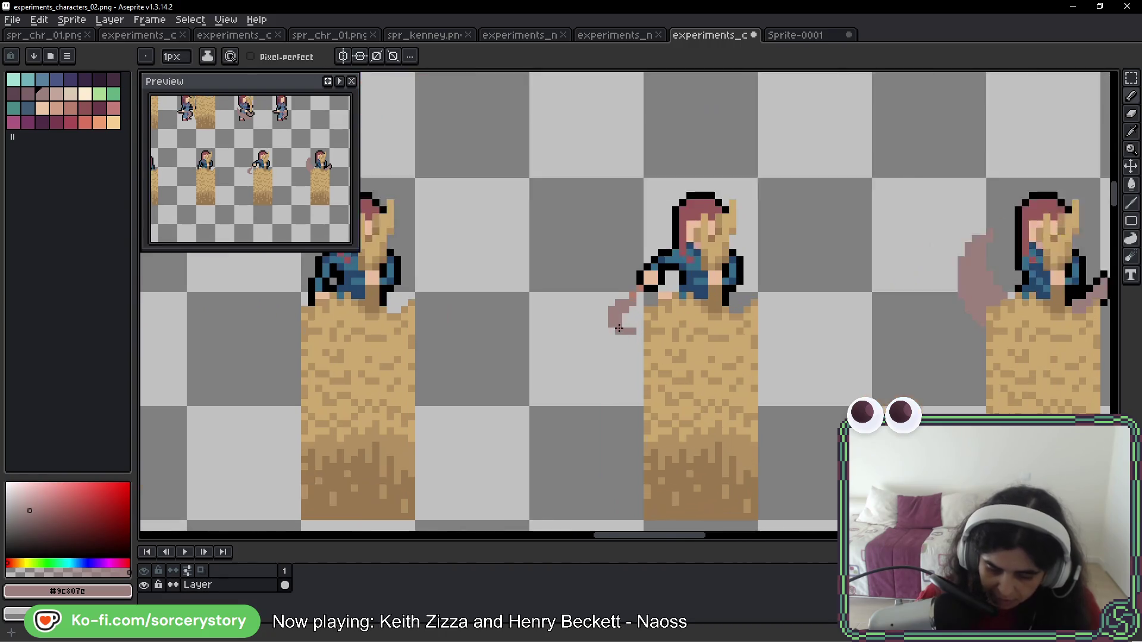
pyautogui.scroll(5, 739, 315)
# Move the pinkish-brown sickle up one pixel
pyautogui.click(1132, 78)
pyautogui.moveTo(310, 286)
pyautogui.mouseDown()
pyautogui.moveTo(396, 388)
pyautogui.moveTo(416, 393)
pyautogui.mouseUp()
pyautogui.moveTo(388, 326); pyautogui.dragTo(385, 319)
pyautogui.press('Return')
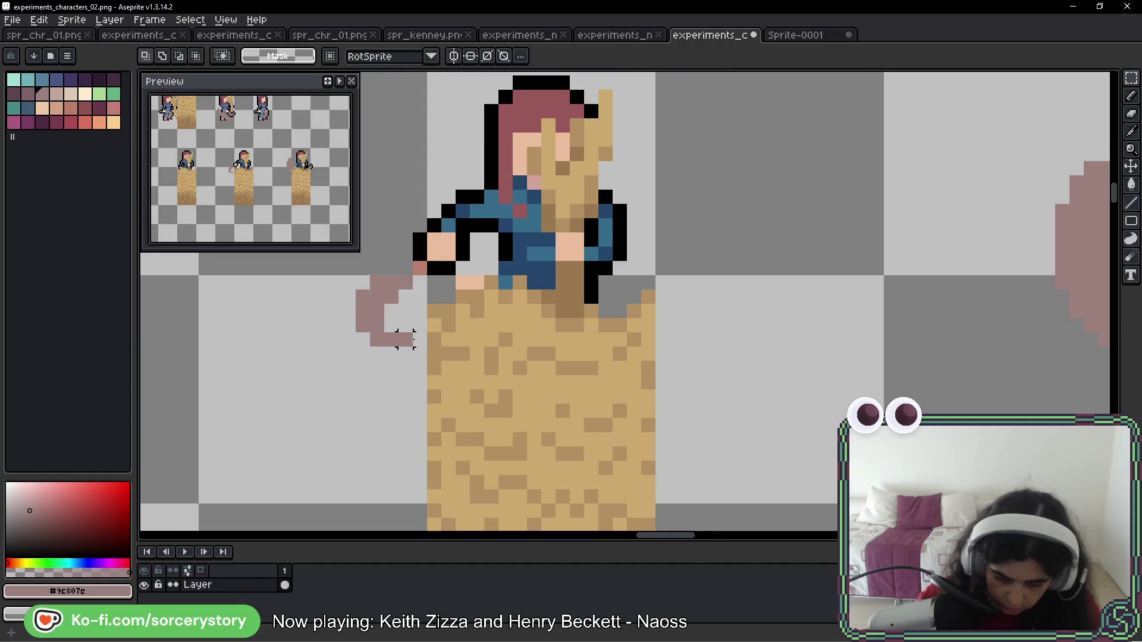
pyautogui.scroll(-3, 440, 340)
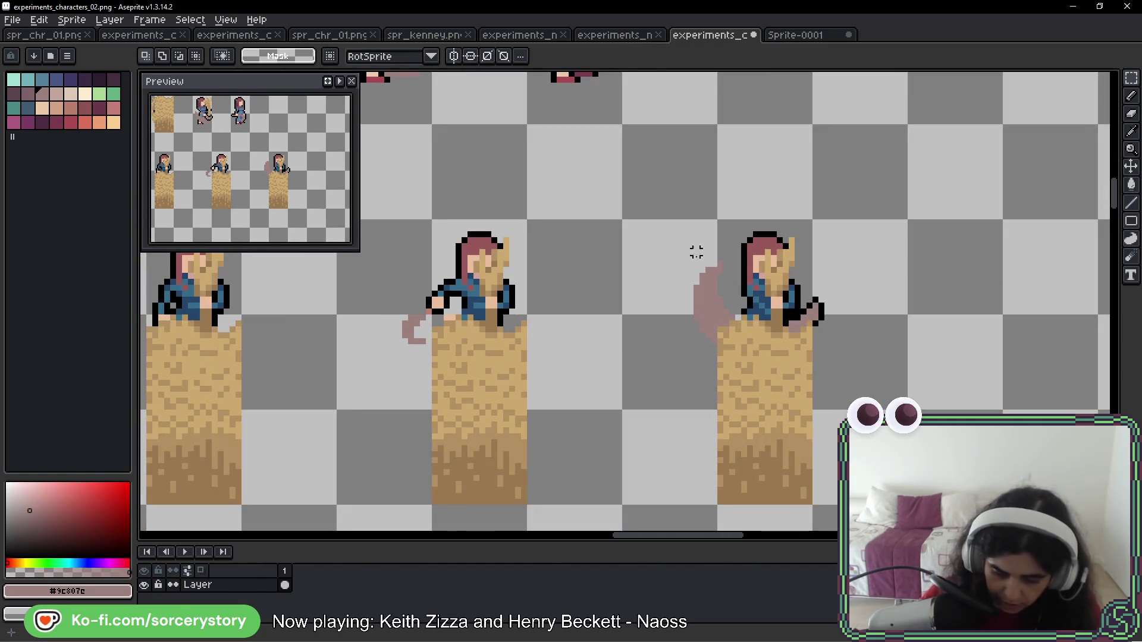
# Add a pink curl to the right frame's sickle
pyautogui.press('b')
pyautogui.moveTo(723, 261); pyautogui.dragTo(684, 297)
pyautogui.moveTo(591, 403); pyautogui.dragTo(758, 370)
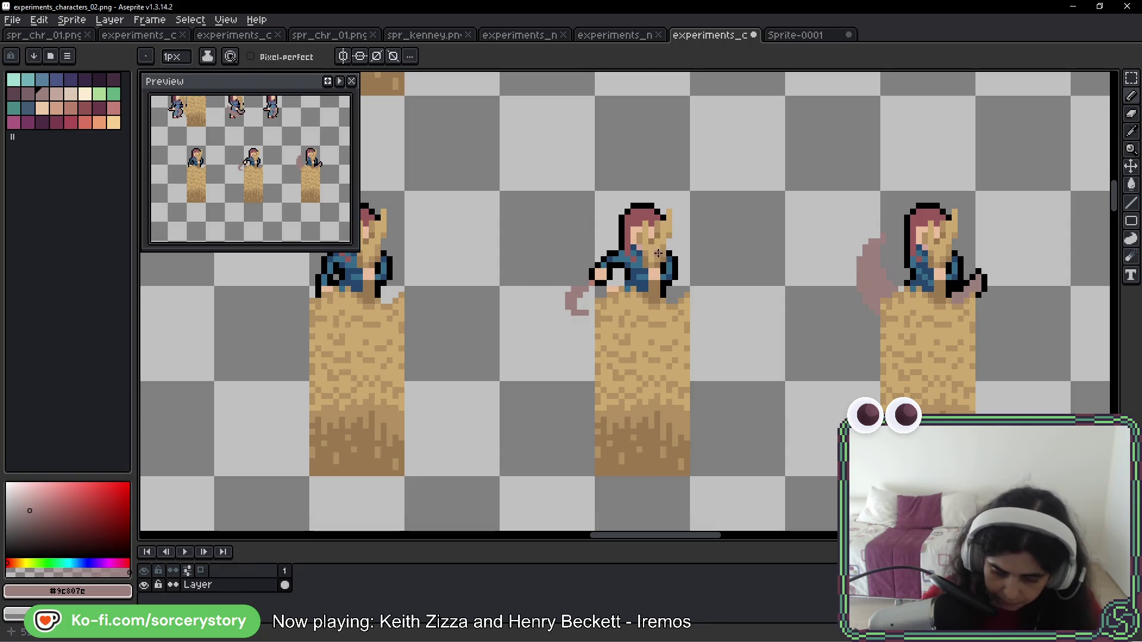
# Outline the girl's hand and the sickle in black
pyautogui.scroll(3, 639, 256)
pyautogui.keyDown('alt'); pyautogui.click(539, 303); pyautogui.keyUp('alt')
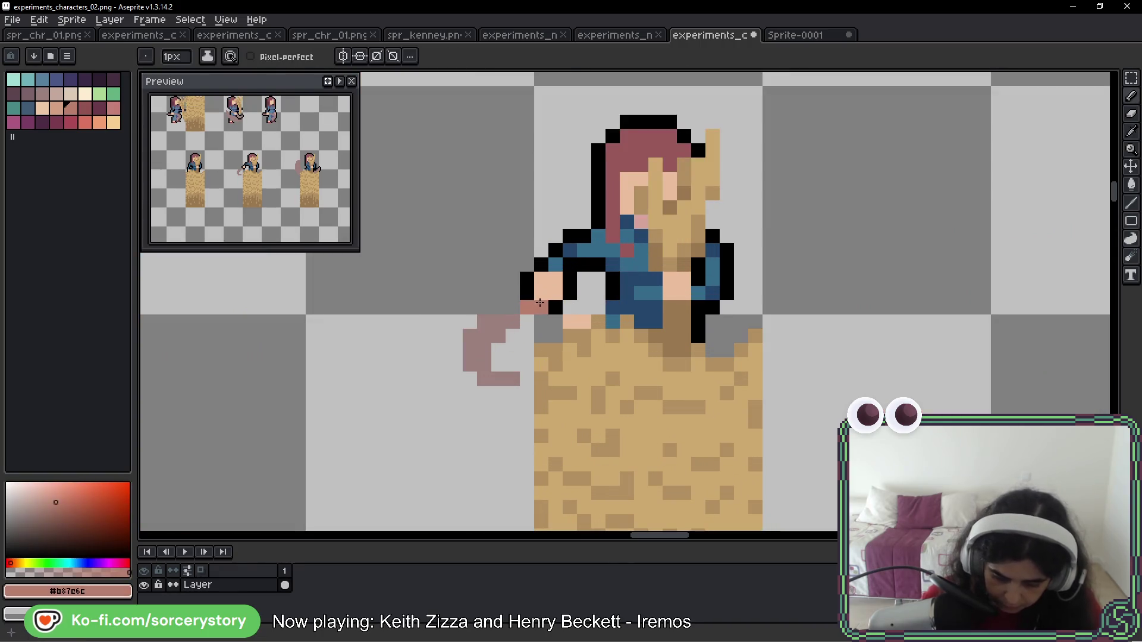
pyautogui.scroll(-3, 676, 321)
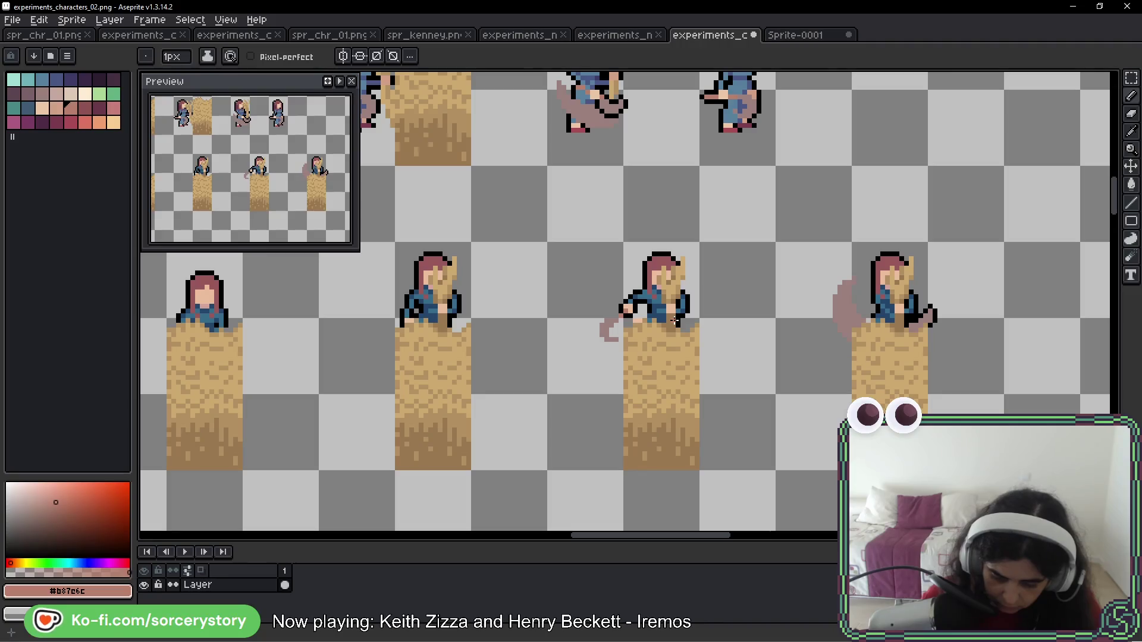
pyautogui.scroll(3, 630, 301)
pyautogui.keyDown('alt'); pyautogui.click(602, 333); pyautogui.keyUp('alt')
pyautogui.moveTo(602, 333); pyautogui.dragTo(620, 285)
pyautogui.click(602, 302)
pyautogui.moveTo(549, 334)
pyautogui.mouseDown()
pyautogui.moveTo(577, 390)
pyautogui.moveTo(606, 361)
pyautogui.moveTo(591, 351)
pyautogui.moveTo(607, 335)
pyautogui.mouseUp()
pyautogui.scroll(-4, 719, 415)
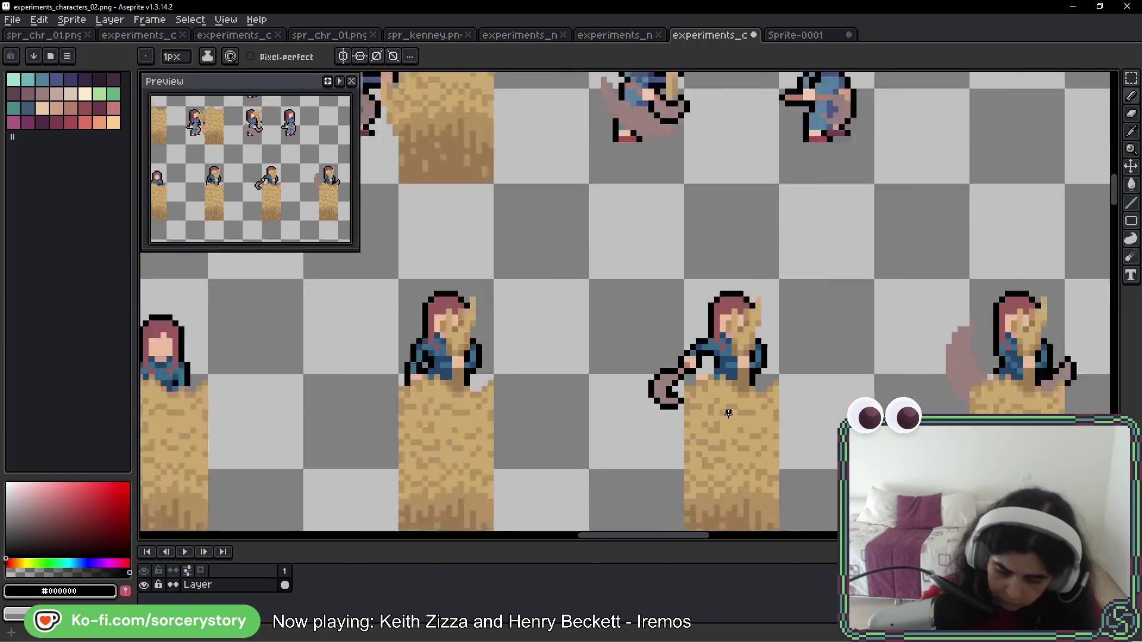
pyautogui.moveTo(767, 452); pyautogui.dragTo(626, 379)
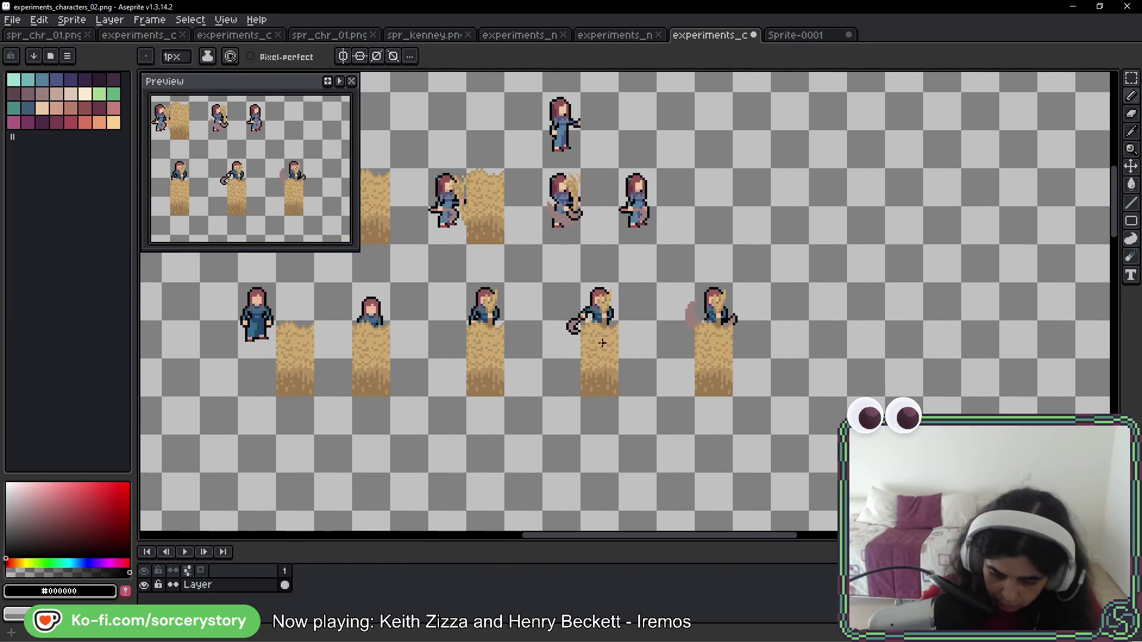
pyautogui.moveTo(743, 260)
pyautogui.mouseDown()
pyautogui.moveTo(806, 306)
pyautogui.moveTo(705, 260)
pyautogui.mouseUp()
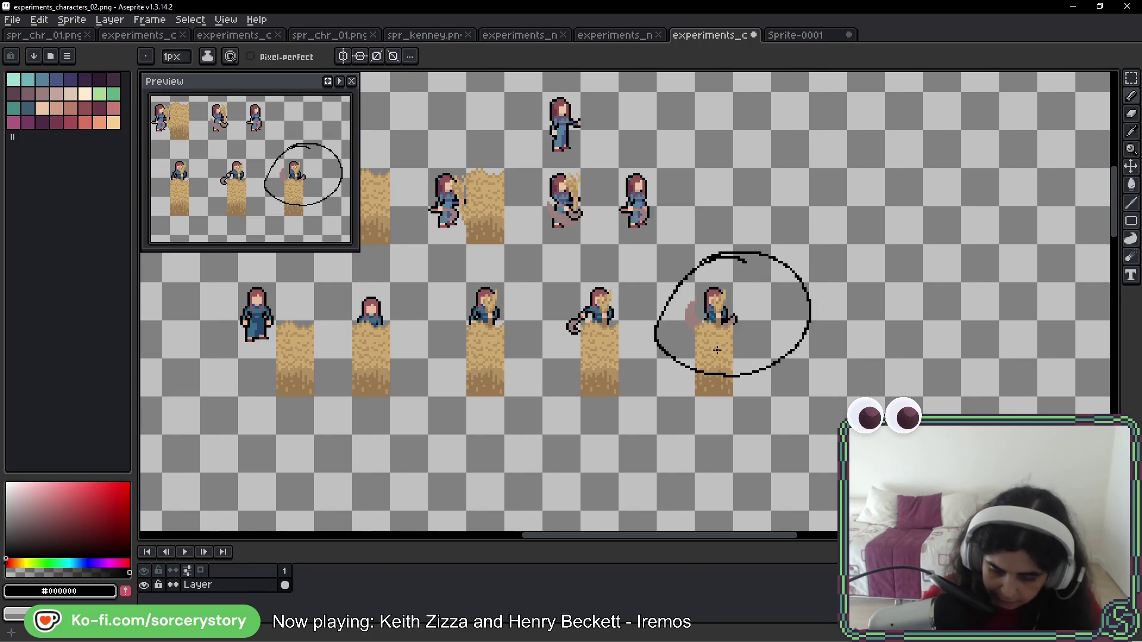
pyautogui.hotkey('ctrl', 'z')
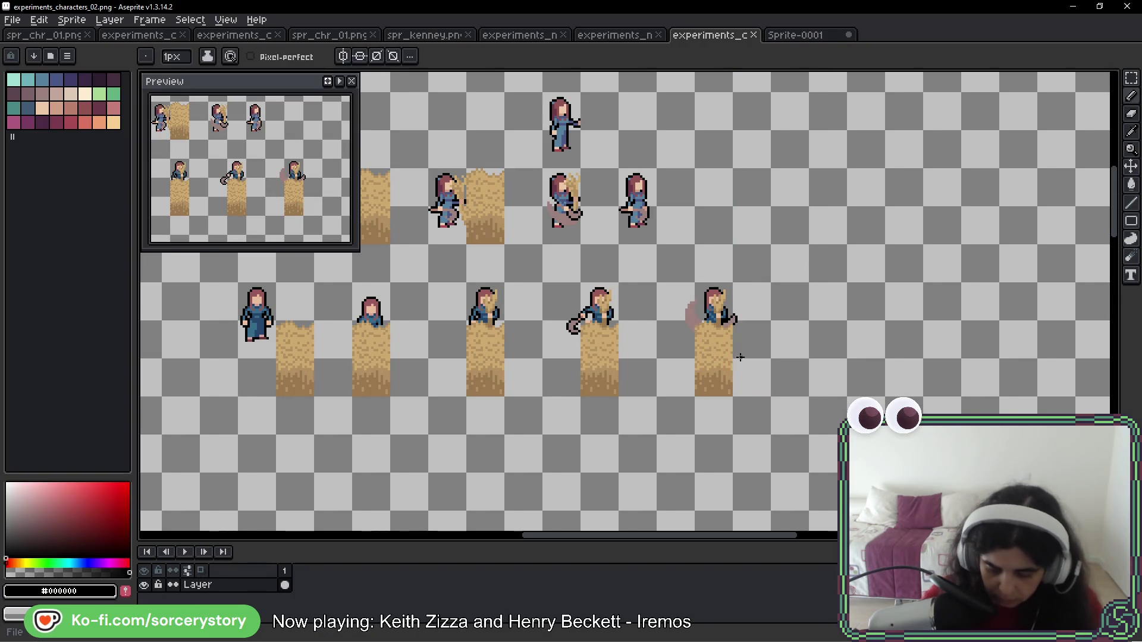
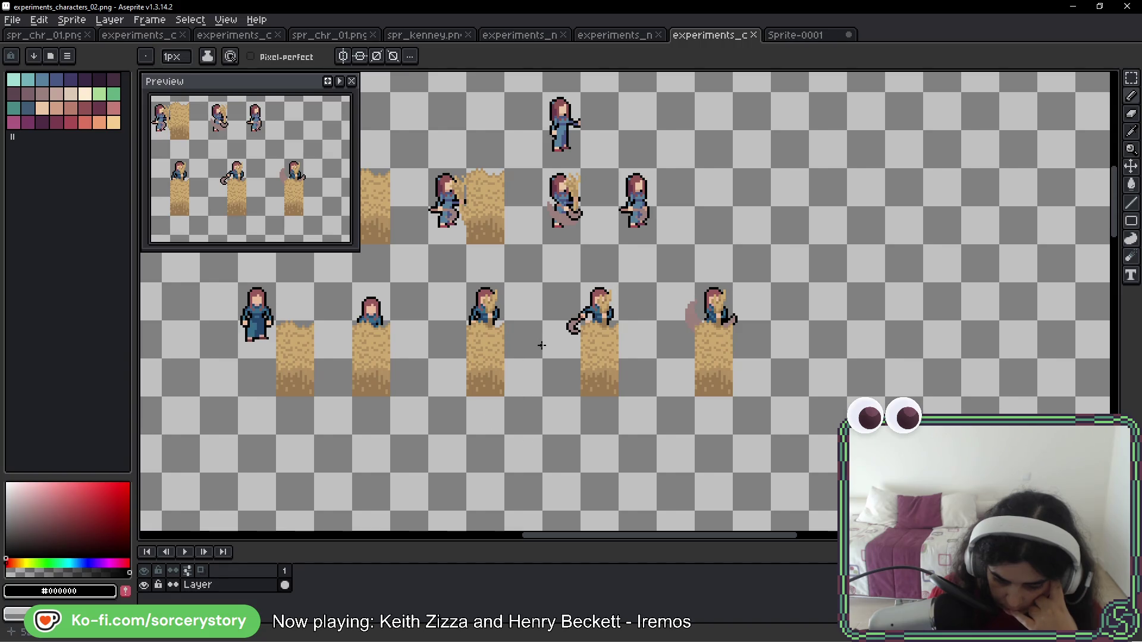
# With the Rectangular Marquee, Ctrl-drag a copy of a farmer and hay bale cell leftward
pyautogui.scroll(2, 541, 345)
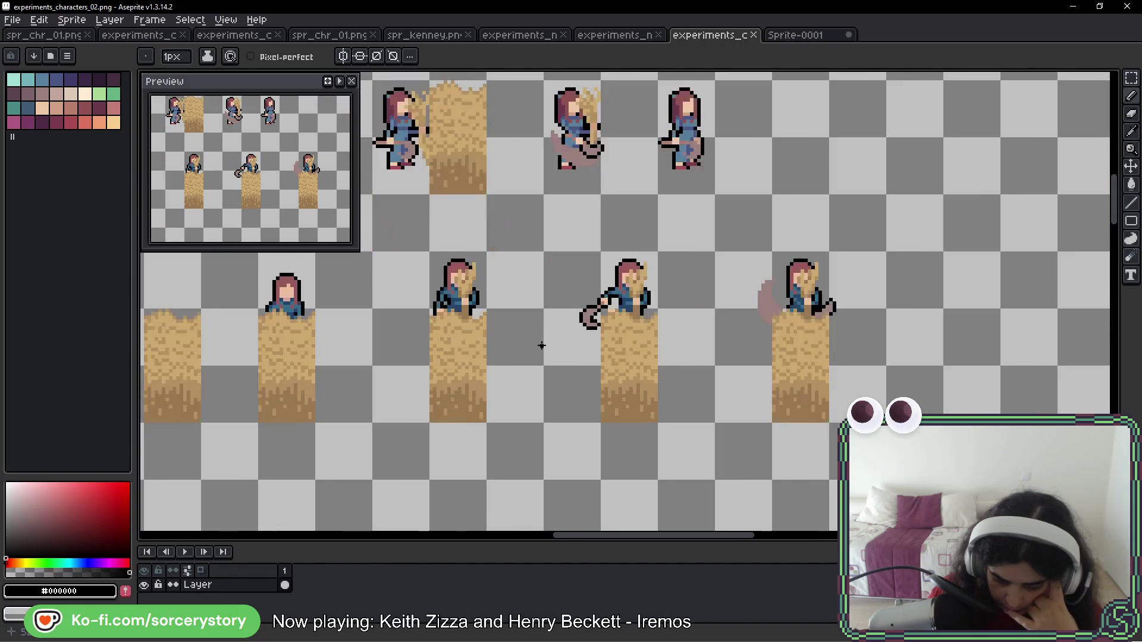
pyautogui.scroll(-2, 542, 346)
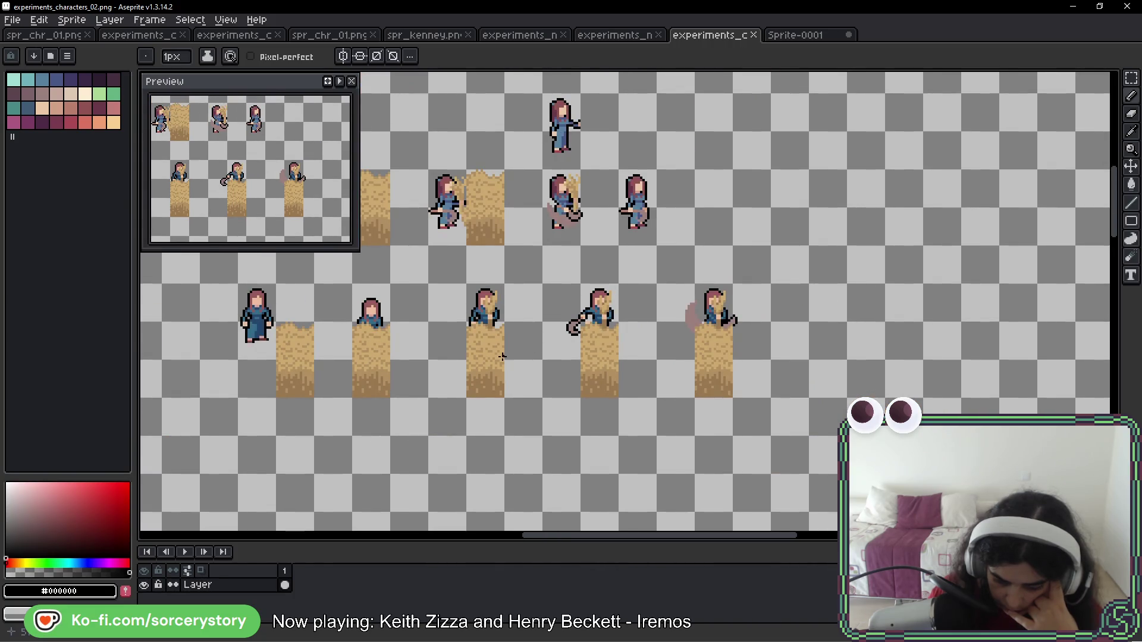
pyautogui.click(1131, 78)
pyautogui.hscroll(-5, 536, 297)
pyautogui.moveTo(562, 333)
pyautogui.mouseDown()
pyautogui.moveTo(539, 398)
pyautogui.moveTo(489, 291)
pyautogui.mouseUp()
pyautogui.moveTo(554, 369); pyautogui.dragTo(440, 370)
# Place a farmer copy in the empty cell, drop a hay bale copy over it and commit
pyautogui.moveTo(489, 289)
pyautogui.mouseDown()
pyautogui.moveTo(528, 330)
pyautogui.moveTo(533, 373)
pyautogui.mouseUp()
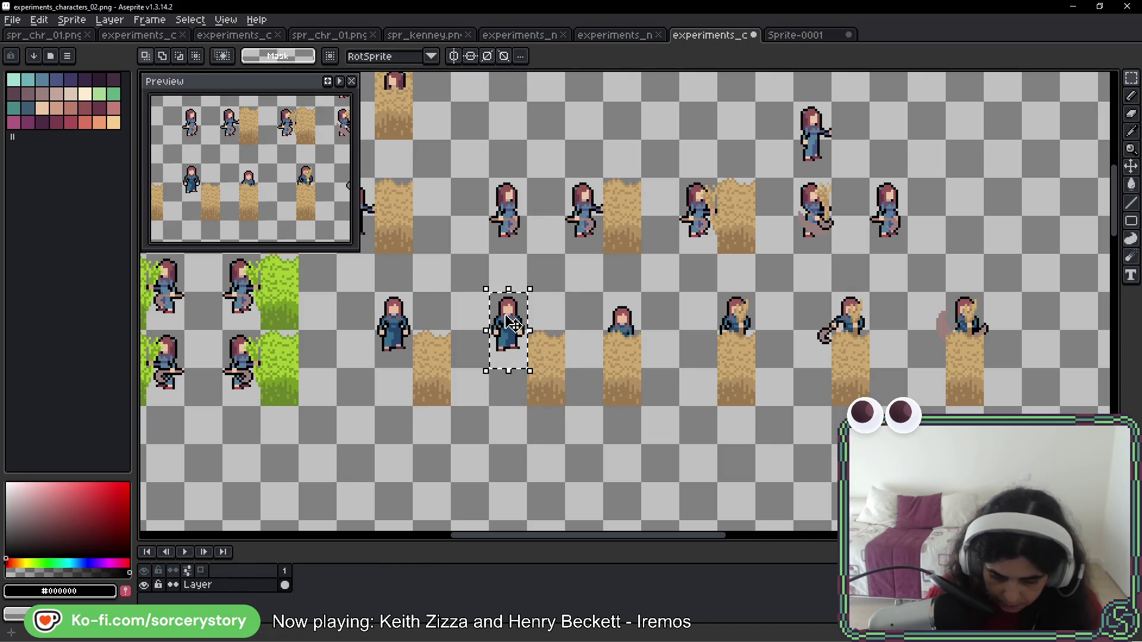
pyautogui.moveTo(502, 327); pyautogui.dragTo(541, 327)
pyautogui.moveTo(412, 330)
pyautogui.mouseDown()
pyautogui.moveTo(428, 339)
pyautogui.moveTo(452, 408)
pyautogui.moveTo(548, 372)
pyautogui.mouseUp()
pyautogui.click(682, 382)
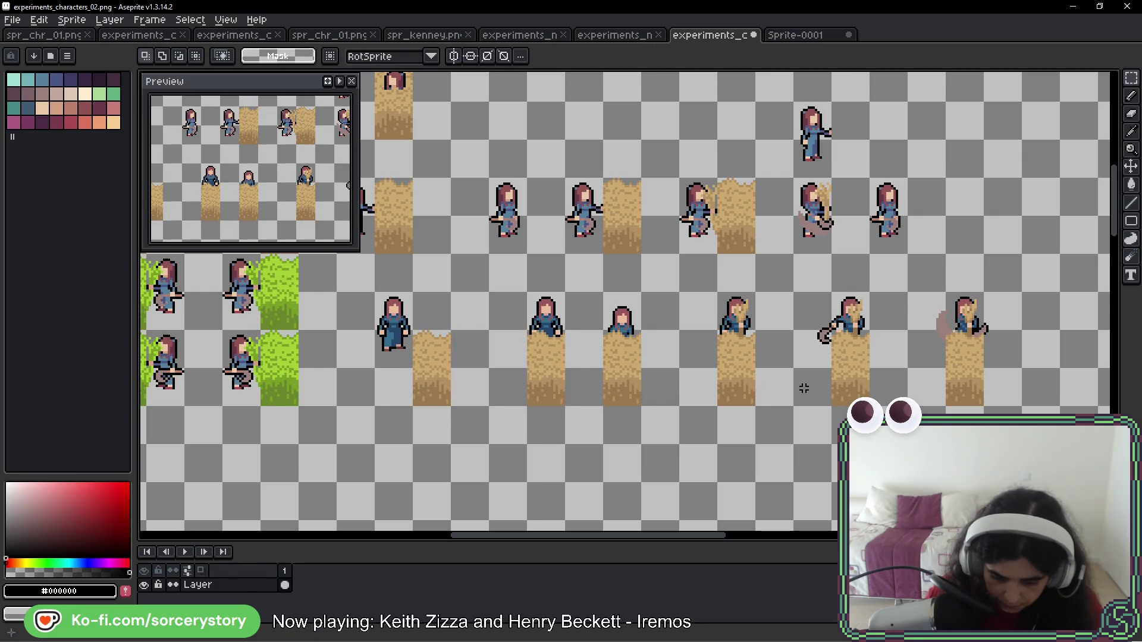
pyautogui.scroll(5, 803, 388)
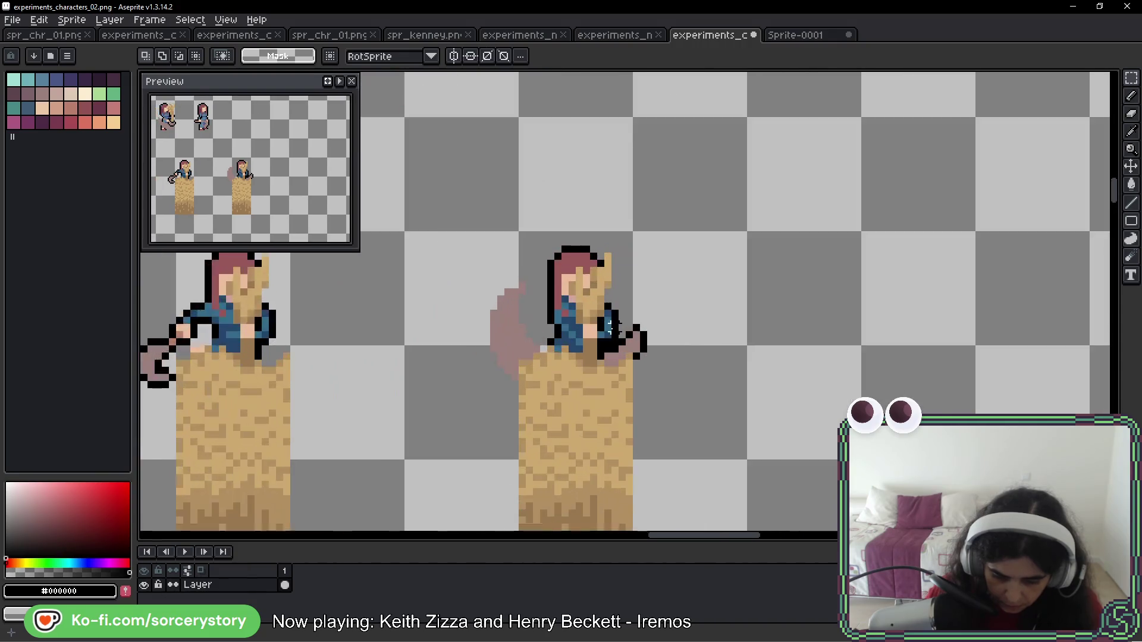
# Lasso the tan straw shape, widen it left, stretch it down and raise it one pixel
pyautogui.scroll(1, 613, 324)
pyautogui.hotkey('shift', 'q')
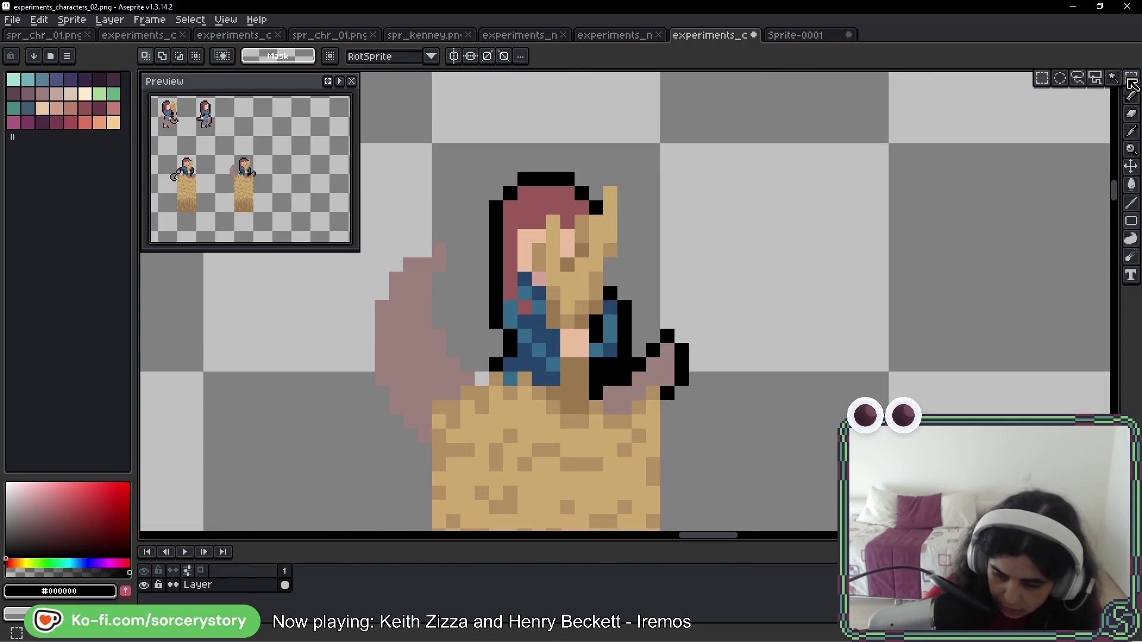
pyautogui.moveTo(610, 193); pyautogui.dragTo(610, 224)
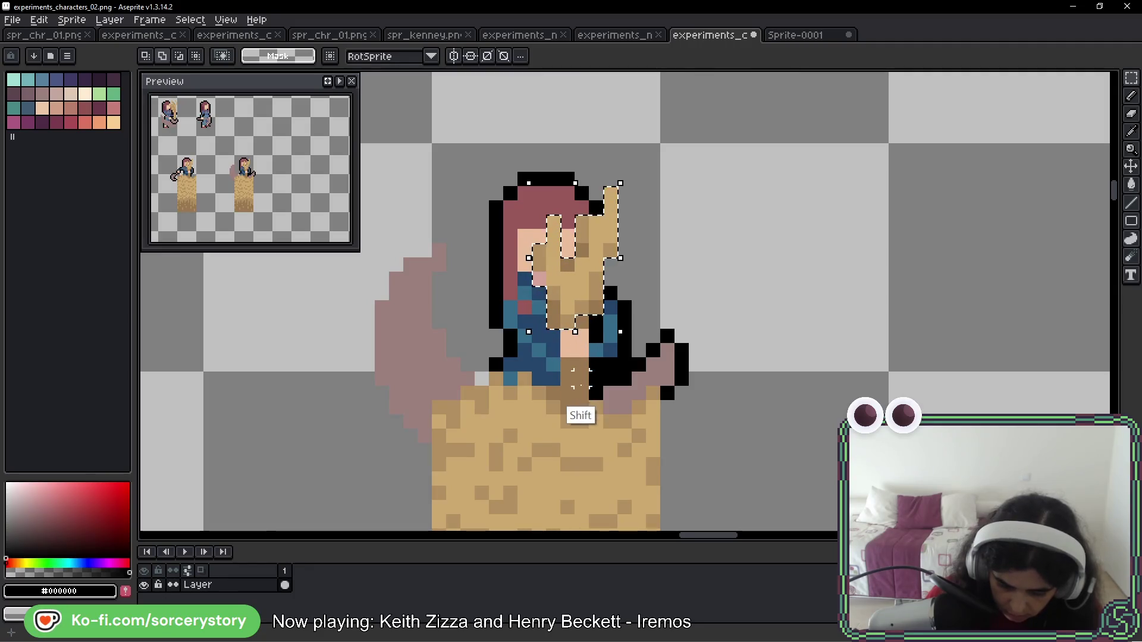
pyautogui.moveTo(540, 259); pyautogui.dragTo(528, 259)
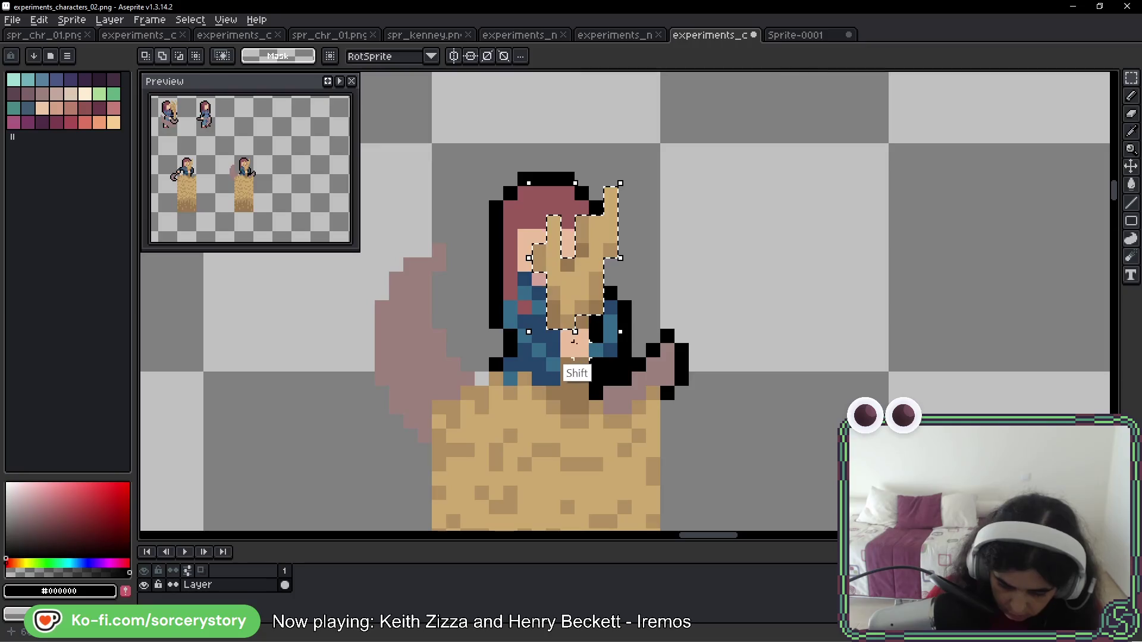
pyautogui.moveTo(586, 321)
pyautogui.mouseDown()
pyautogui.moveTo(574, 430)
pyautogui.moveTo(564, 392)
pyautogui.moveTo(580, 418)
pyautogui.mouseUp()
pyautogui.hotkey('ctrl', 'z')
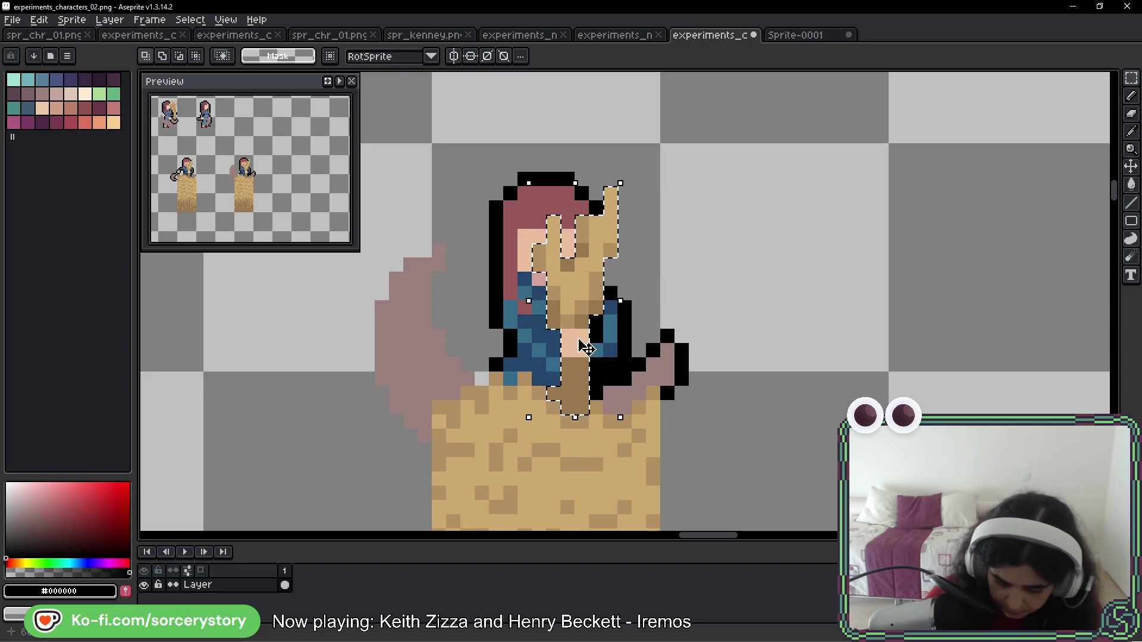
pyautogui.moveTo(586, 358); pyautogui.dragTo(580, 335)
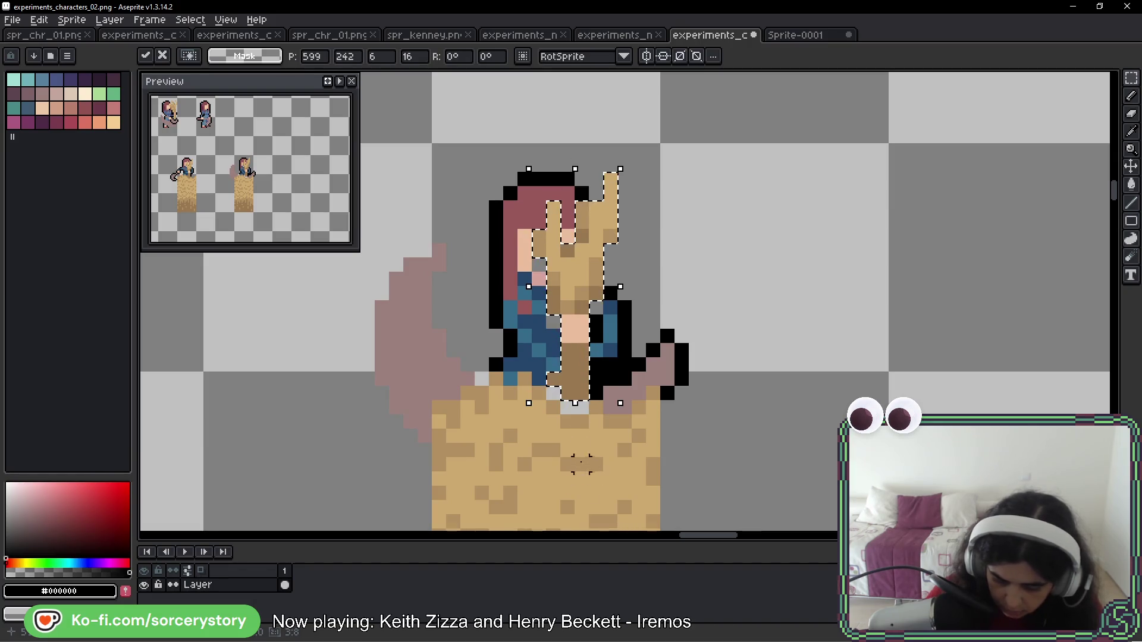
pyautogui.hotkey('ctrl', 'd')
# Use the Pencil to paint two dark blue clothing pixels below the farmer's torso
pyautogui.press('b')
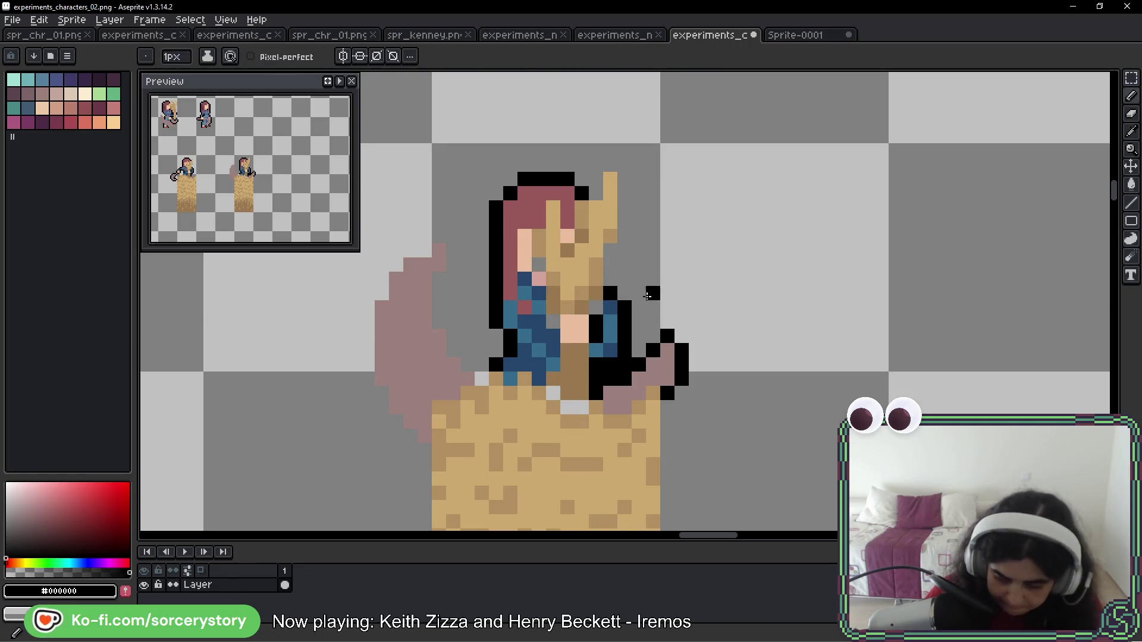
pyautogui.keyDown('alt'); pyautogui.click(599, 305); pyautogui.keyUp('alt')
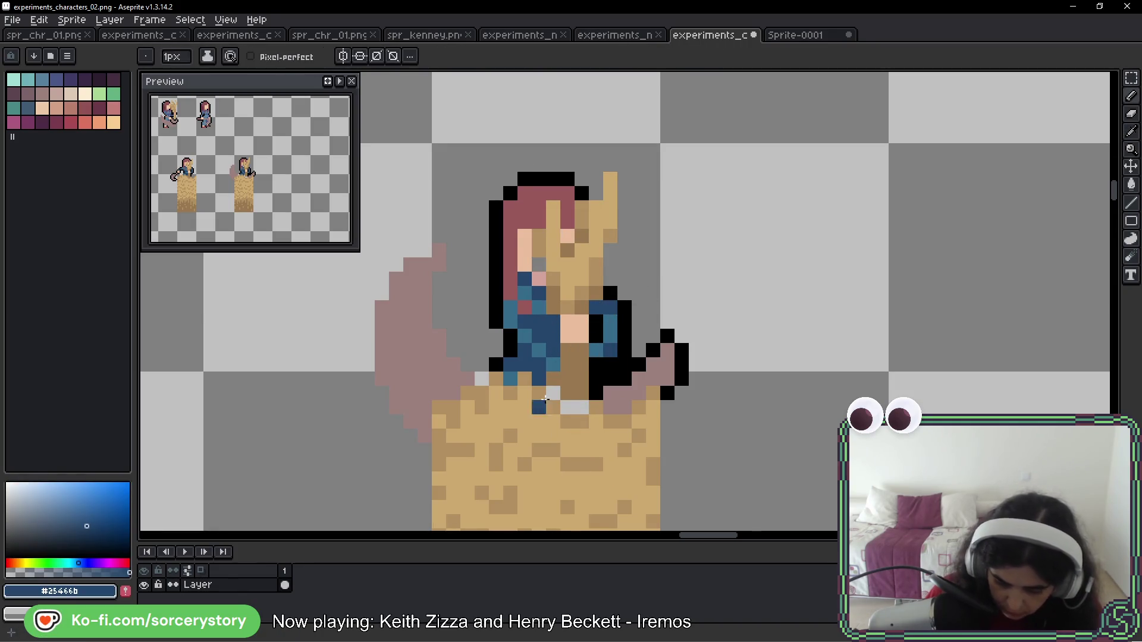
pyautogui.keyDown('alt'); pyautogui.click(539, 277); pyautogui.keyUp('alt')
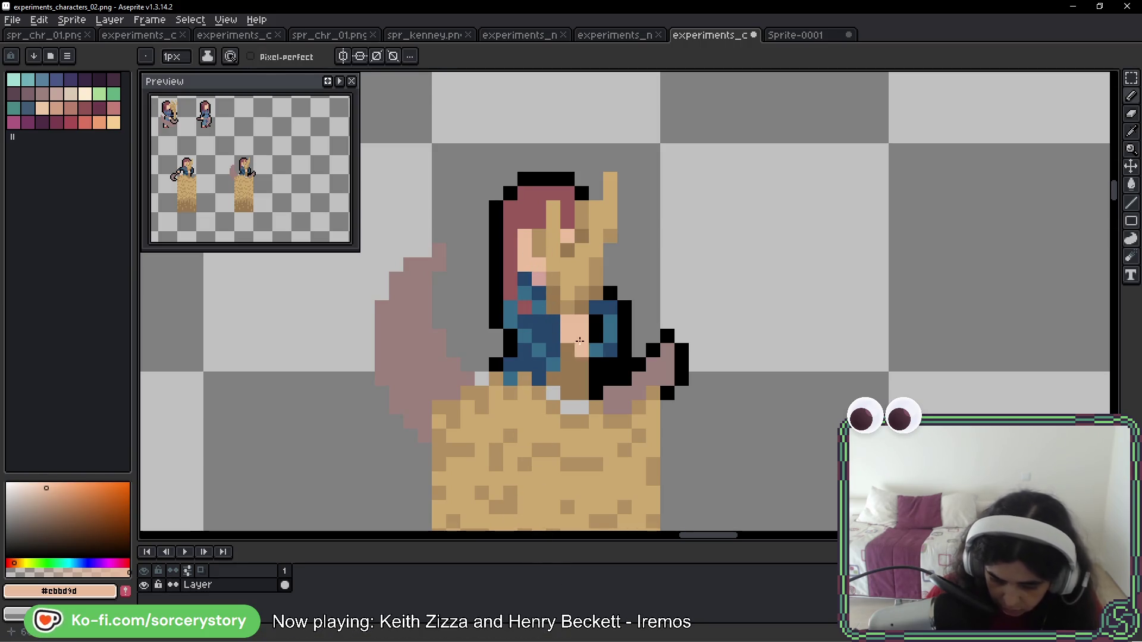
pyautogui.keyDown('alt'); pyautogui.click(571, 393); pyautogui.keyUp('alt')
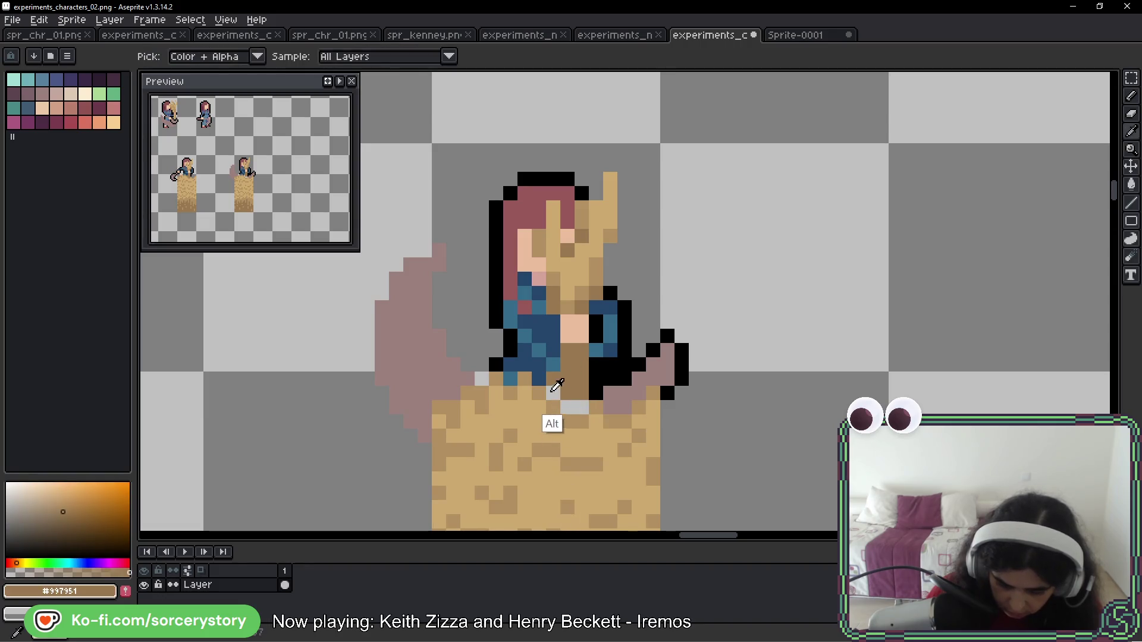
pyautogui.keyDown('alt'); pyautogui.click(542, 381); pyautogui.keyUp('alt')
pyautogui.click(567, 407)
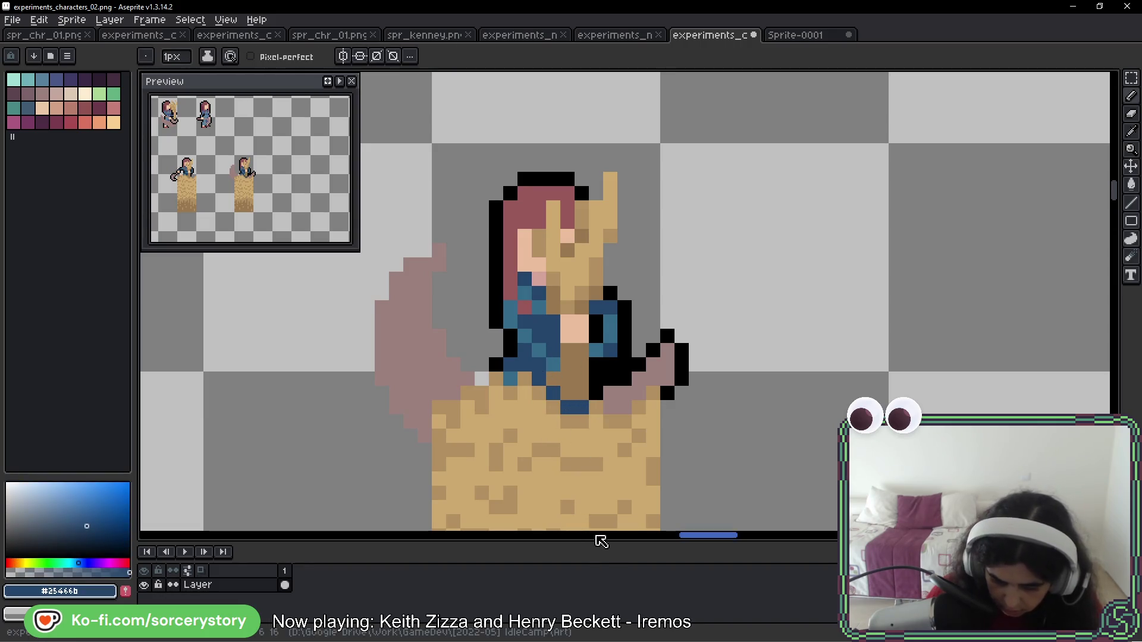
pyautogui.keyDown('alt'); pyautogui.click(602, 347); pyautogui.keyUp('alt')
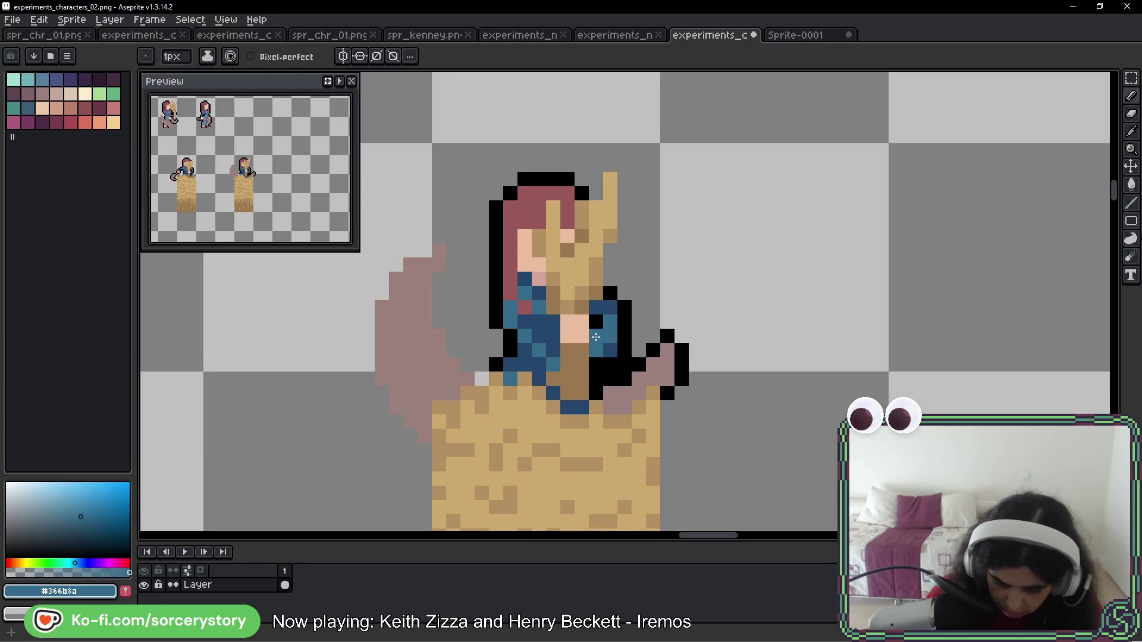
pyautogui.keyDown('alt'); pyautogui.click(608, 348); pyautogui.keyUp('alt')
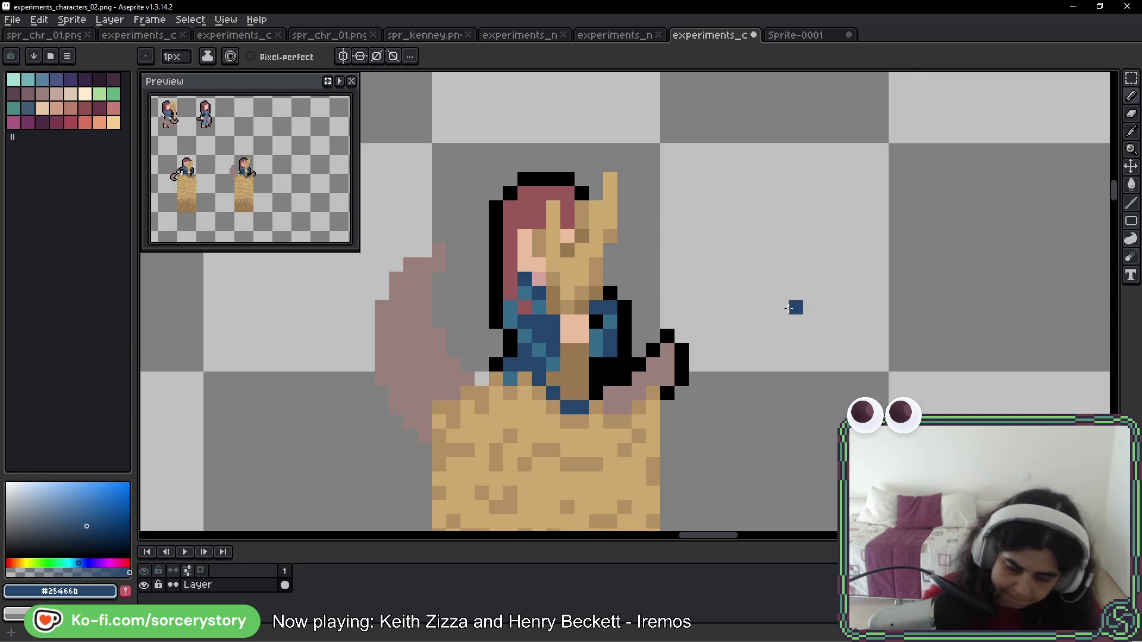
# Redraw the arm's black outline and erase two stray black pixels
pyautogui.scroll(-4, 854, 349)
pyautogui.scroll(4, 803, 379)
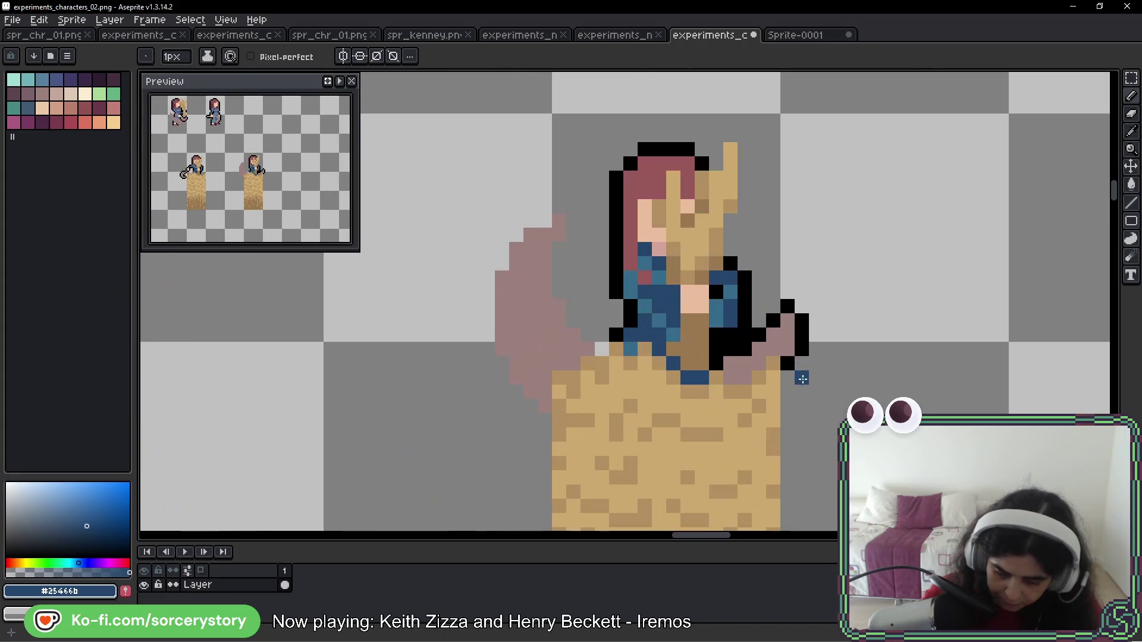
pyautogui.press('alt')
pyautogui.keyDown('alt'); pyautogui.click(800, 337); pyautogui.keyUp('alt')
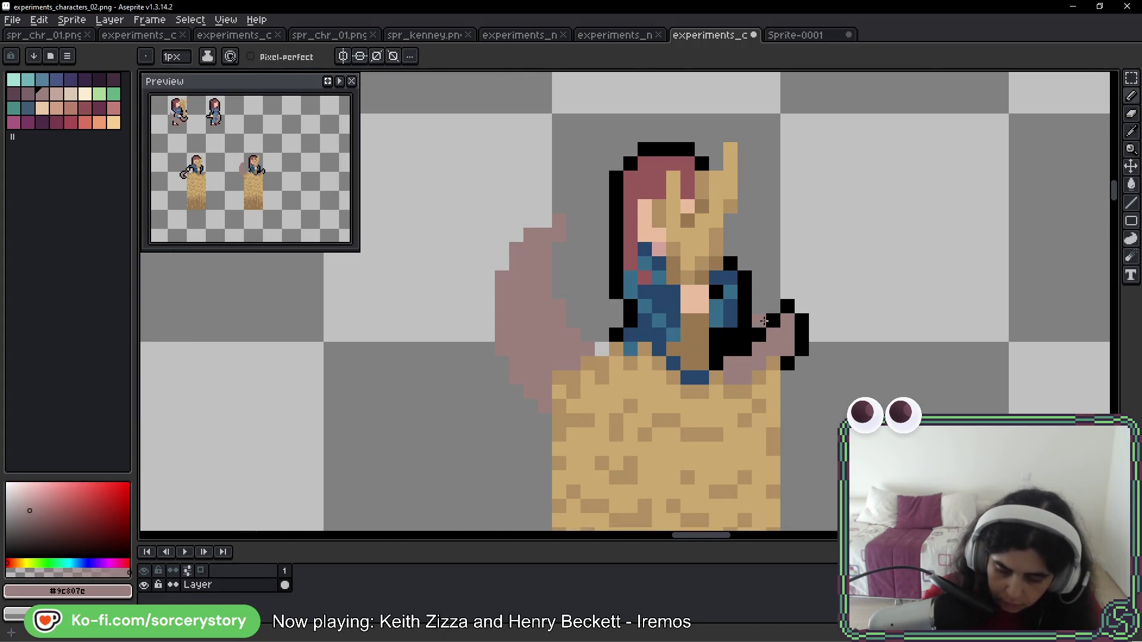
pyautogui.moveTo(759, 306); pyautogui.dragTo(772, 320)
pyautogui.rightClick(787, 307)
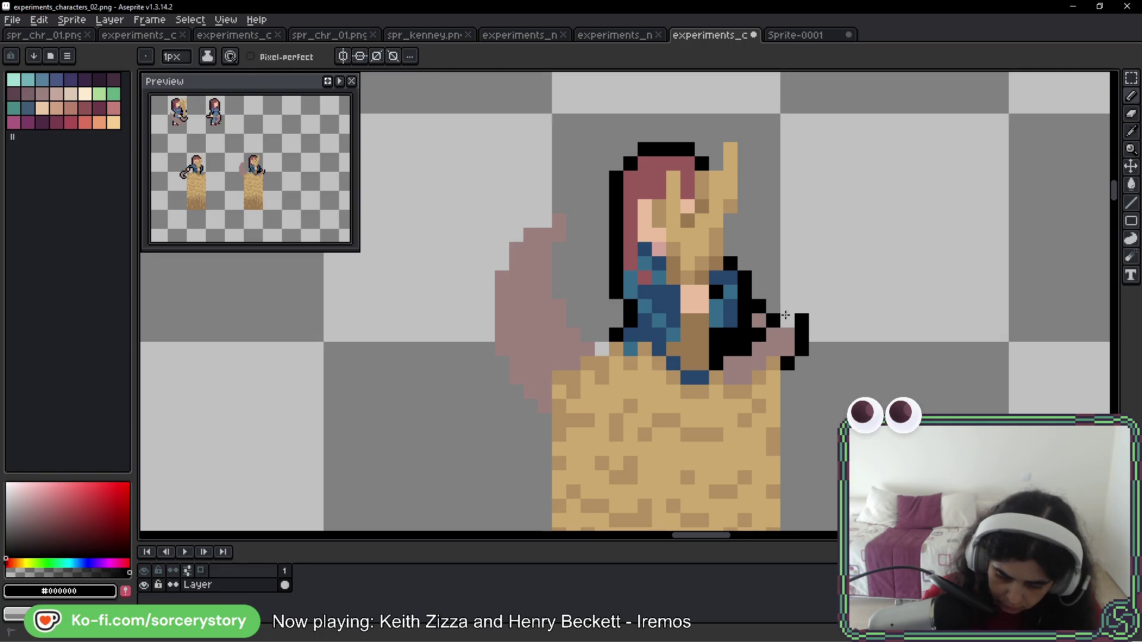
pyautogui.rightClick(786, 363)
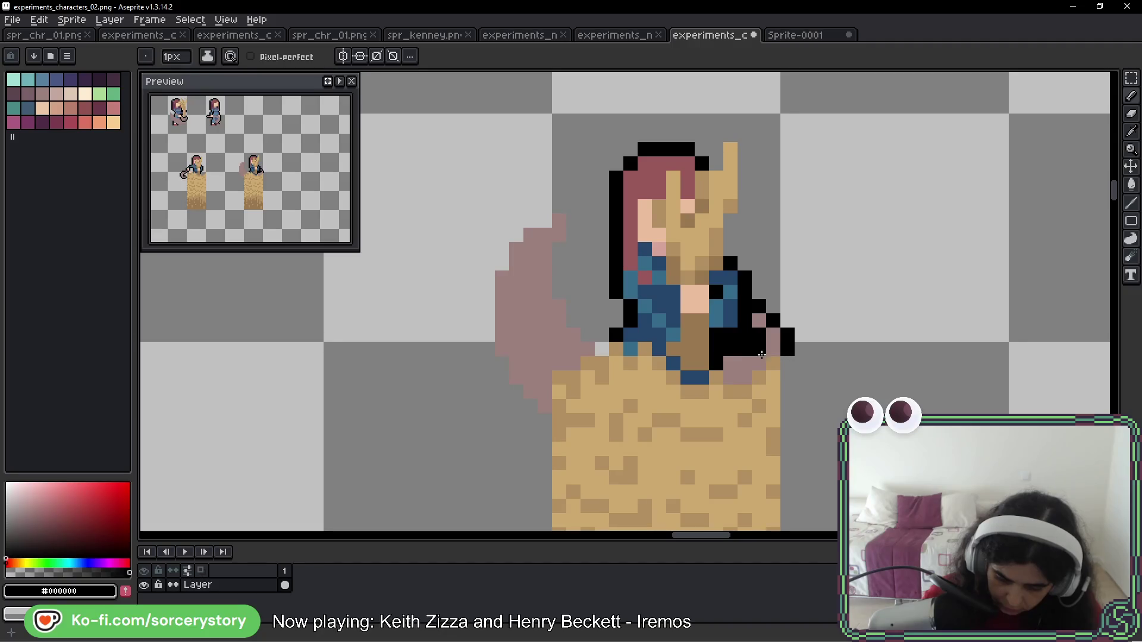
pyautogui.press('alt')
pyautogui.scroll(-5, 832, 360)
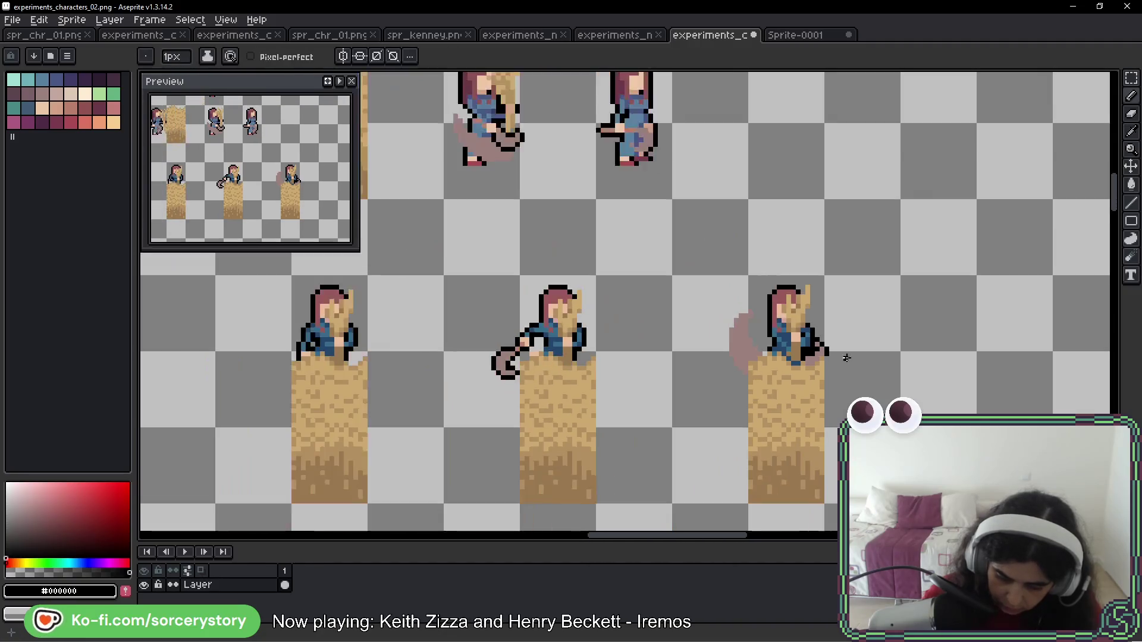
# Zoom out, pan to the edited farmer row, then switch to the Sprite-0001 document
pyautogui.press('ctrl')
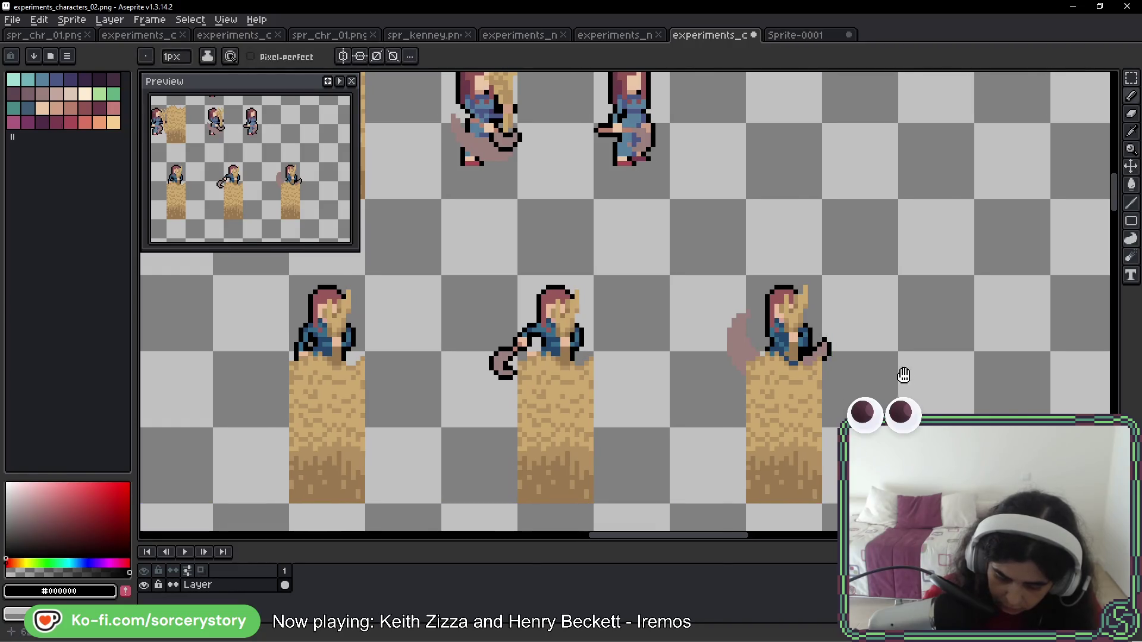
pyautogui.scroll(-2, 868, 381)
pyautogui.scroll(1, 835, 379)
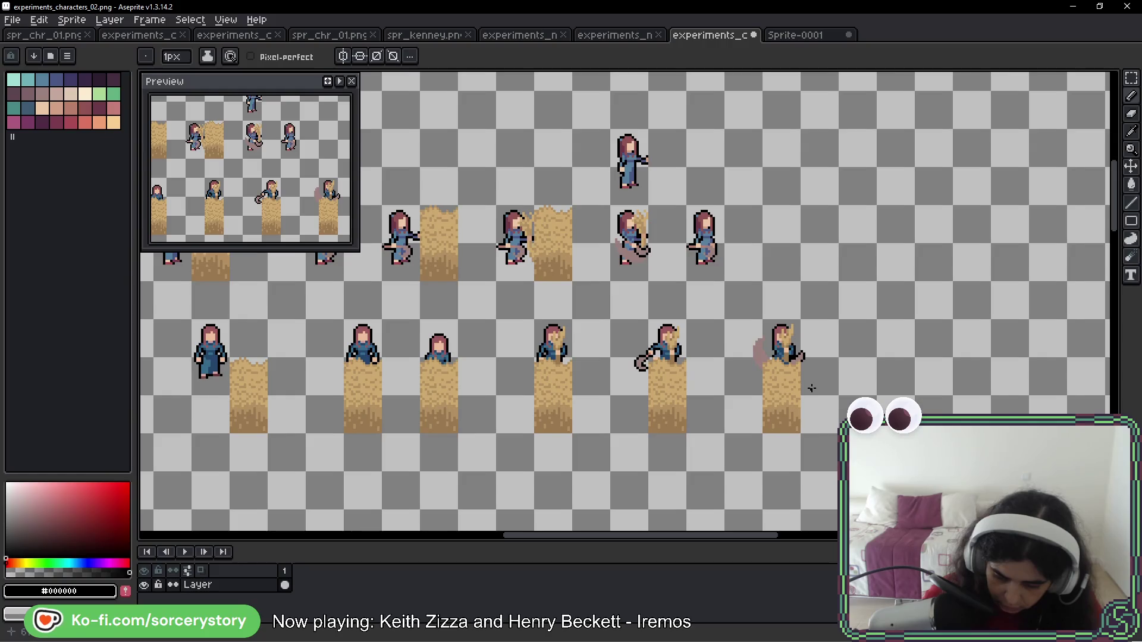
pyautogui.moveTo(811, 387); pyautogui.dragTo(823, 376)
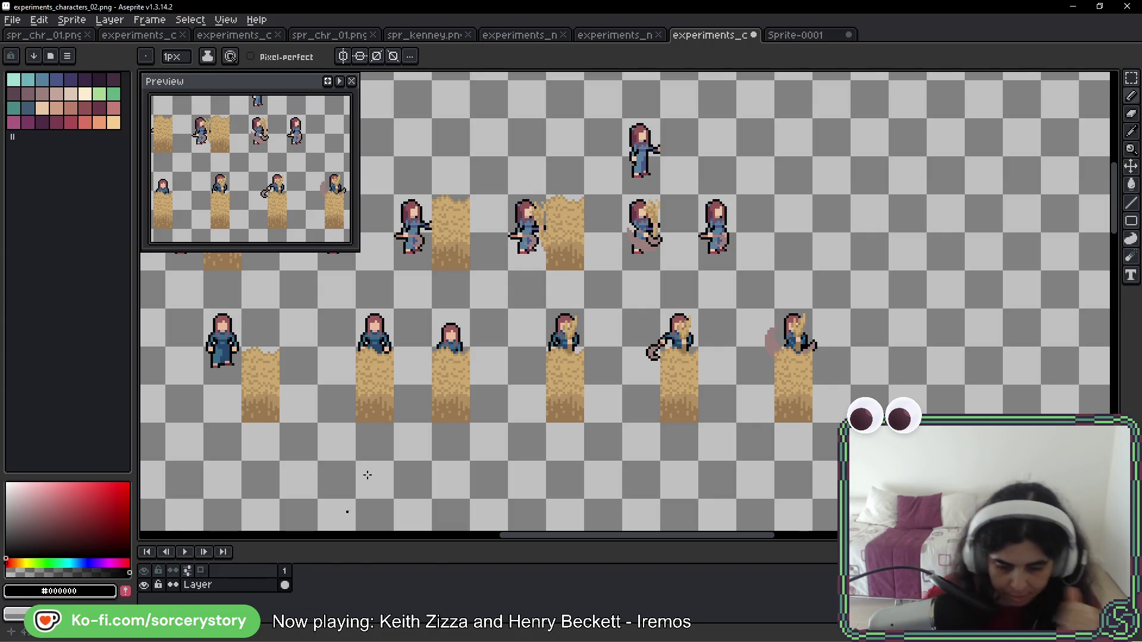
pyautogui.click(797, 36)
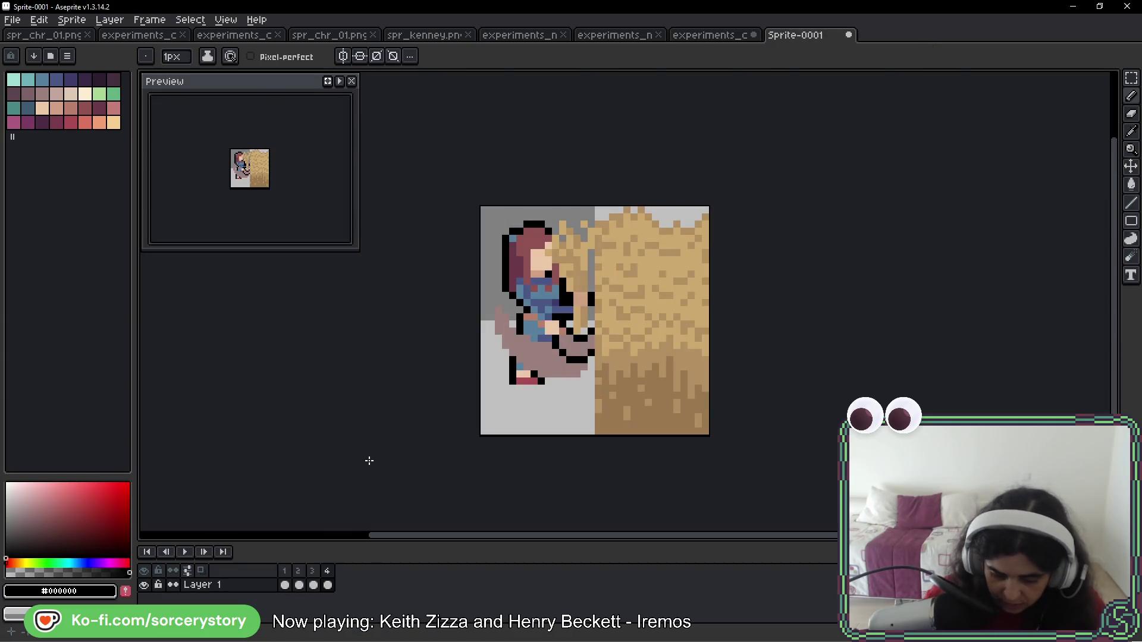
# Add empty frames after frame 4 of Sprite-0001 until it has nine frames
pyautogui.rightClick(327, 571)
pyautogui.click(403, 571)
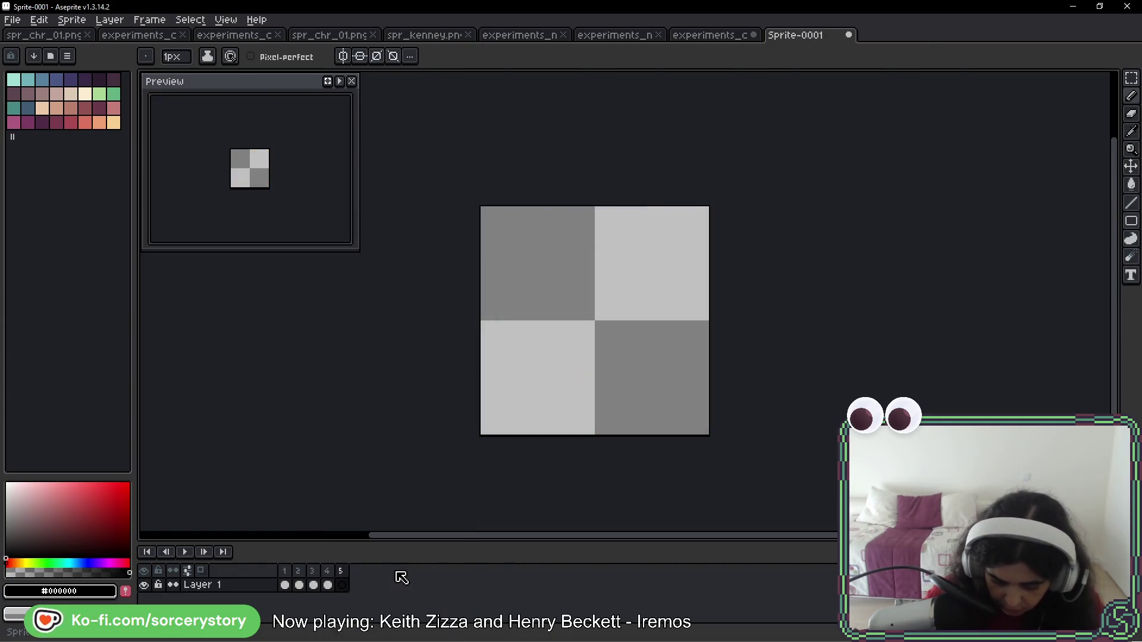
pyautogui.hotkey('alt', 'n')
pyautogui.hotkey('alt', 'n')
pyautogui.hotkey('alt', 'n')
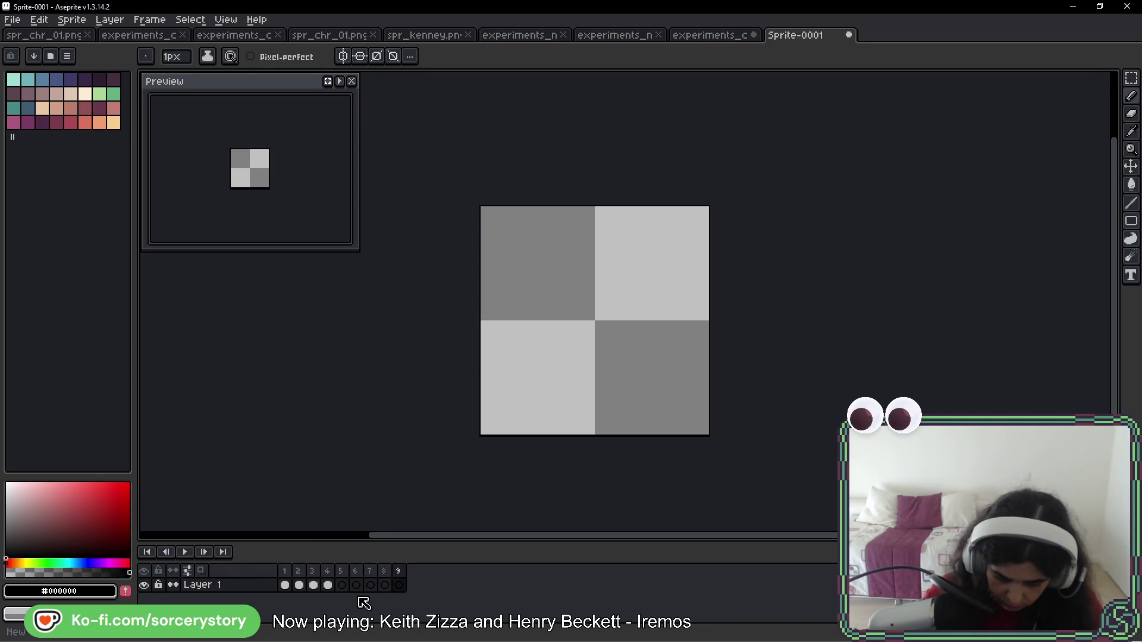
pyautogui.click(78, 33)
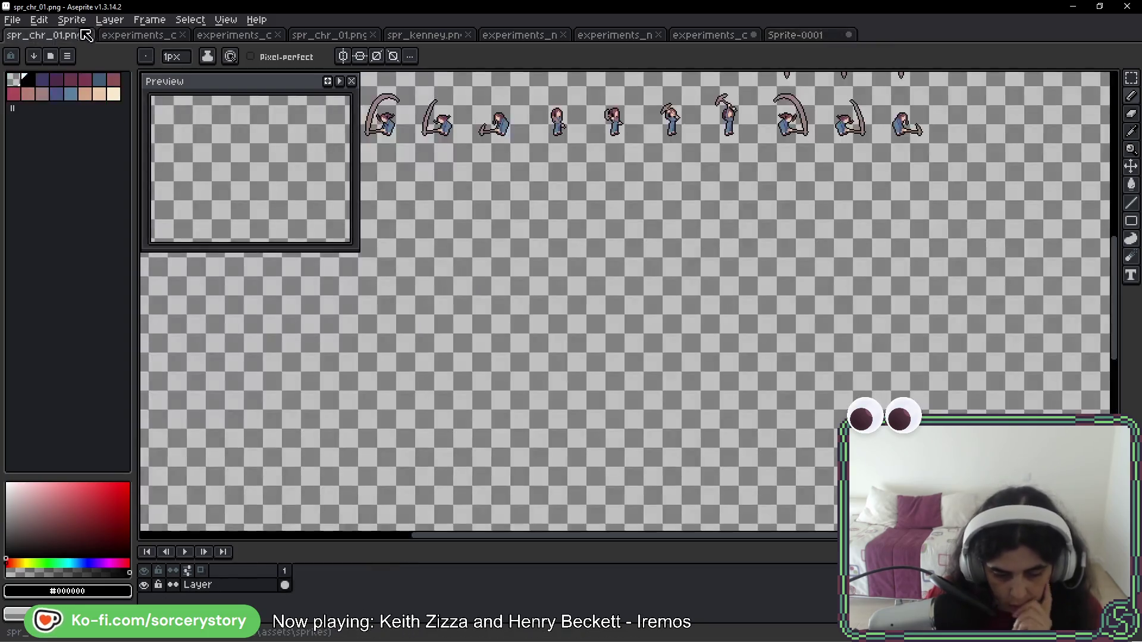
pyautogui.click(792, 35)
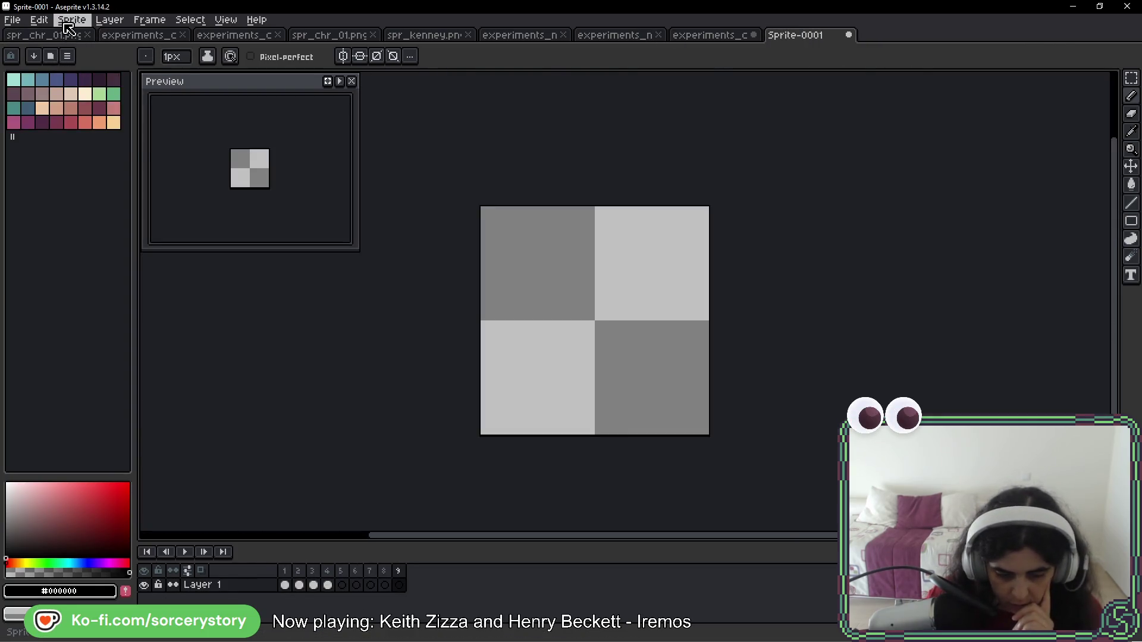
# Resize the Sprite-0001 canvas to 128 × 128 px via Sprite > Canvas Size
pyautogui.click(72, 19)
pyautogui.click(101, 99)
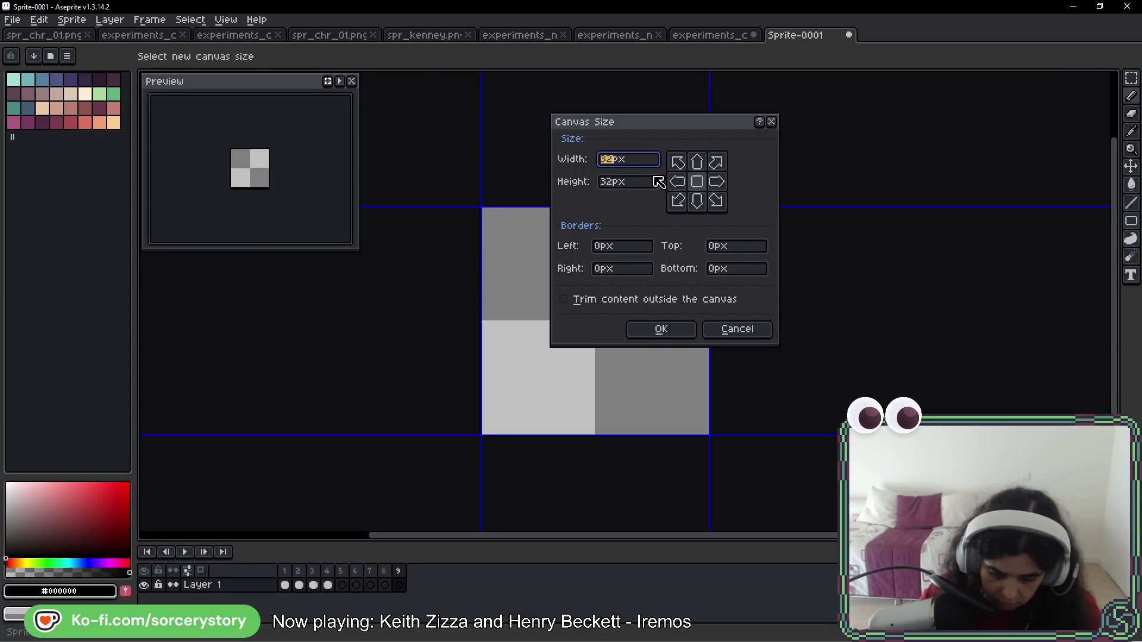
pyautogui.write('128')
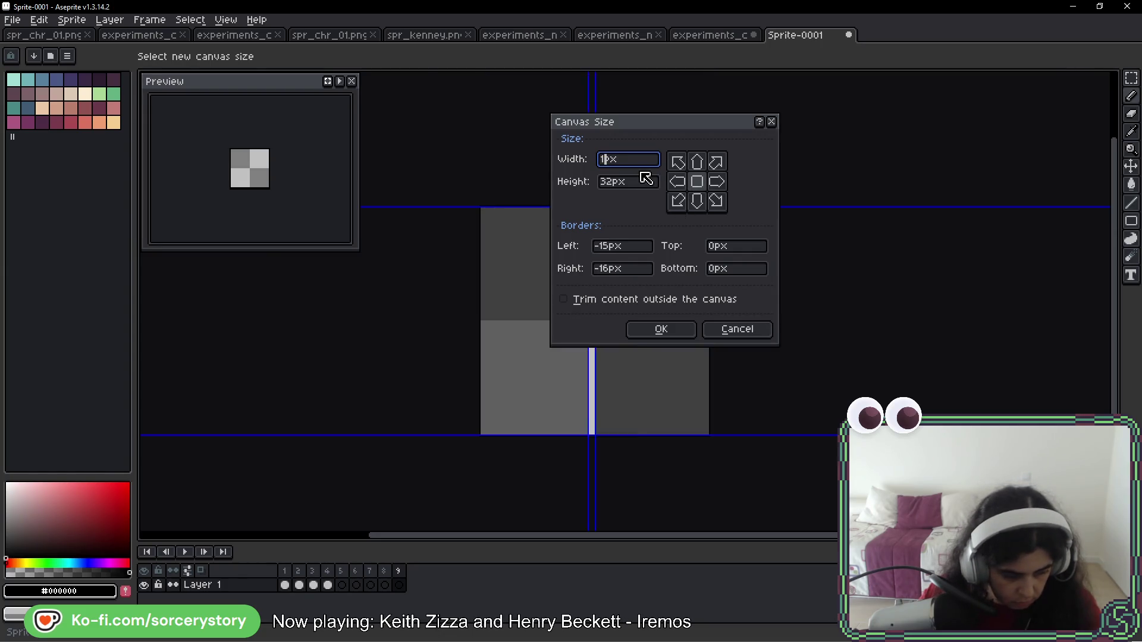
pyautogui.press('Tab')
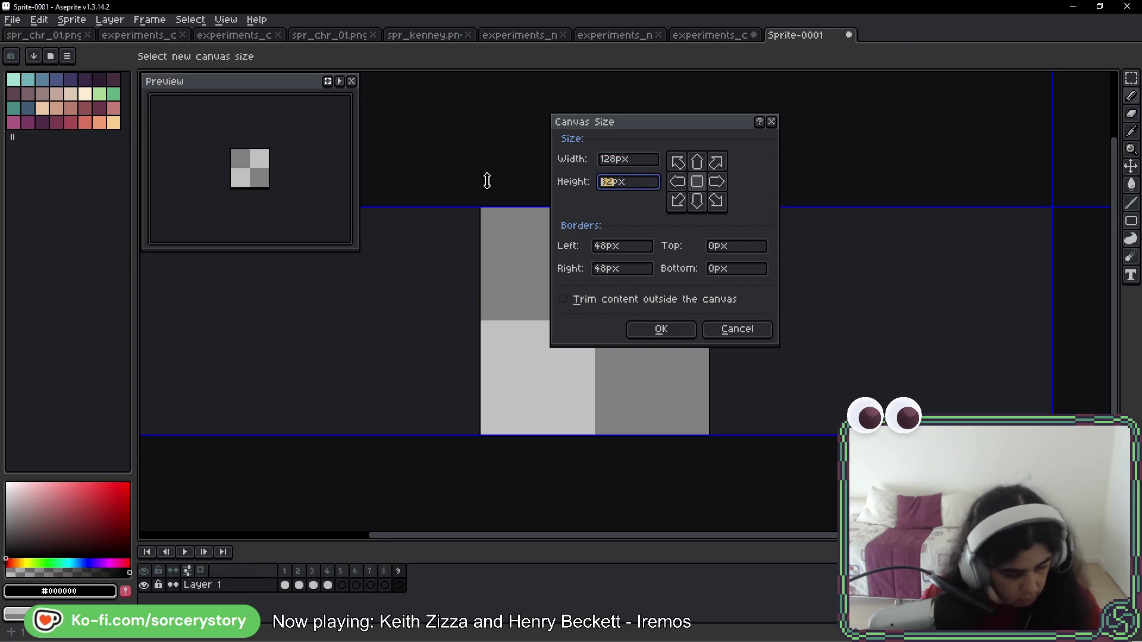
pyautogui.write('128')
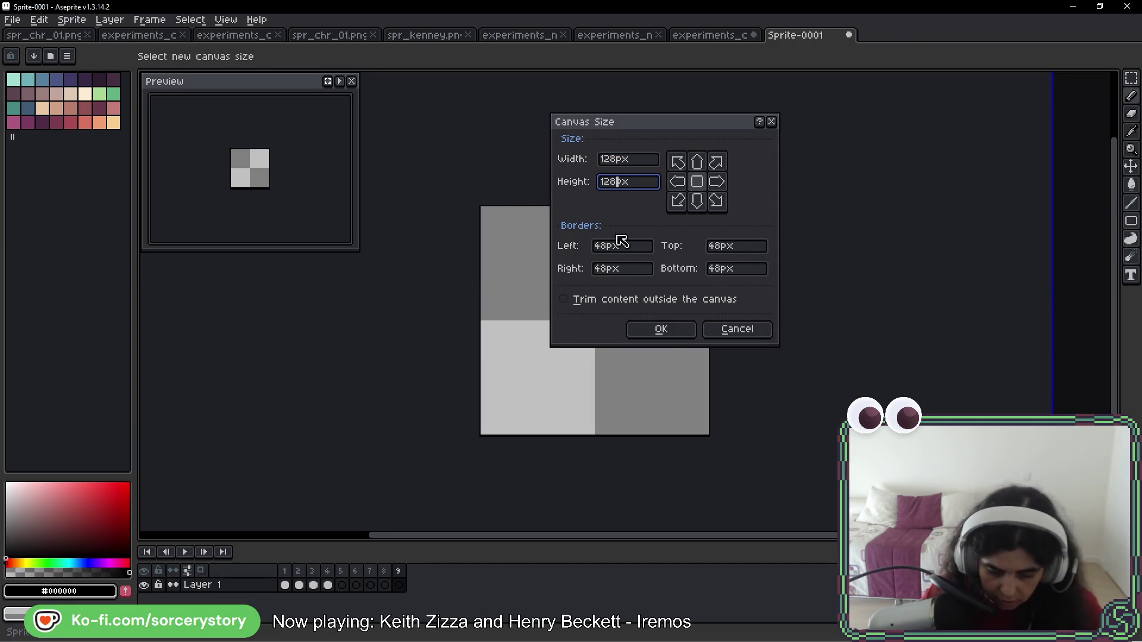
pyautogui.click(662, 329)
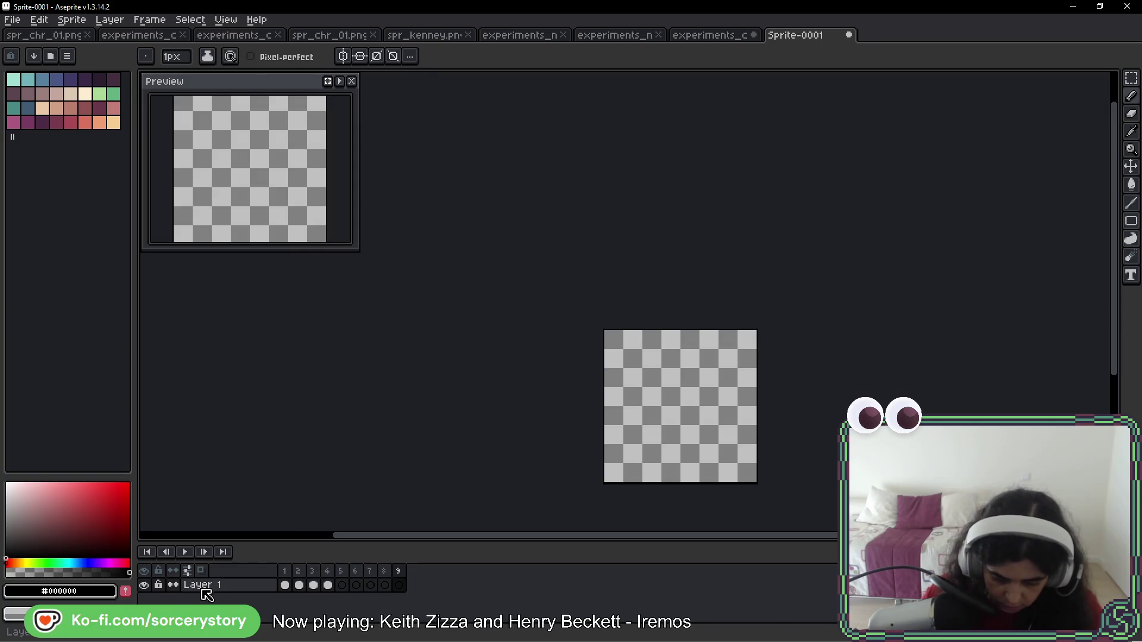
# Check frames 4 and 5, then select frames 1–4 in the timeline
pyautogui.click(327, 585)
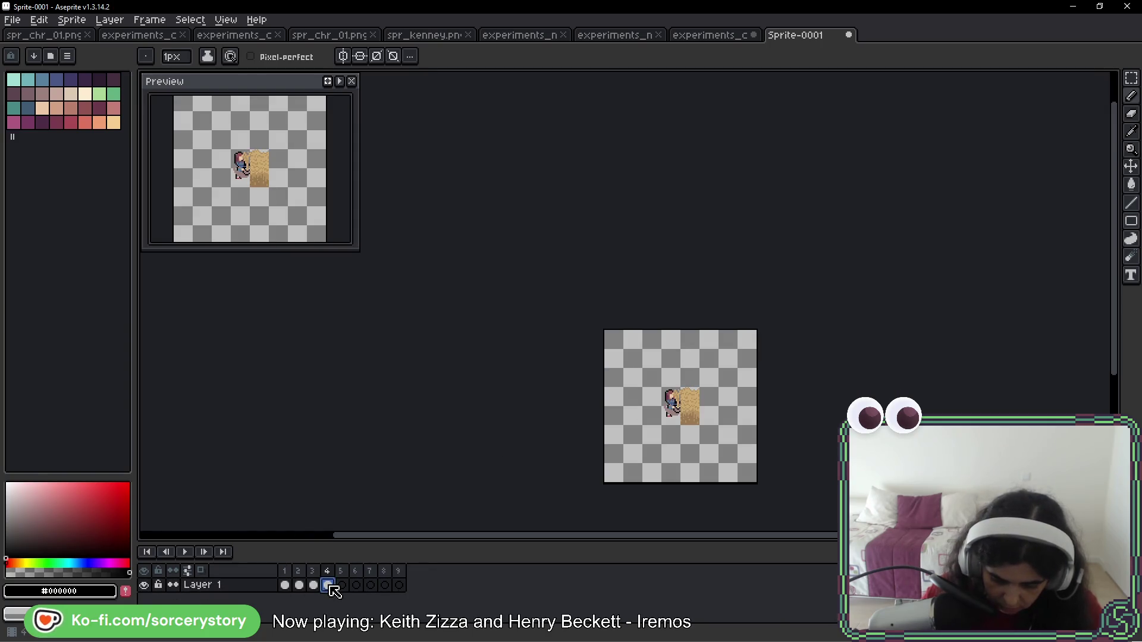
pyautogui.scroll(5, 703, 469)
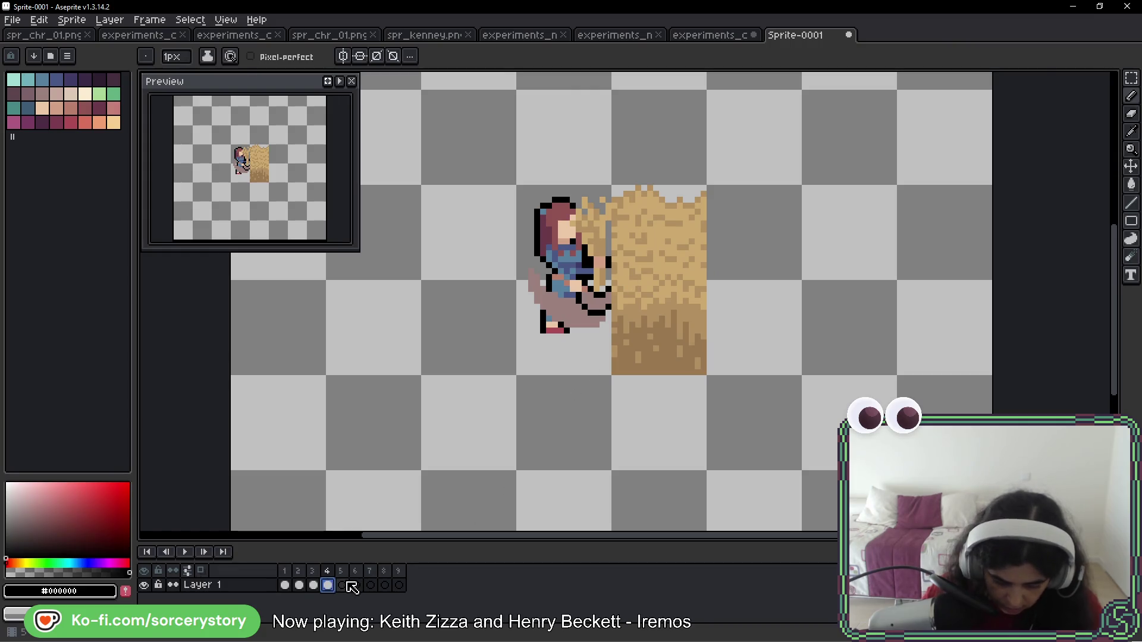
pyautogui.click(351, 587)
pyautogui.click(328, 586)
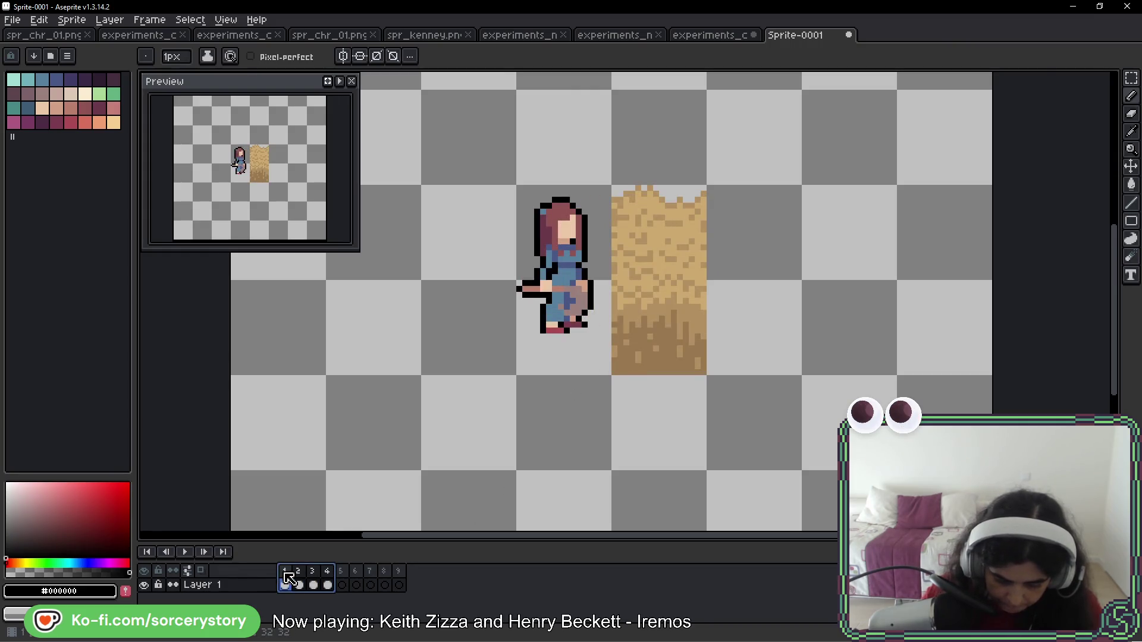
# Create a tag named r over frames 1–4
pyautogui.rightClick(284, 571)
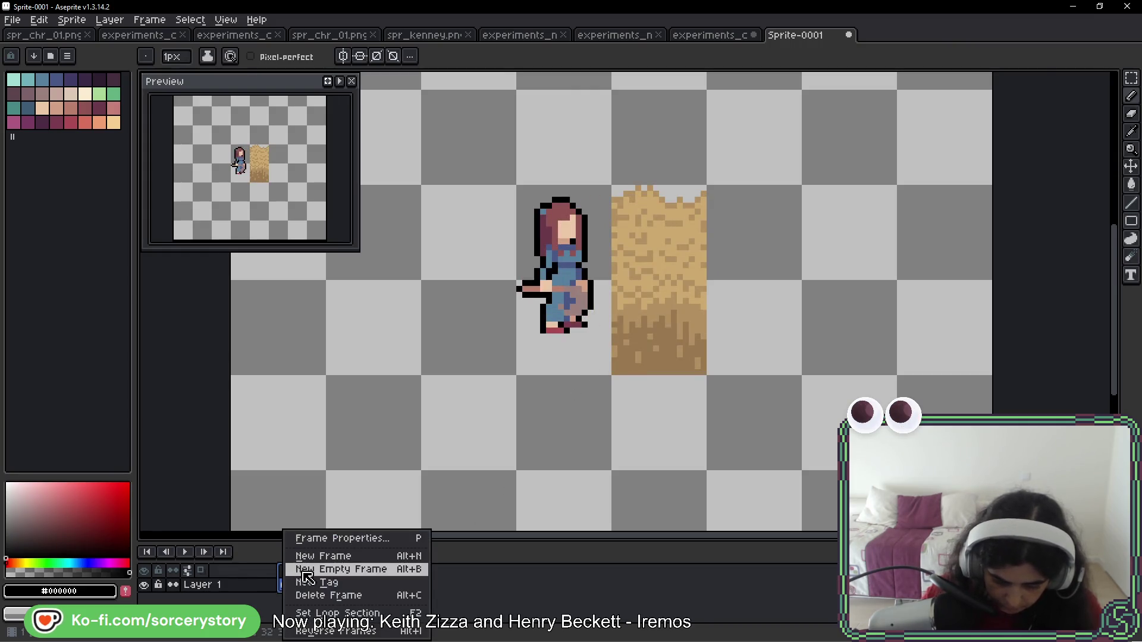
pyautogui.click(342, 584)
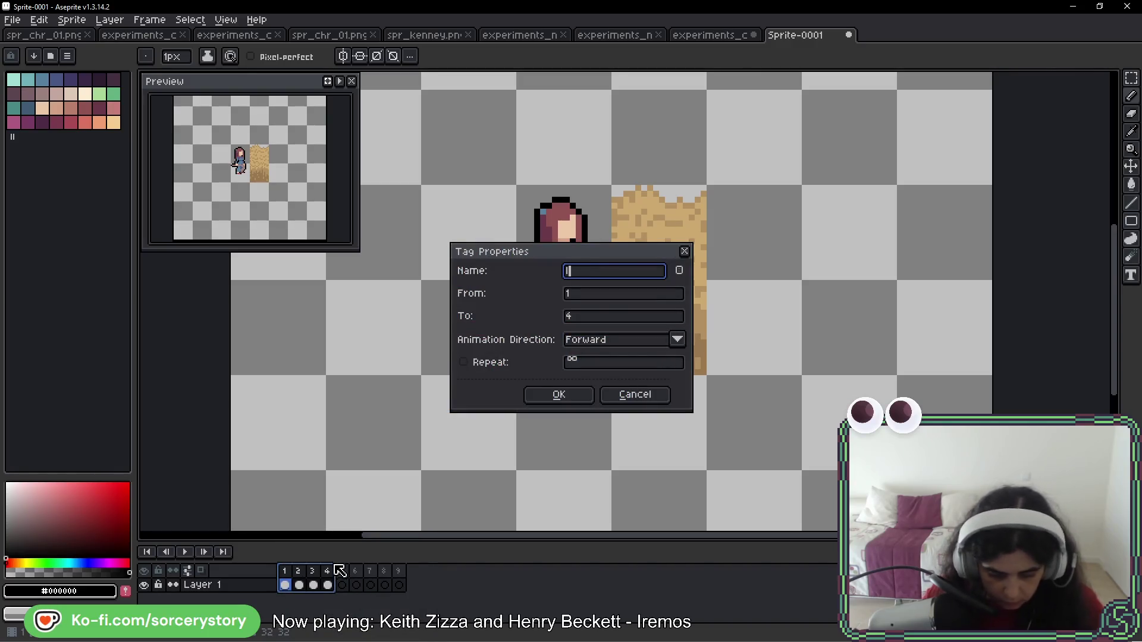
pyautogui.write('r')
pyautogui.press('Return')
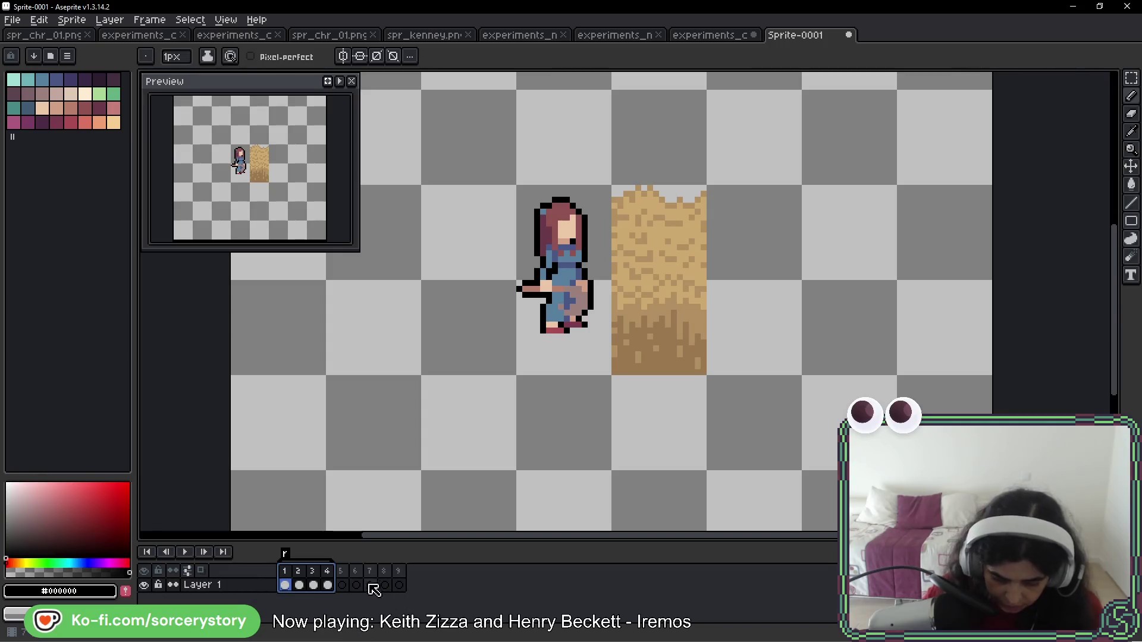
# Add a tenth empty frame after frame 9
pyautogui.moveTo(342, 585); pyautogui.dragTo(402, 584)
pyautogui.rightClick(411, 580)
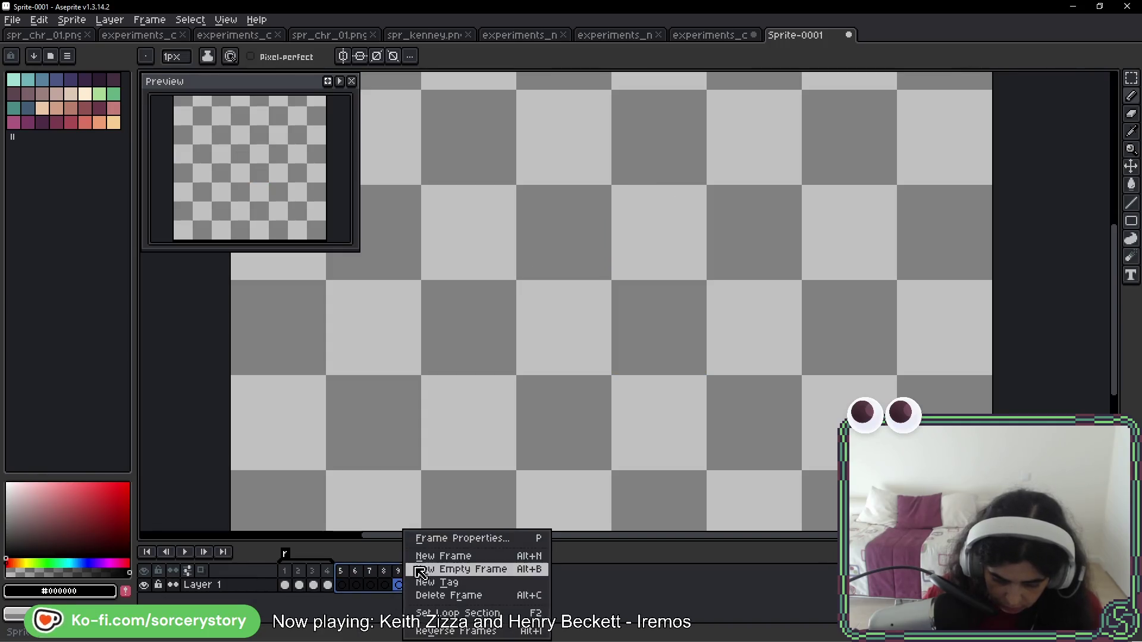
pyautogui.click(474, 586)
pyautogui.press('Escape')
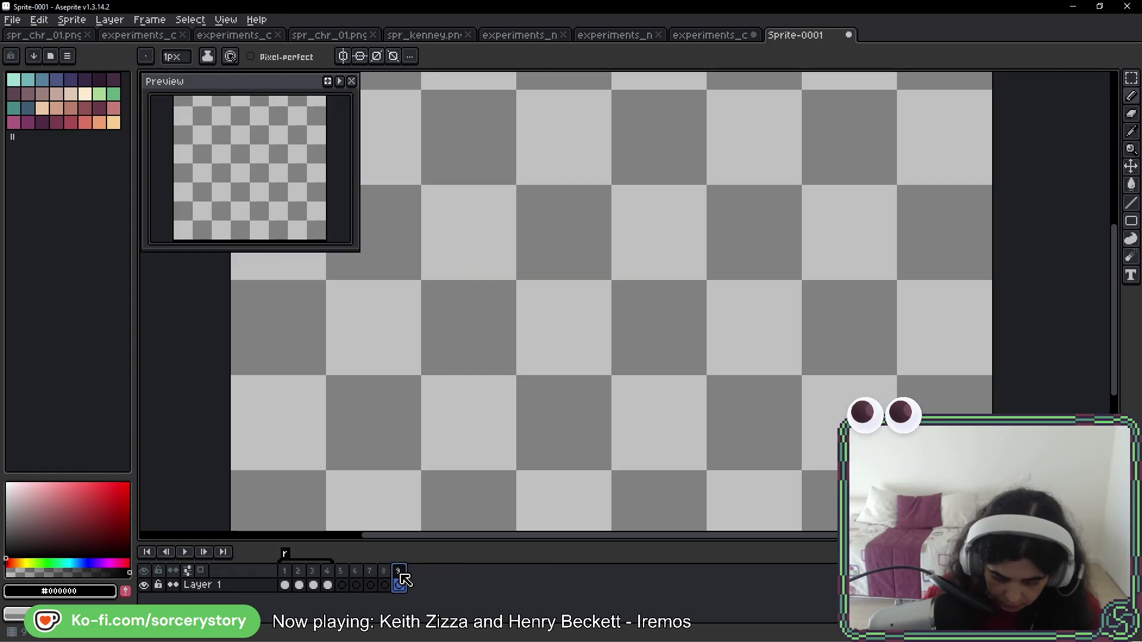
pyautogui.click(400, 583)
pyautogui.rightClick(400, 580)
pyautogui.click(460, 567)
# Create a tag named d over frames 5–9
pyautogui.moveTo(400, 582); pyautogui.dragTo(342, 585)
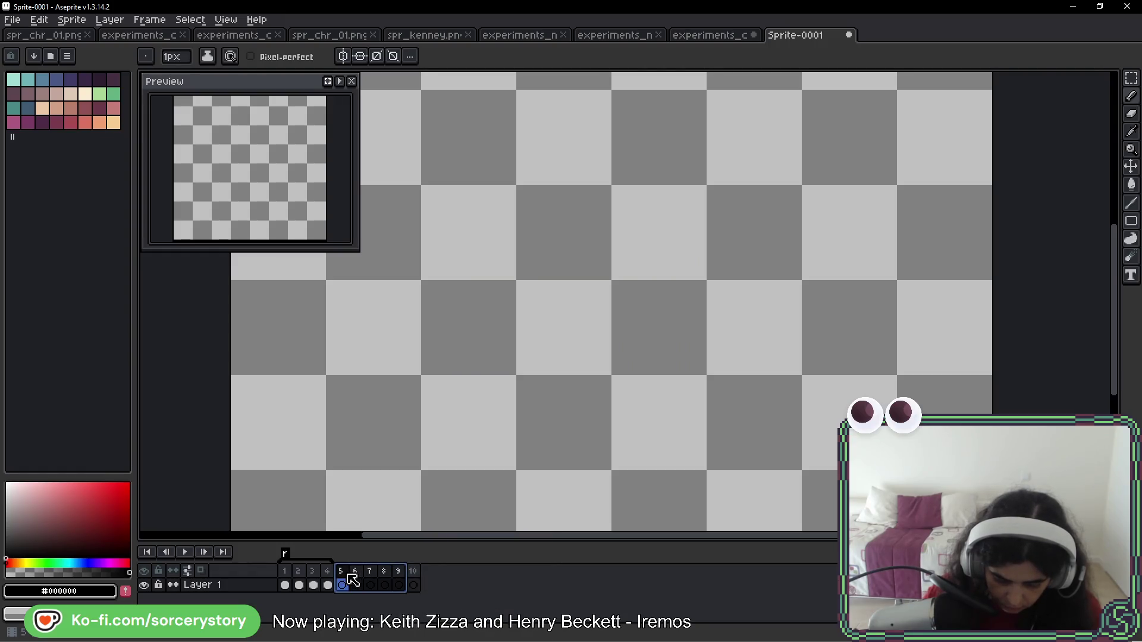
pyautogui.rightClick(345, 580)
pyautogui.click(415, 582)
pyautogui.write('d')
pyautogui.press('Return')
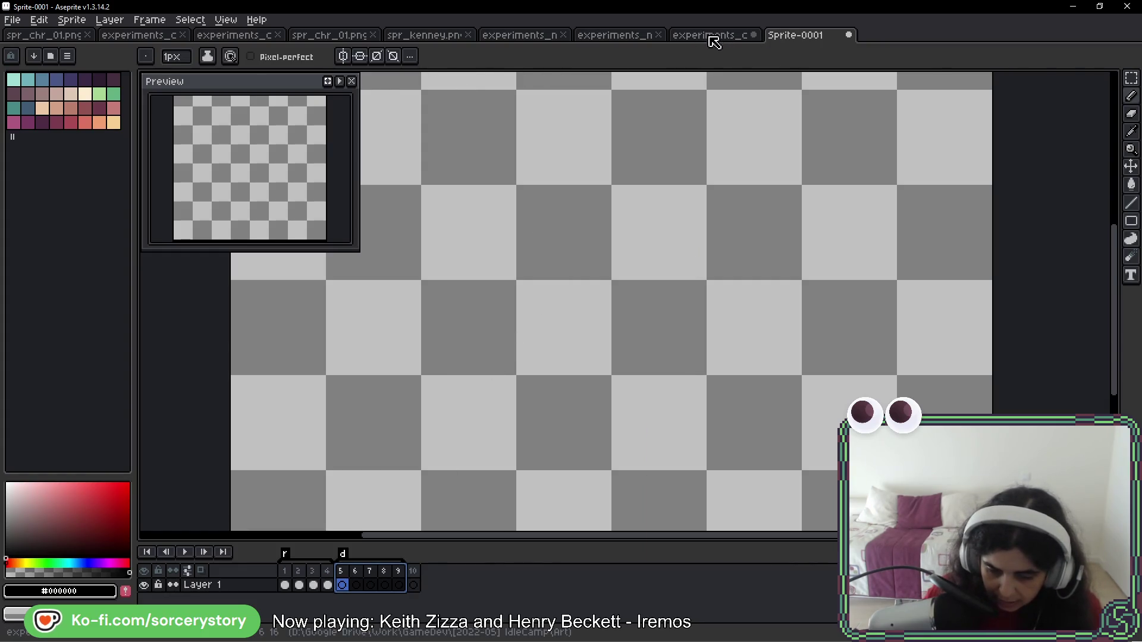
# Dock Sprite-0001 beside the experiments_characters_02 sheet, showing frame 4
pyautogui.click(690, 42)
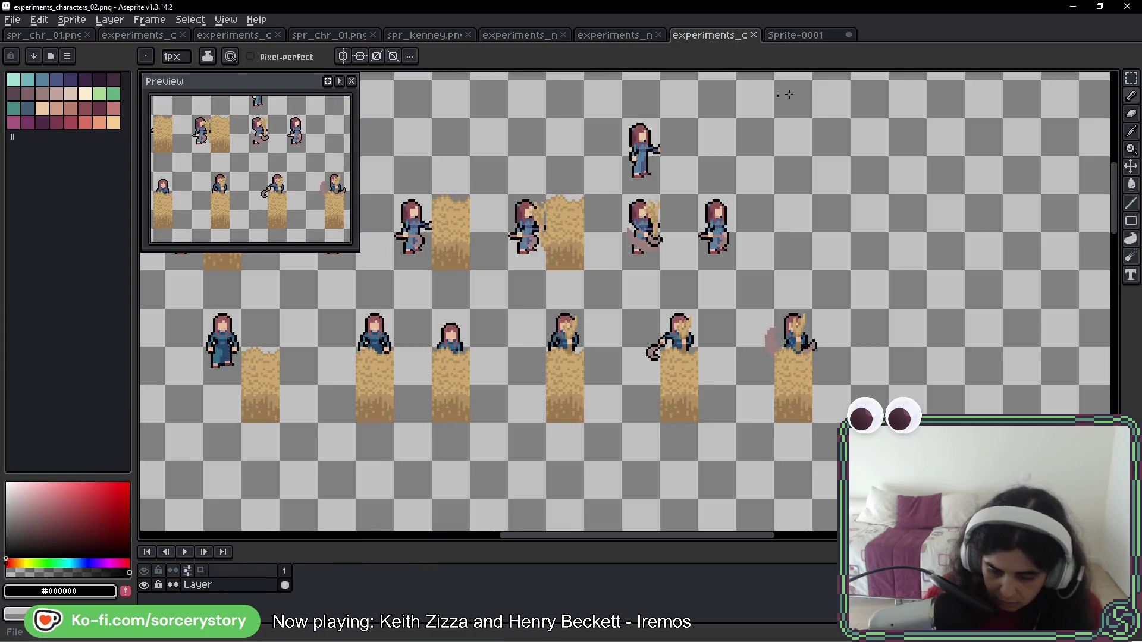
pyautogui.moveTo(797, 36); pyautogui.dragTo(1095, 143)
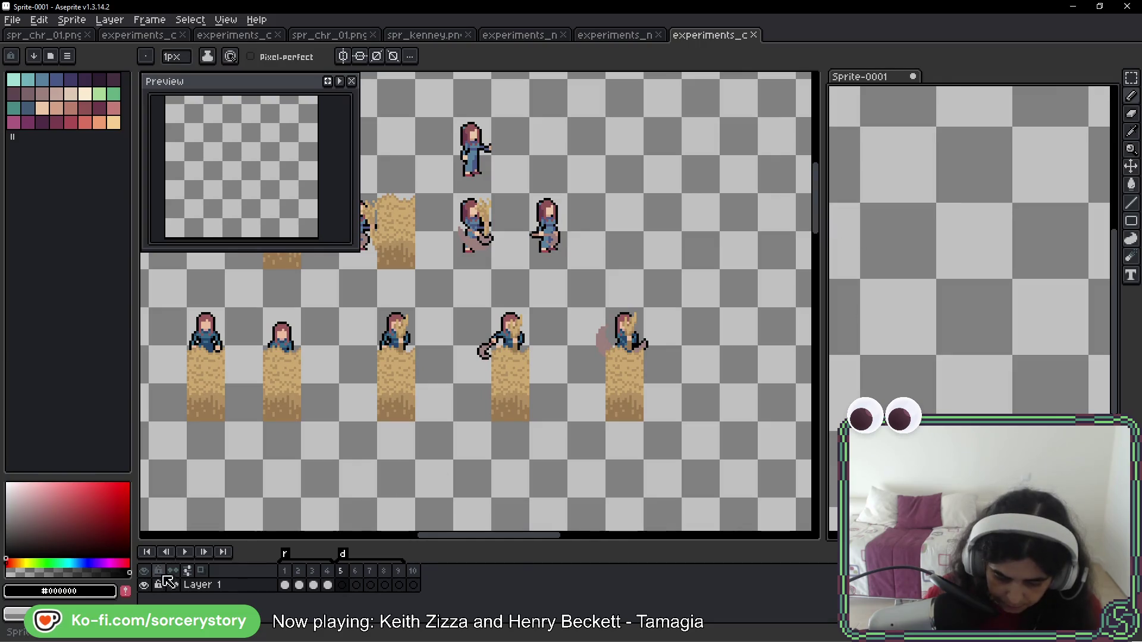
pyautogui.click(329, 586)
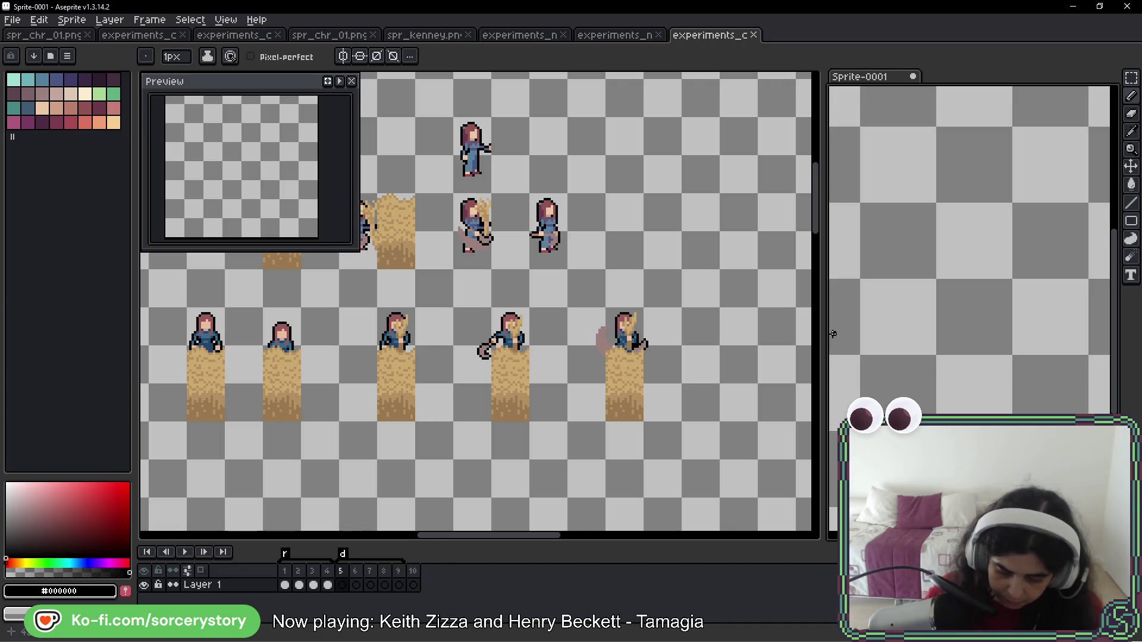
pyautogui.press(',')
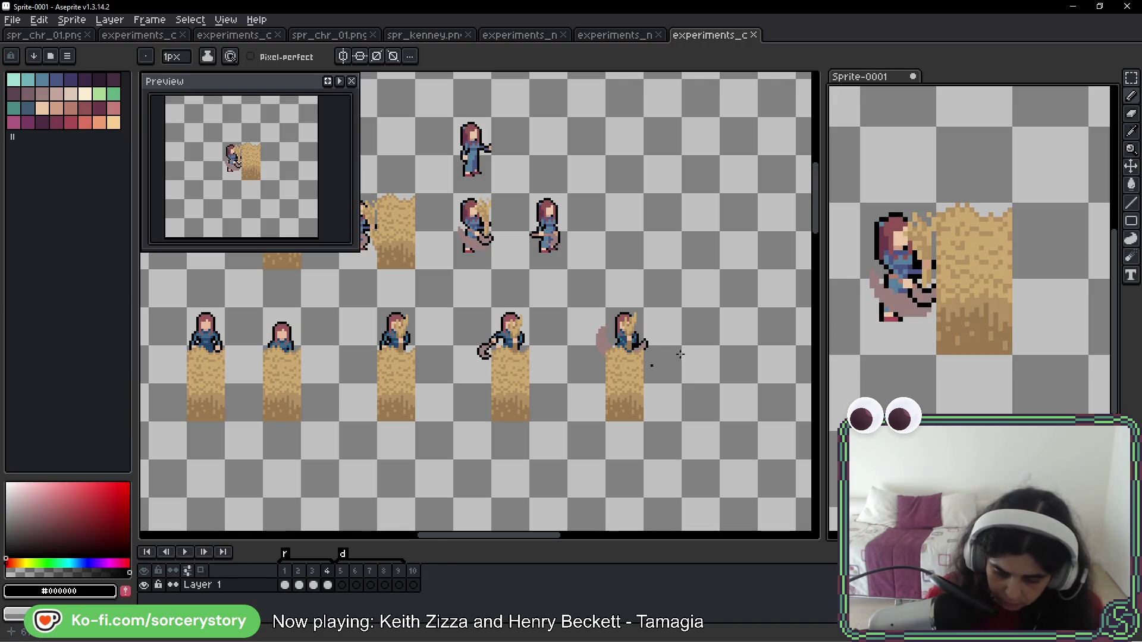
# Copy the second standing farmer with her hay column into frame 5, centred
pyautogui.click(1131, 78)
pyautogui.hscroll(-3, 381, 343)
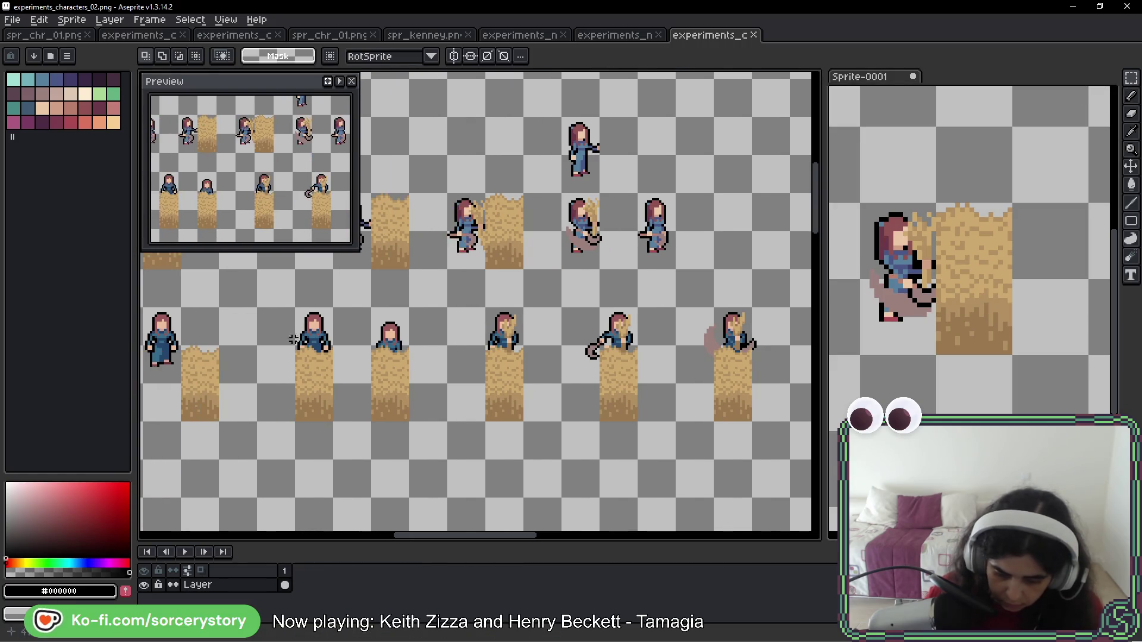
pyautogui.moveTo(292, 305); pyautogui.dragTo(336, 424)
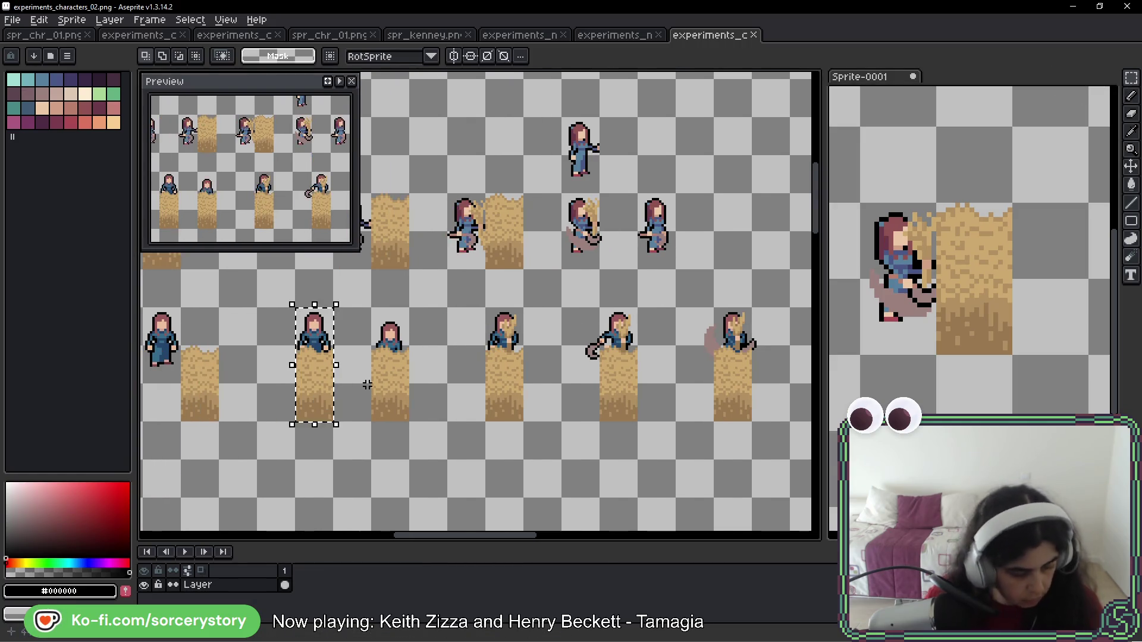
pyautogui.click(851, 248)
pyautogui.press('.')
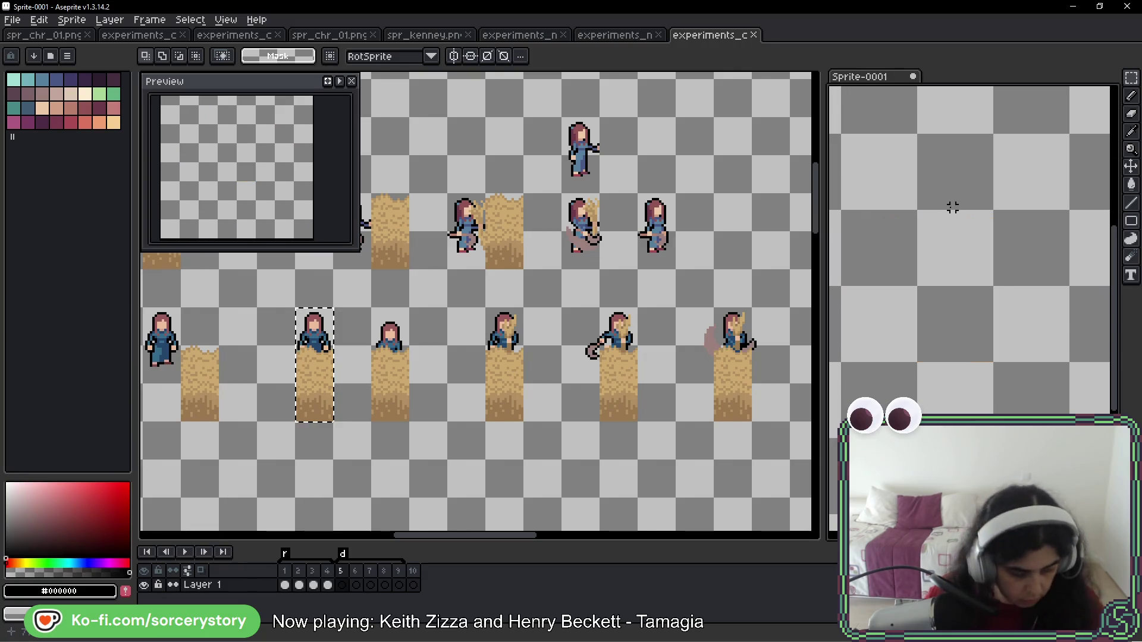
pyautogui.hotkey('ctrl', 'v')
pyautogui.moveTo(994, 299); pyautogui.dragTo(979, 242)
pyautogui.press('Return')
# Turn on onion skin and paste the next farmer-and-hay pose into frame 6
pyautogui.press(',')
pyautogui.press('.')
pyautogui.press('.')
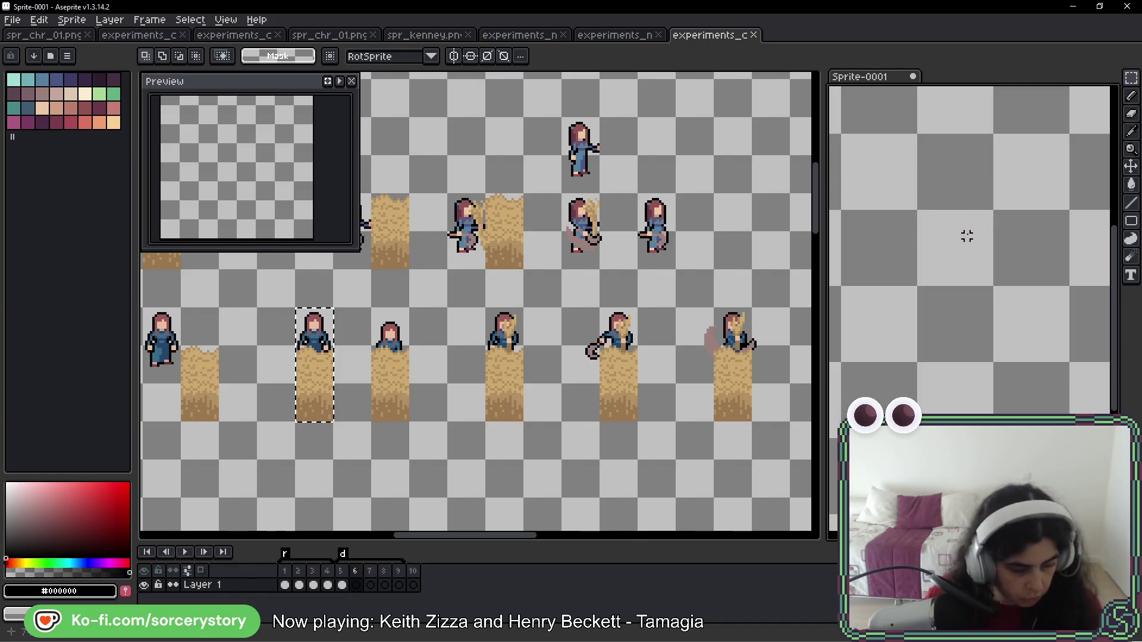
pyautogui.press('F3')
pyautogui.moveTo(372, 307); pyautogui.dragTo(410, 422)
pyautogui.click(933, 327)
pyautogui.moveTo(932, 327); pyautogui.dragTo(915, 330)
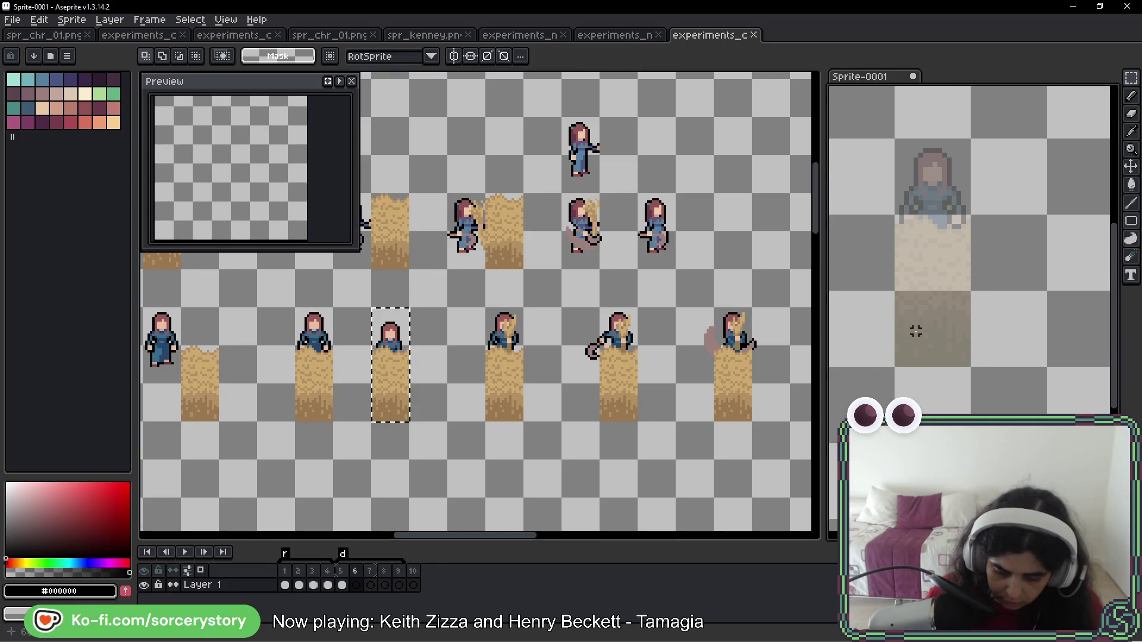
pyautogui.hotkey('ctrl', 'v')
pyautogui.moveTo(985, 355); pyautogui.dragTo(945, 296)
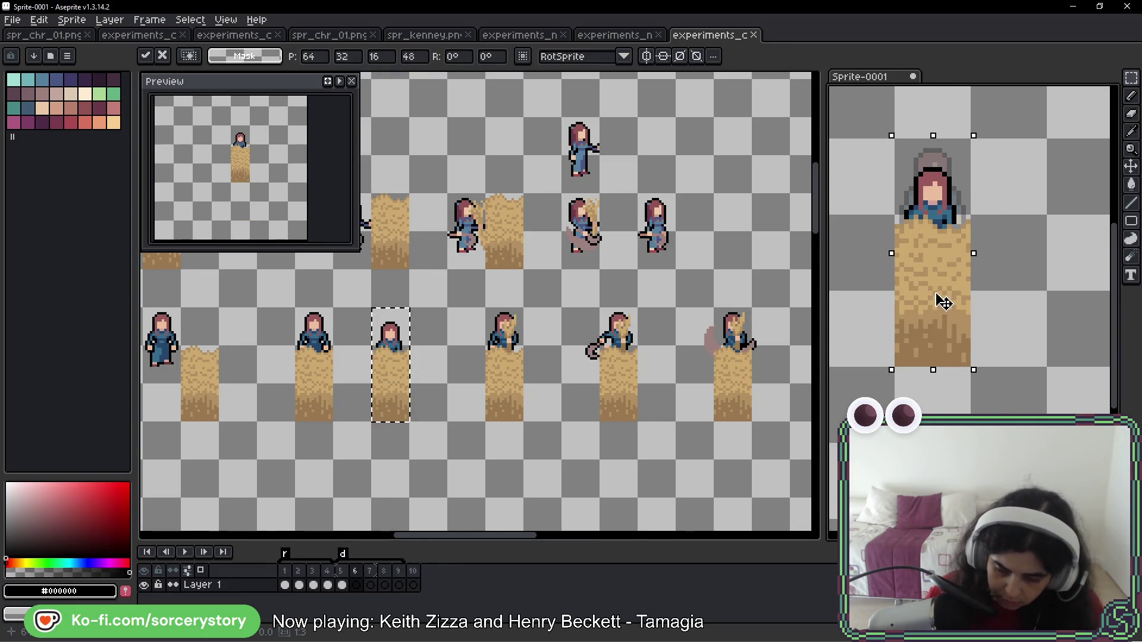
pyautogui.press('Return')
# Copy the next farmer pose into frame 7, aligned with the onion skin
pyautogui.press('Right')
pyautogui.moveTo(458, 315)
pyautogui.mouseDown()
pyautogui.moveTo(490, 371)
pyautogui.moveTo(537, 404)
pyautogui.mouseUp()
pyautogui.hotkey('ctrl', 'c')
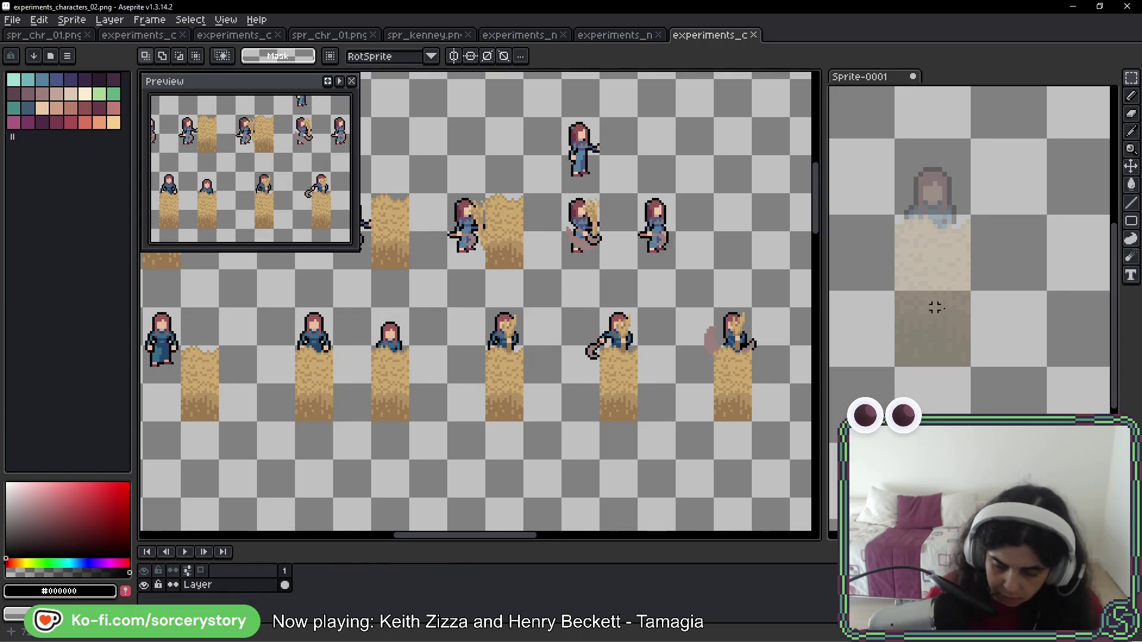
pyautogui.click(925, 306)
pyautogui.hotkey('ctrl', 'v')
pyautogui.moveTo(1021, 306); pyautogui.dragTo(1001, 249)
pyautogui.press('Return')
# Paste the farmer with the hook into frame 8
pyautogui.moveTo(613, 329); pyautogui.dragTo(648, 401)
pyautogui.hotkey('ctrl', 'd')
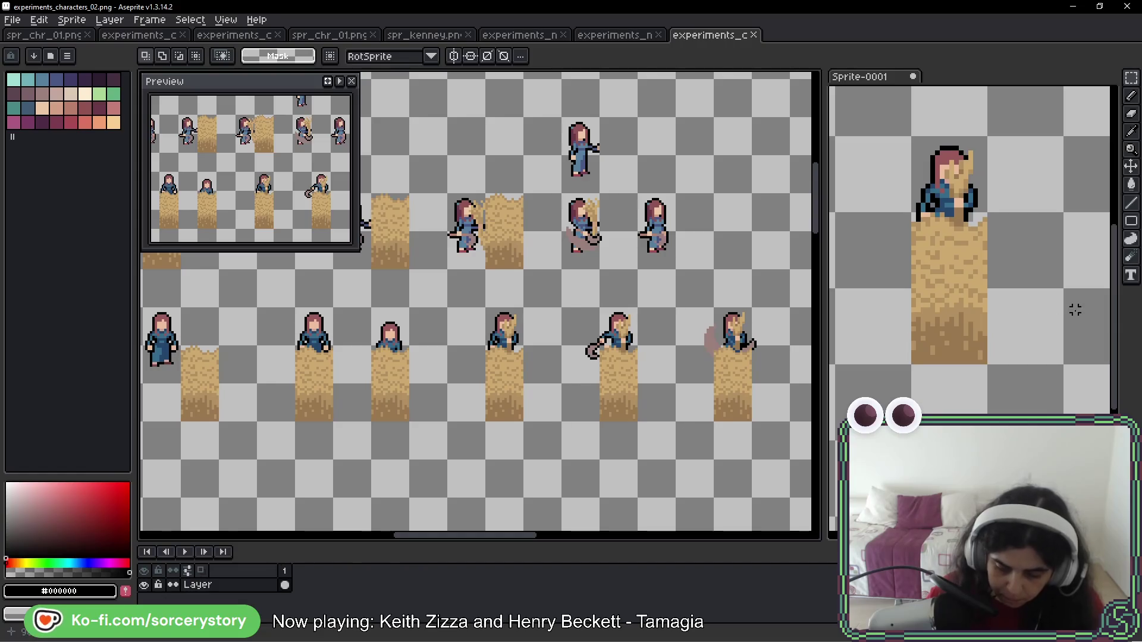
pyautogui.click(1030, 311)
pyautogui.press('Right')
pyautogui.hotkey('ctrl', 'v')
pyautogui.moveTo(979, 306); pyautogui.dragTo(985, 292)
pyautogui.press('Return')
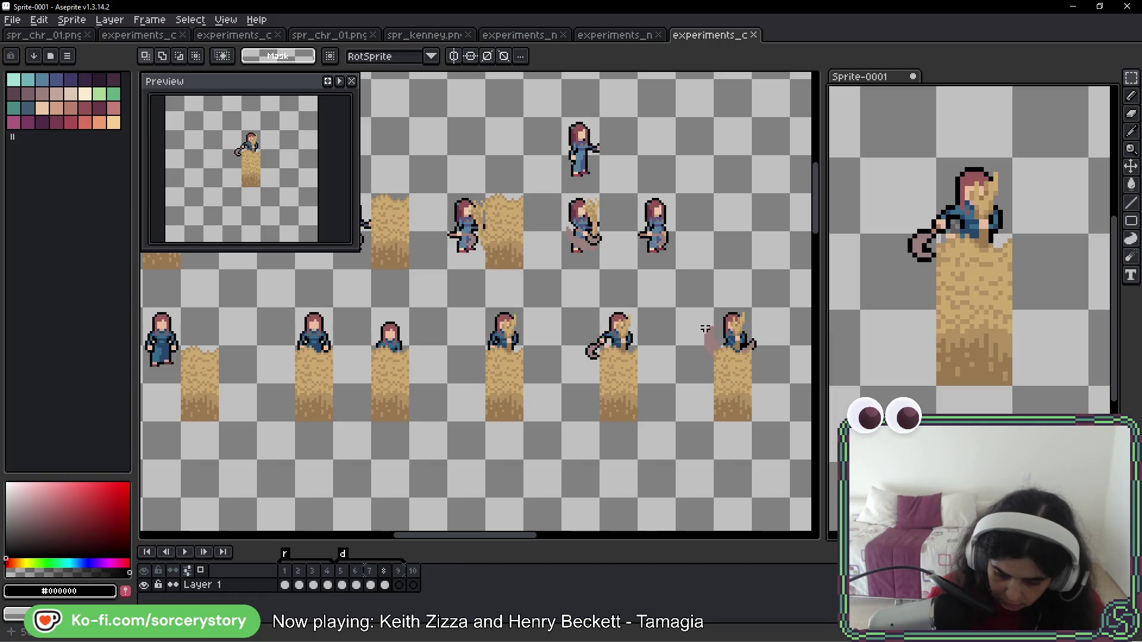
# Paste the rightmost farmer pose into frame 9, then play and stop the animation
pyautogui.click(680, 283)
pyautogui.moveTo(680, 283); pyautogui.dragTo(774, 396)
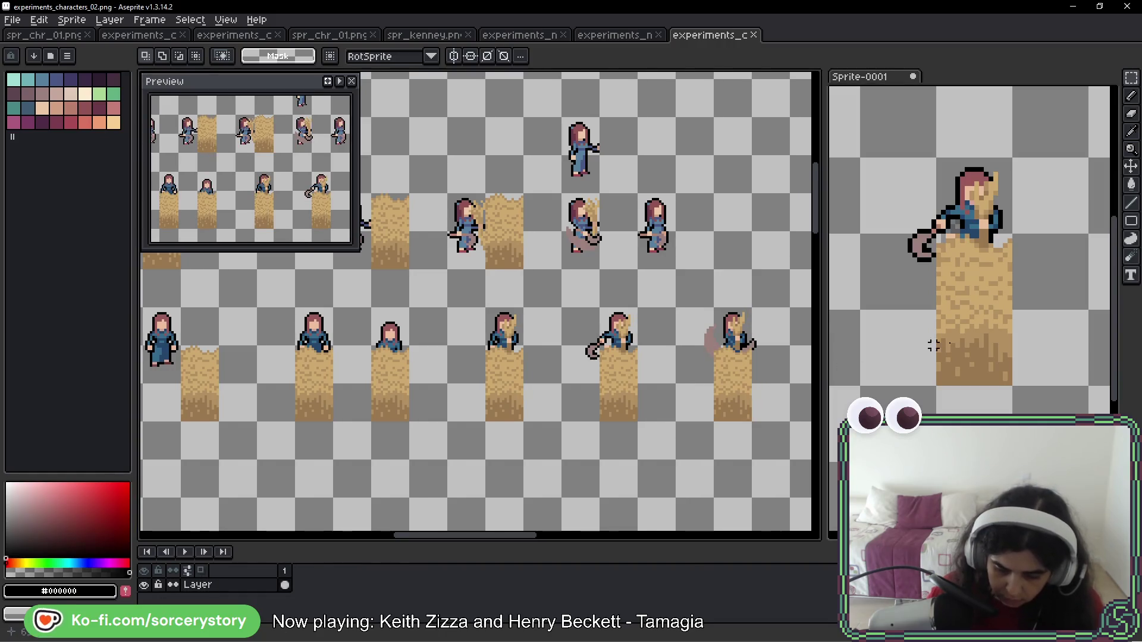
pyautogui.hotkey('ctrl', 'd')
pyautogui.click(986, 321)
pyautogui.press('Right')
pyautogui.hotkey('ctrl', 'v')
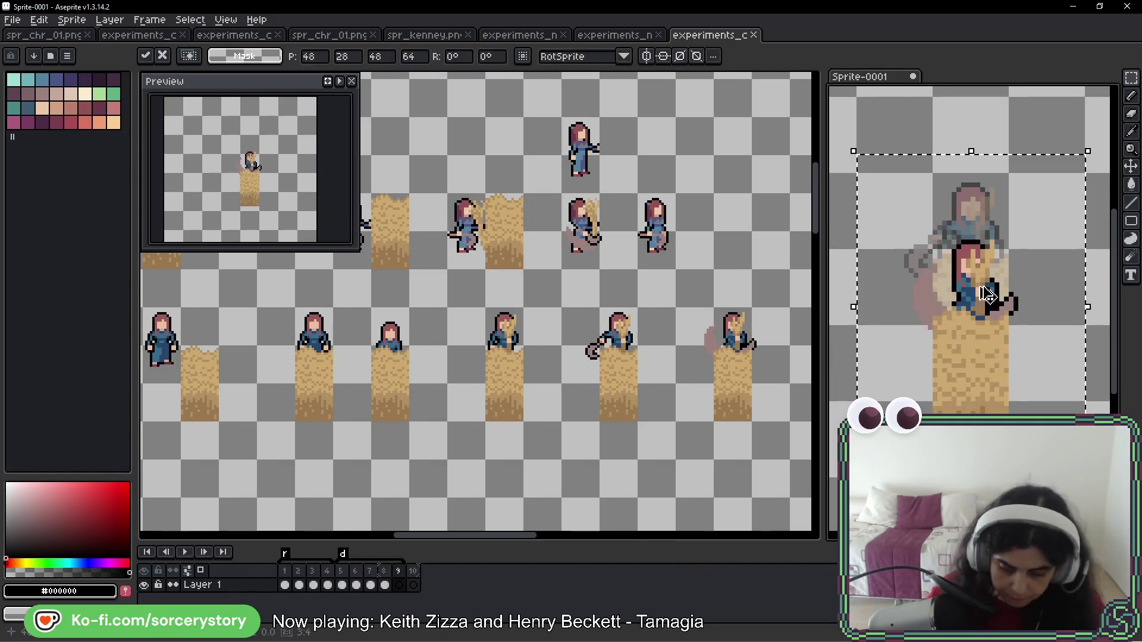
pyautogui.moveTo(1007, 387); pyautogui.dragTo(990, 316)
pyautogui.press('Return')
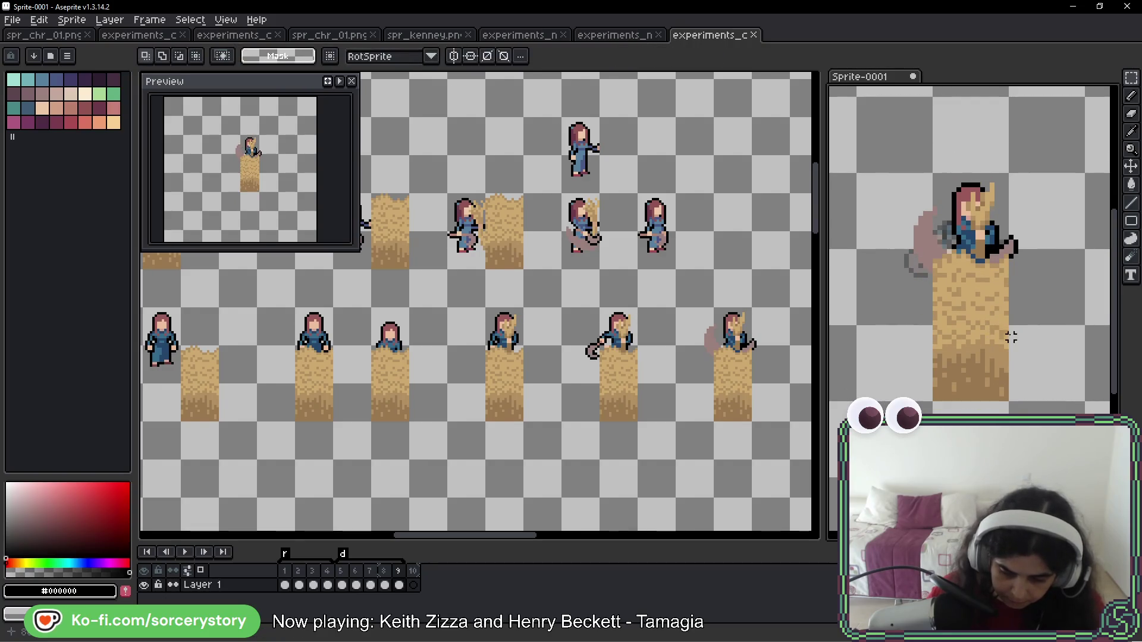
pyautogui.press('Return')
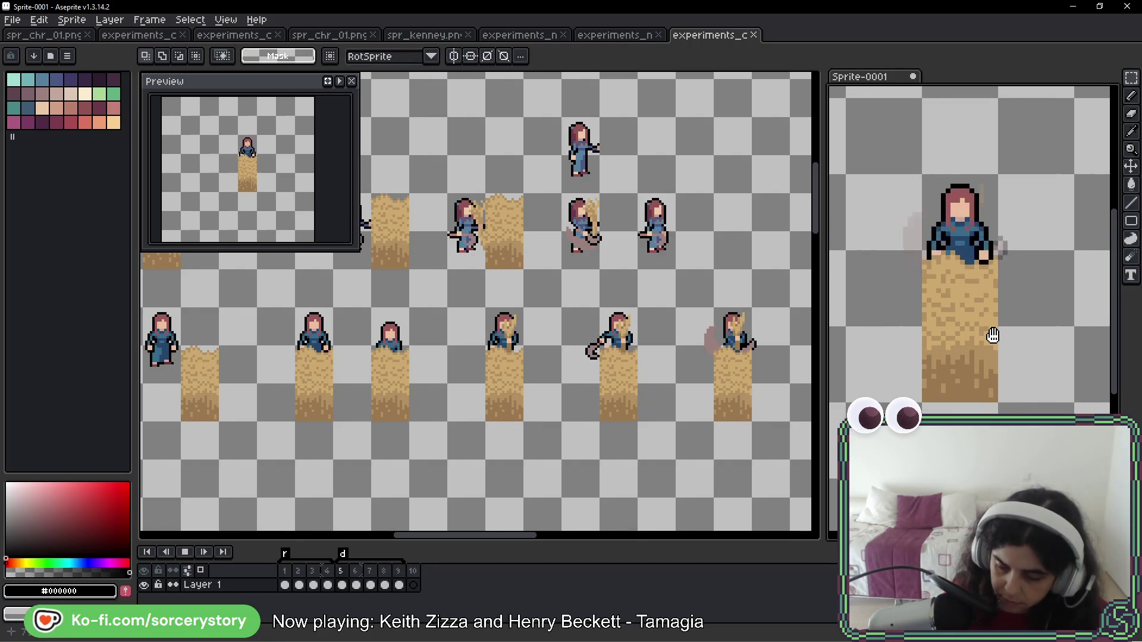
pyautogui.press('Return')
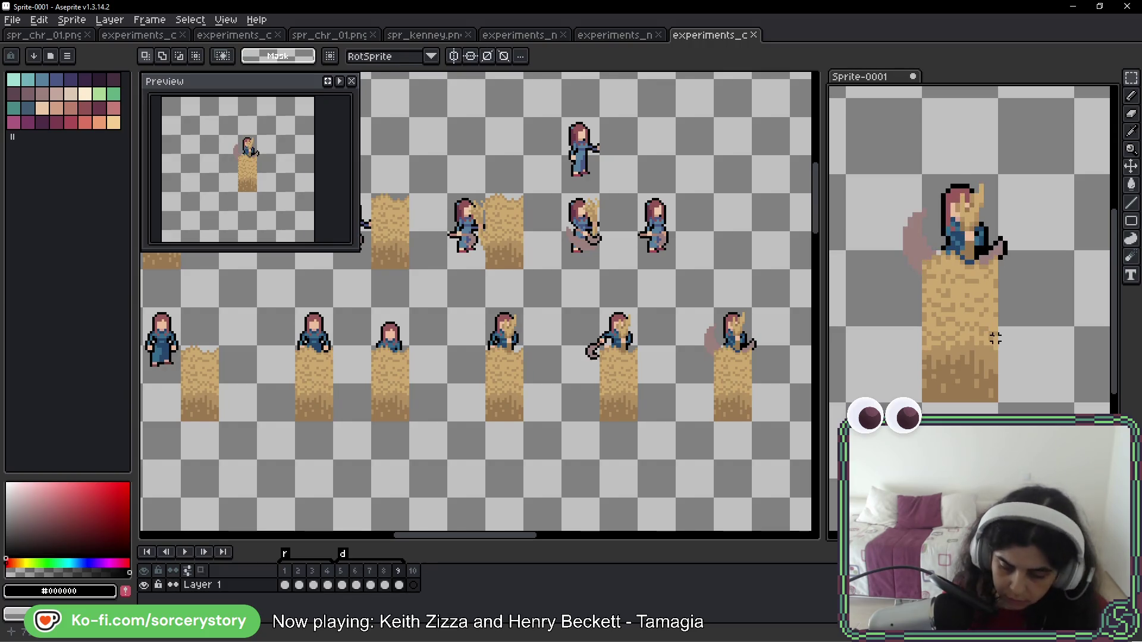